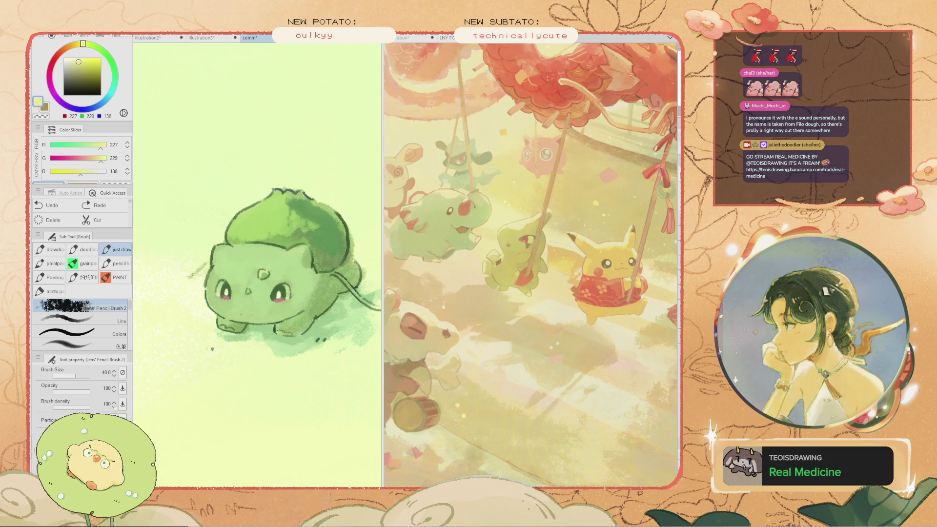
# Pan the canvas and drag the split divider so Bulbasaur shows fully
pyautogui.scroll(-5, 248, 425)
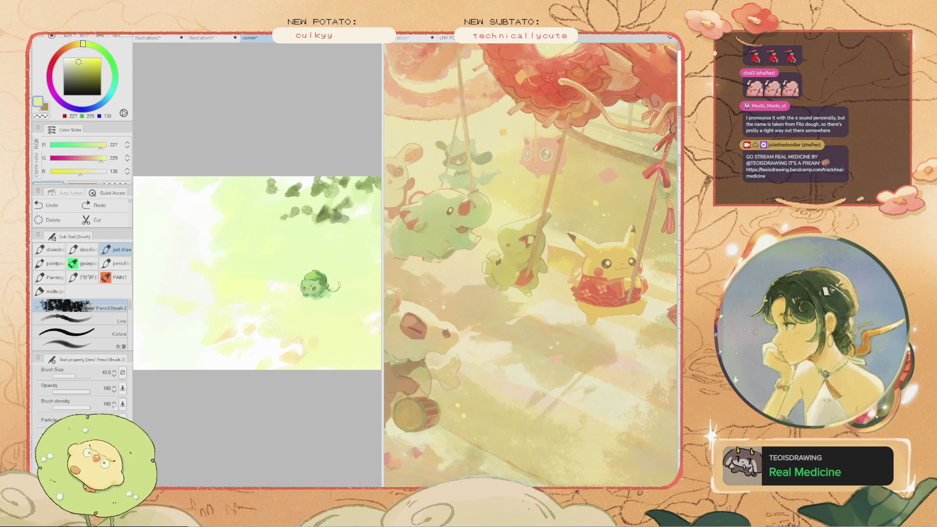
pyautogui.scroll(5, 273, 306)
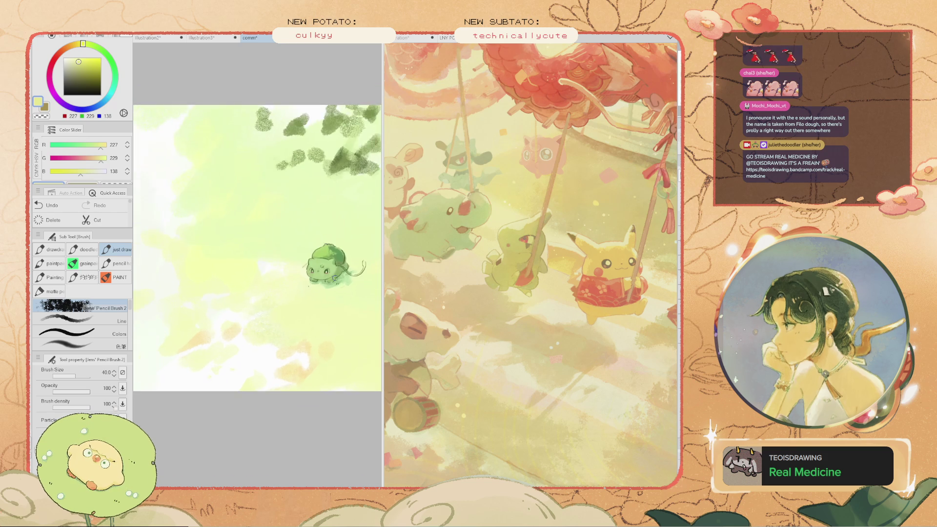
pyautogui.moveTo(276, 283)
pyautogui.mouseDown()
pyautogui.moveTo(206, 288)
pyautogui.moveTo(217, 261)
pyautogui.moveTo(292, 304)
pyautogui.moveTo(236, 200)
pyautogui.moveTo(187, 267)
pyautogui.moveTo(295, 267)
pyautogui.mouseUp()
pyautogui.moveTo(383, 264); pyautogui.dragTo(501, 264)
pyautogui.moveTo(322, 271); pyautogui.dragTo(213, 259)
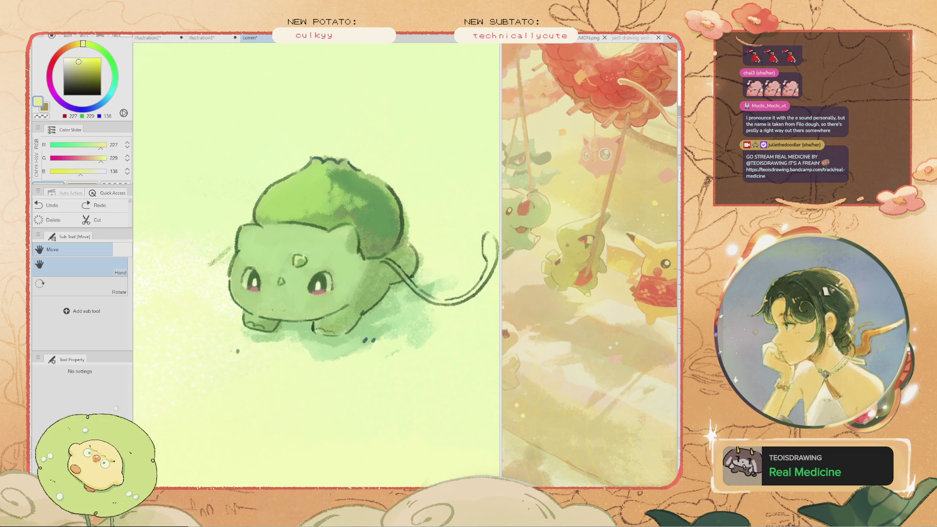
# Step through undo history back to the latest shading with the white background
pyautogui.hotkey('ctrl', 'z')
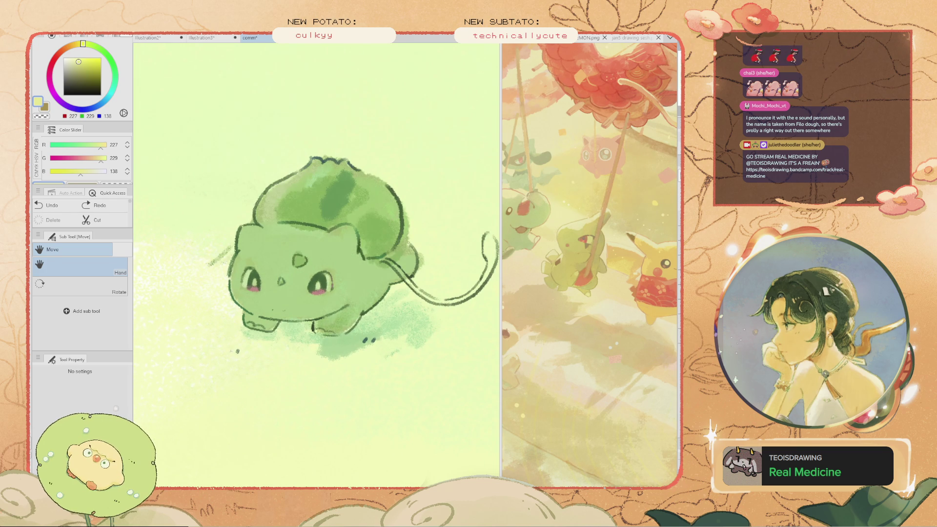
pyautogui.hotkey('ctrl', 'z')
pyautogui.hotkey('ctrl', 'y')
pyautogui.hotkey('ctrl', 'z')
pyautogui.hotkey('ctrl', 'y')
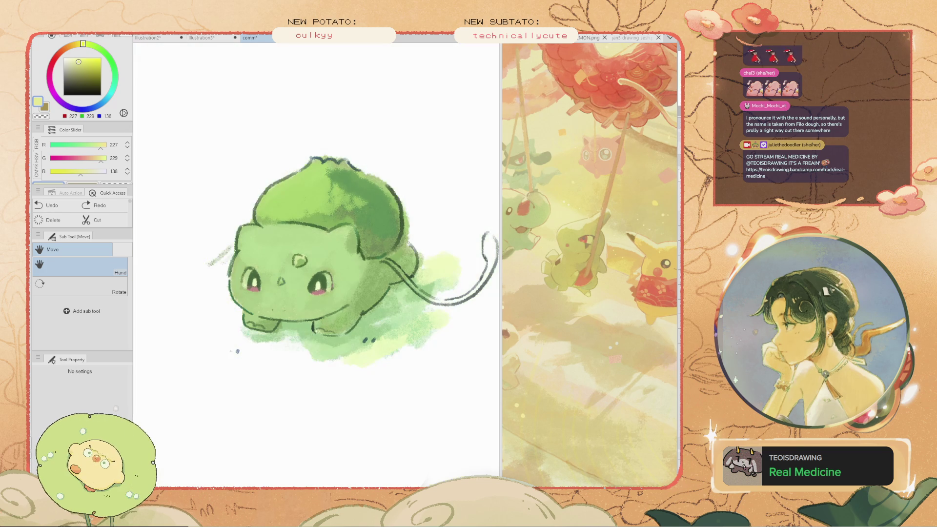
# Sample a pale yellow-green, shrink the pencil brush, and discard a test forehead stroke
pyautogui.hotkey('ctrl', 'z')
pyautogui.hotkey('ctrl', 'y')
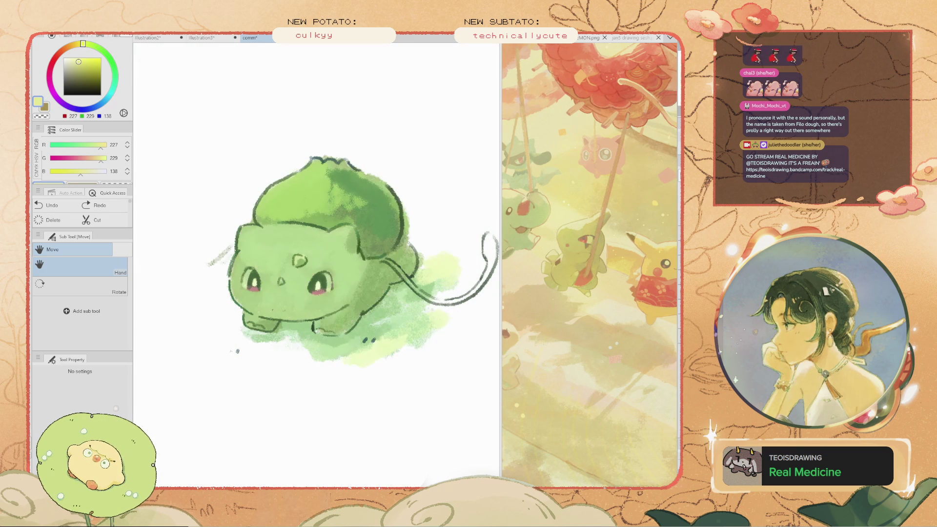
pyautogui.press('i')
pyautogui.click(346, 269)
pyautogui.press('b')
pyautogui.press('[')
pyautogui.press('[')
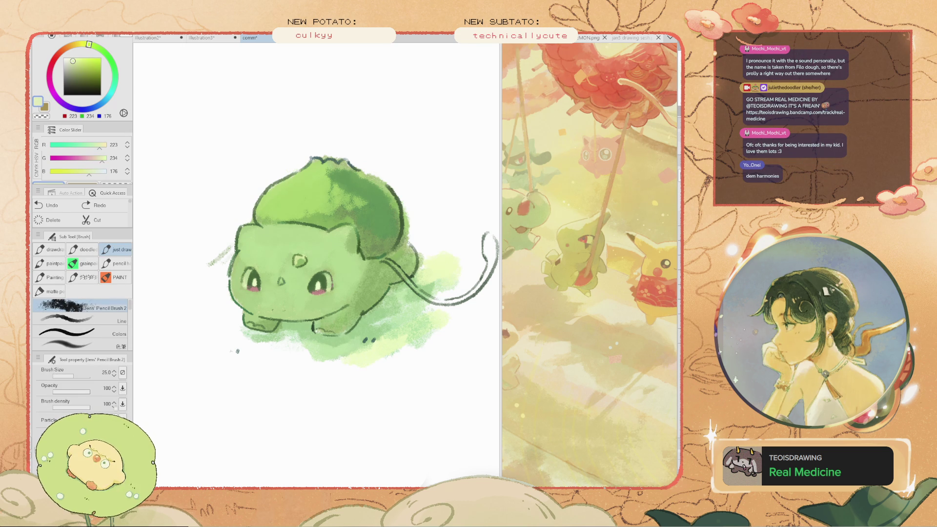
pyautogui.moveTo(278, 215); pyautogui.dragTo(261, 242)
pyautogui.hotkey('ctrl', 'z')
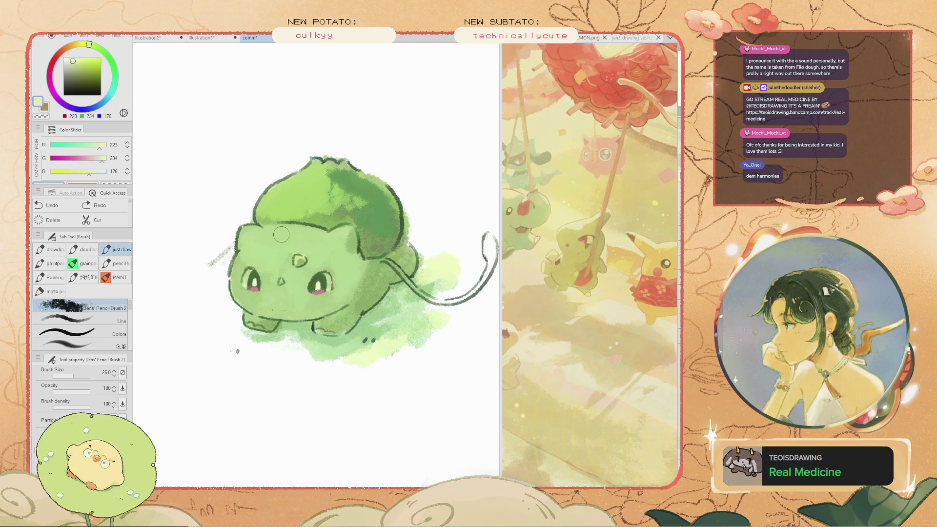
pyautogui.press('[')
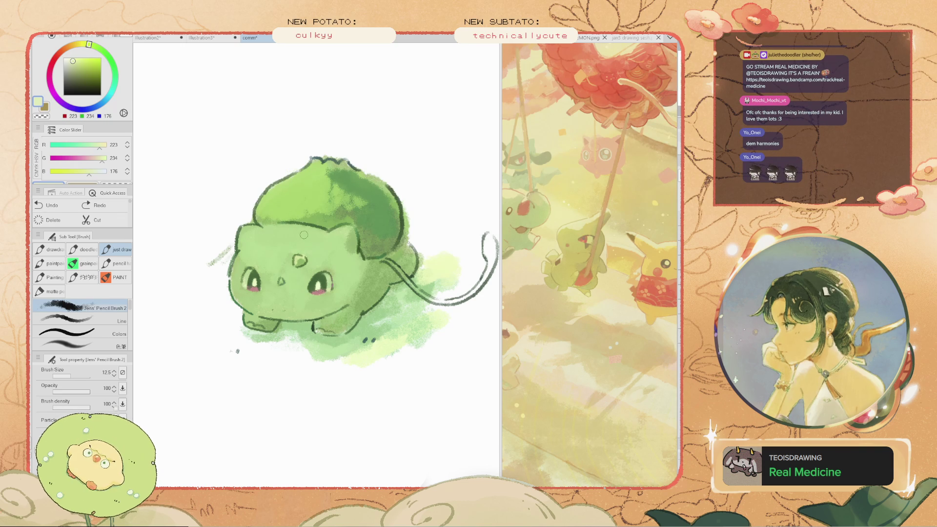
# Shrink the brush further and try light strokes on the head and bulb top, undoing them
pyautogui.scroll(3, 303, 235)
pyautogui.press('[')
pyautogui.press('[')
pyautogui.press('[')
pyautogui.hotkey('ctrl', 'z')
pyautogui.moveTo(246, 230)
pyautogui.mouseDown()
pyautogui.moveTo(217, 228)
pyautogui.moveTo(278, 236)
pyautogui.moveTo(253, 240)
pyautogui.moveTo(298, 221)
pyautogui.moveTo(271, 225)
pyautogui.mouseUp()
pyautogui.hotkey('ctrl', 'z')
pyautogui.hotkey('ctrl', 'z')
pyautogui.hotkey('ctrl', 'z')
pyautogui.hotkey('ctrl', 'z')
pyautogui.moveTo(323, 135); pyautogui.dragTo(247, 178)
pyautogui.hotkey('ctrl', 'z')
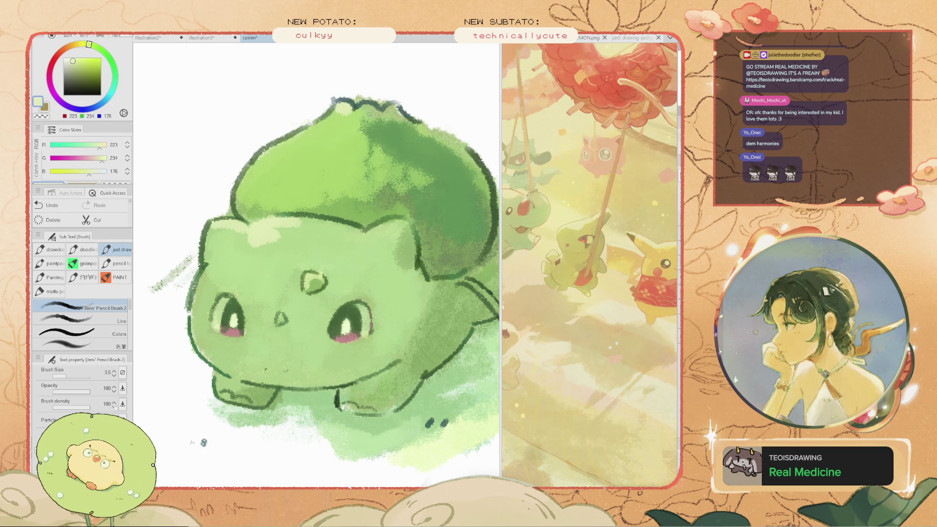
pyautogui.moveTo(351, 117); pyautogui.dragTo(376, 103)
pyautogui.hotkey('ctrl', 'z')
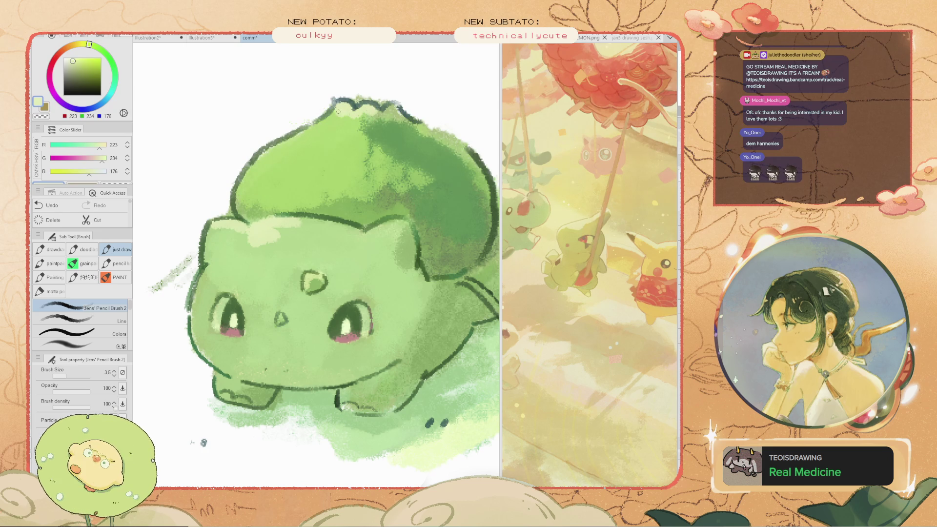
# Pick a mid green from the bulb and paint darker shadow across the bulb's middle
pyautogui.keyDown('alt'); pyautogui.click(263, 151); pyautogui.keyUp('alt')
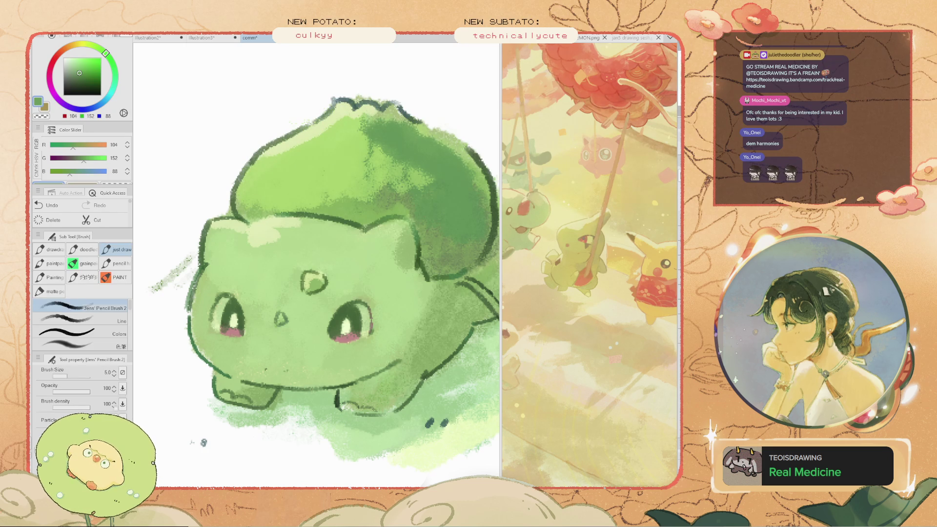
pyautogui.moveTo(329, 190)
pyautogui.mouseDown()
pyautogui.moveTo(341, 166)
pyautogui.moveTo(336, 205)
pyautogui.mouseUp()
pyautogui.hotkey('ctrl', 'z')
pyautogui.moveTo(342, 164); pyautogui.dragTo(335, 209)
pyautogui.moveTo(376, 188)
pyautogui.mouseDown()
pyautogui.moveTo(342, 217)
pyautogui.moveTo(357, 197)
pyautogui.moveTo(356, 222)
pyautogui.moveTo(266, 195)
pyautogui.moveTo(261, 204)
pyautogui.moveTo(266, 181)
pyautogui.moveTo(242, 191)
pyautogui.moveTo(276, 215)
pyautogui.mouseUp()
pyautogui.hotkey('ctrl', 'z')
pyautogui.scroll(-5, 303, 187)
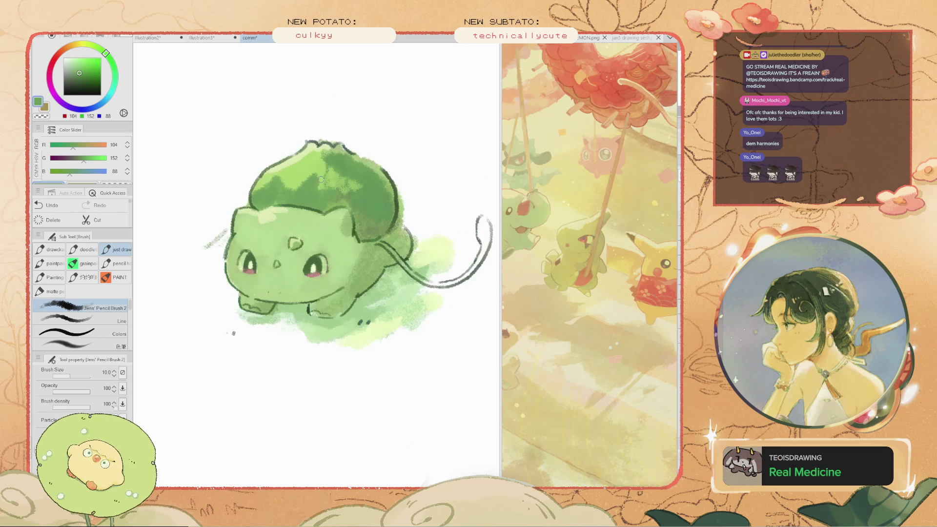
pyautogui.scroll(4, 330, 180)
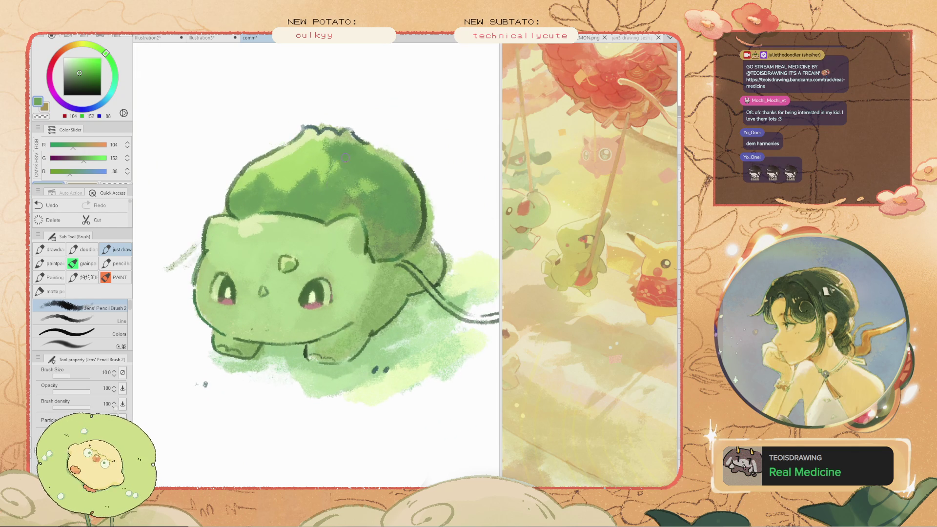
pyautogui.moveTo(316, 180)
pyautogui.mouseDown()
pyautogui.moveTo(293, 178)
pyautogui.moveTo(295, 213)
pyautogui.mouseUp()
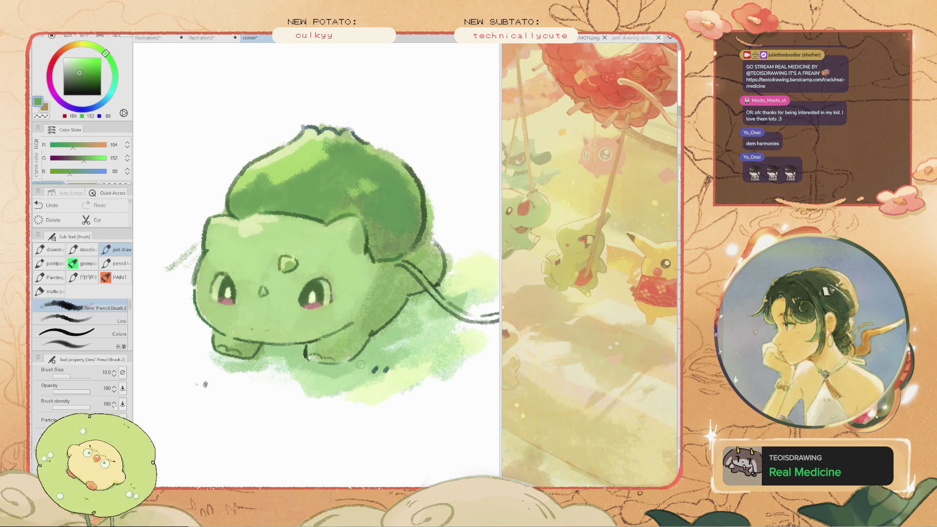
pyautogui.press('i')
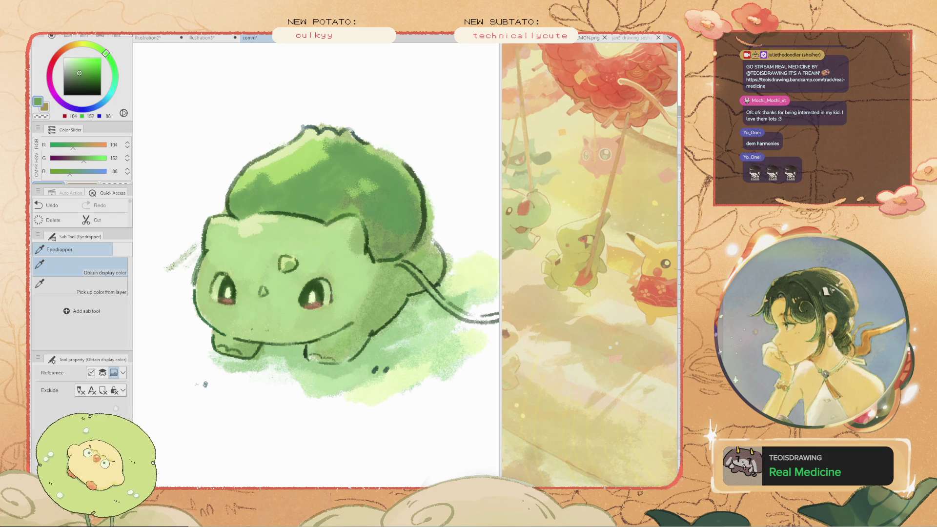
# Sample a lighter green and paint it along the boundary between head and bulb
pyautogui.hotkey('ctrl', '-')
pyautogui.hotkey('ctrl', '-')
pyautogui.hotkey('ctrl', '-')
pyautogui.hotkey('ctrl', '+')
pyautogui.hotkey('ctrl', '+')
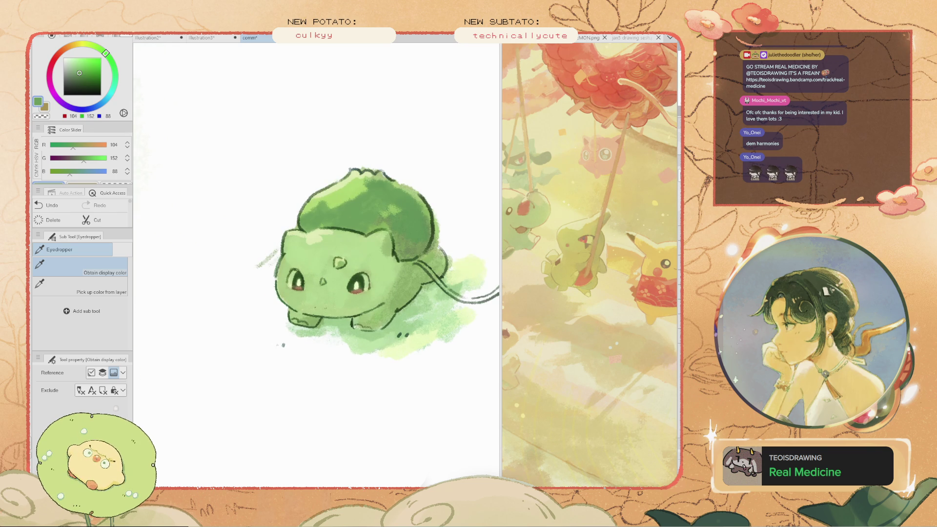
pyautogui.keyDown('alt'); pyautogui.click(338, 321); pyautogui.keyUp('alt')
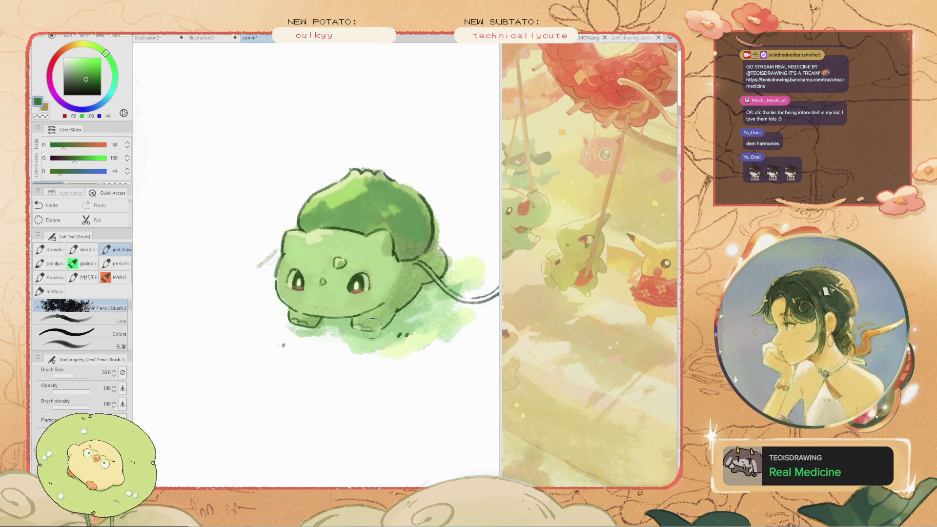
pyautogui.click(87, 73)
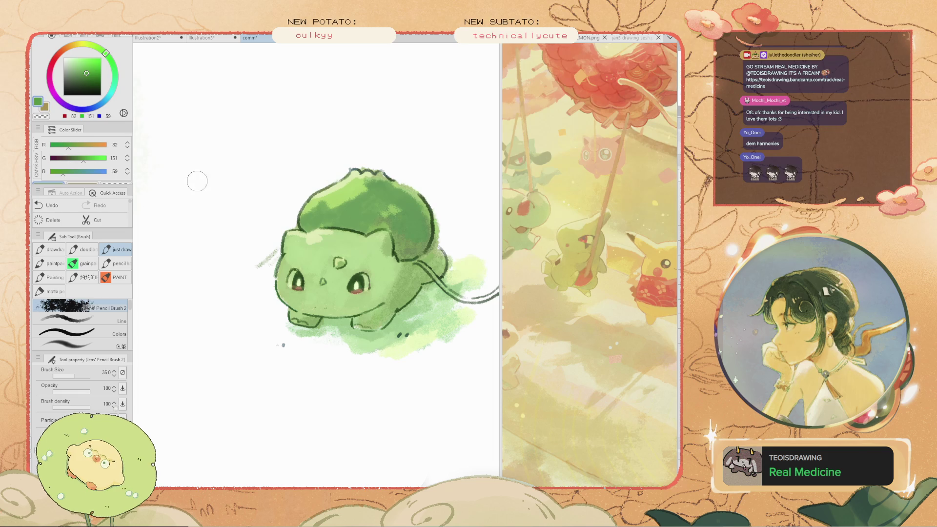
pyautogui.hotkey('ctrl', 'z')
pyautogui.keyDown('alt'); pyautogui.click(319, 333); pyautogui.keyUp('alt')
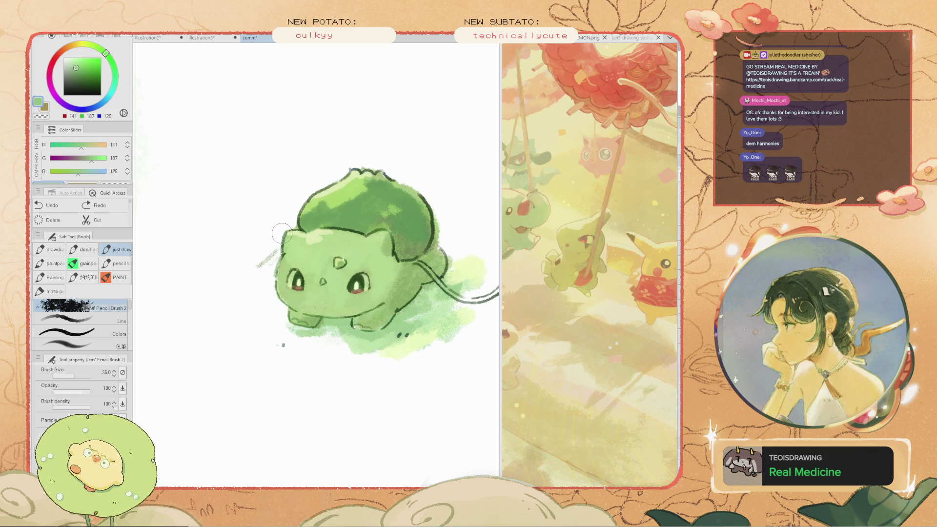
pyautogui.moveTo(290, 230); pyautogui.dragTo(339, 234)
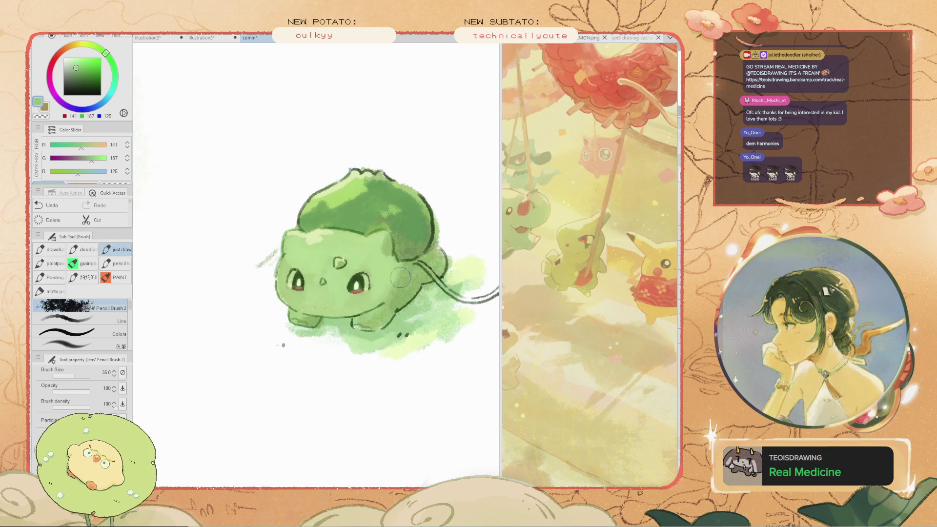
# Shift the view so Bulbasaur moves down-left, and enlarge the brush
pyautogui.scroll(5, 403, 269)
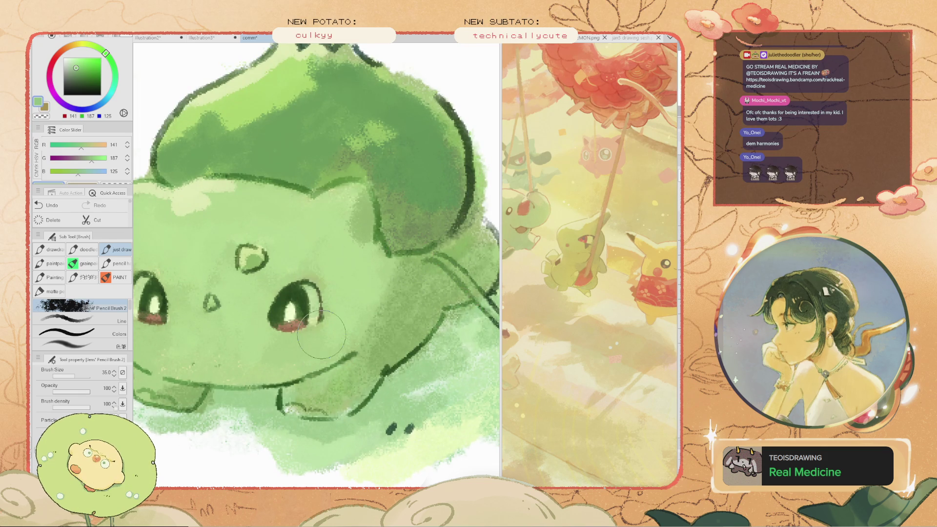
pyautogui.scroll(-10, 466, 325)
pyautogui.scroll(5, 335, 268)
pyautogui.scroll(3, 332, 222)
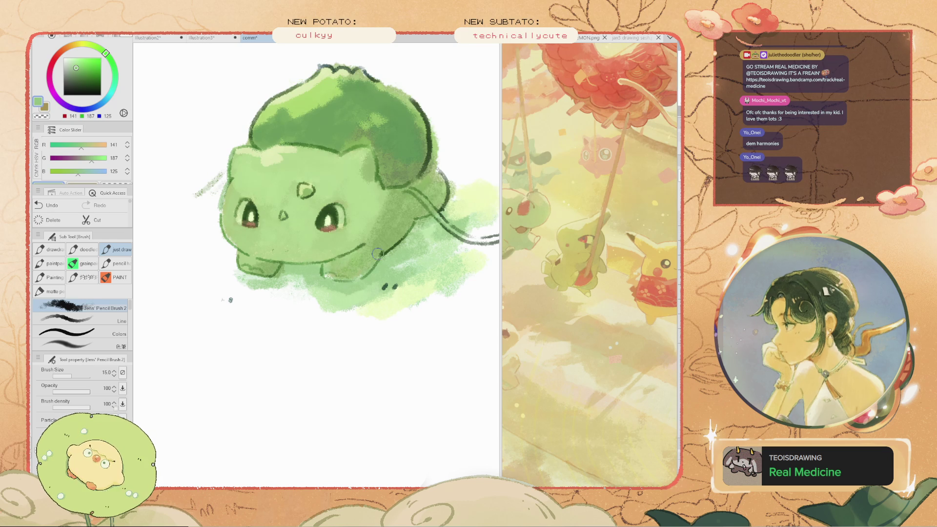
pyautogui.press('space')
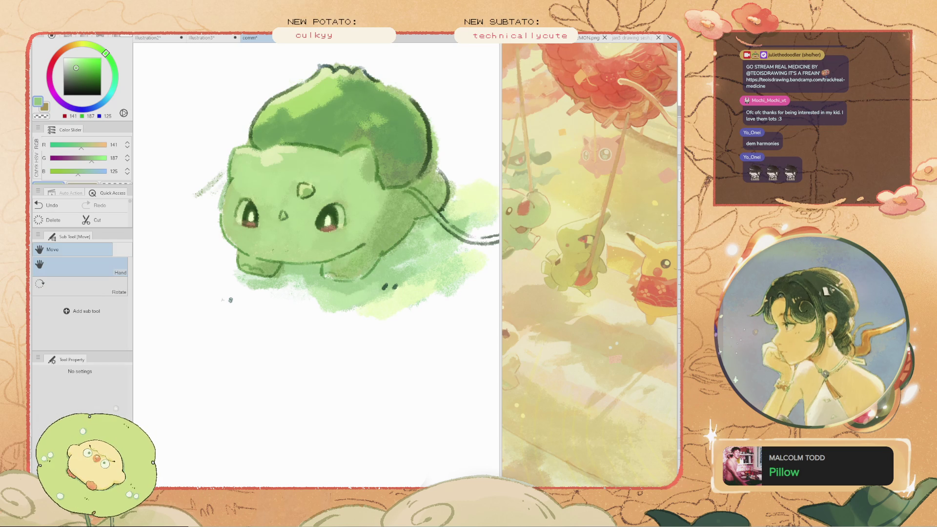
pyautogui.moveTo(387, 245); pyautogui.dragTo(334, 340)
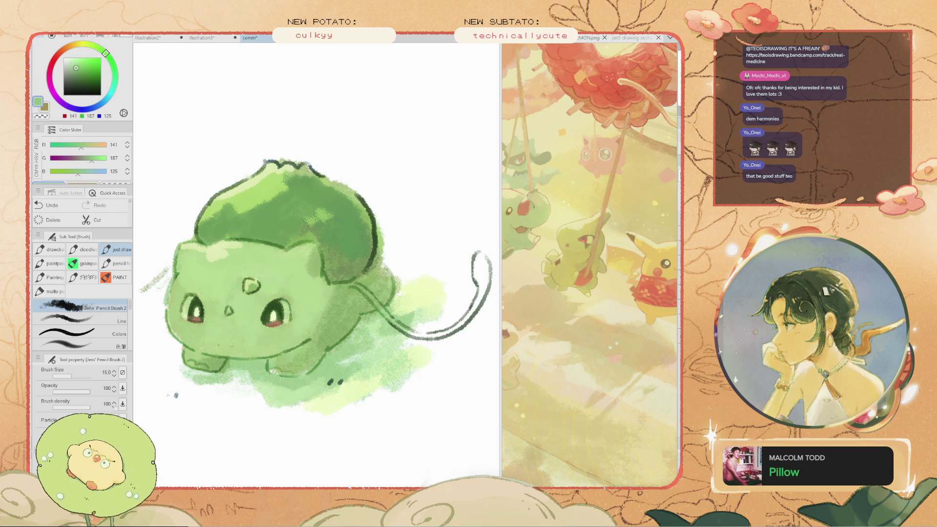
pyautogui.press(']')
pyautogui.press(']')
pyautogui.press(']')
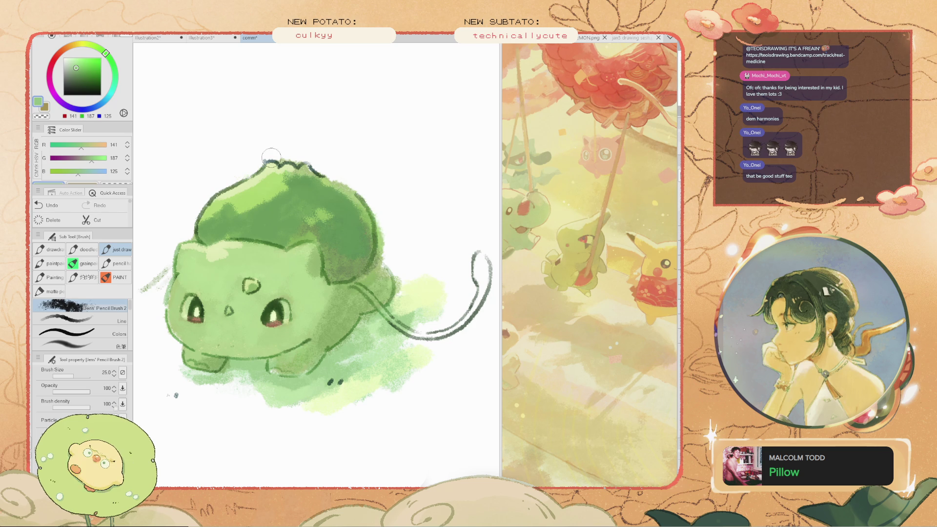
# Add dark green strokes along the bulb's right edge and soften the face's left outline
pyautogui.moveTo(313, 169)
pyautogui.mouseDown()
pyautogui.moveTo(236, 168)
pyautogui.moveTo(179, 227)
pyautogui.mouseUp()
pyautogui.hotkey('ctrl', 'z')
pyautogui.click(87, 86)
pyautogui.moveTo(348, 205)
pyautogui.mouseDown()
pyautogui.moveTo(376, 253)
pyautogui.moveTo(318, 295)
pyautogui.mouseUp()
pyautogui.scroll(-3, 317, 293)
pyautogui.scroll(2, 237, 252)
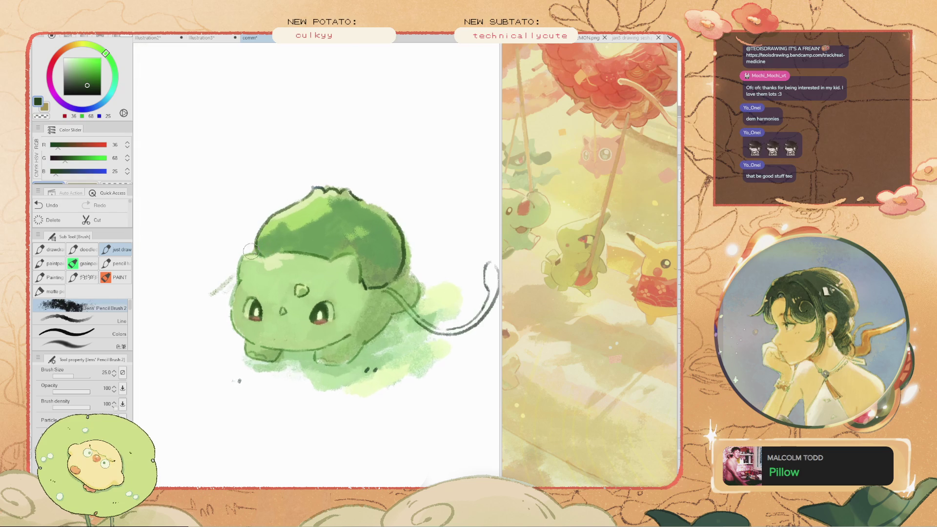
pyautogui.scroll(-3, 293, 239)
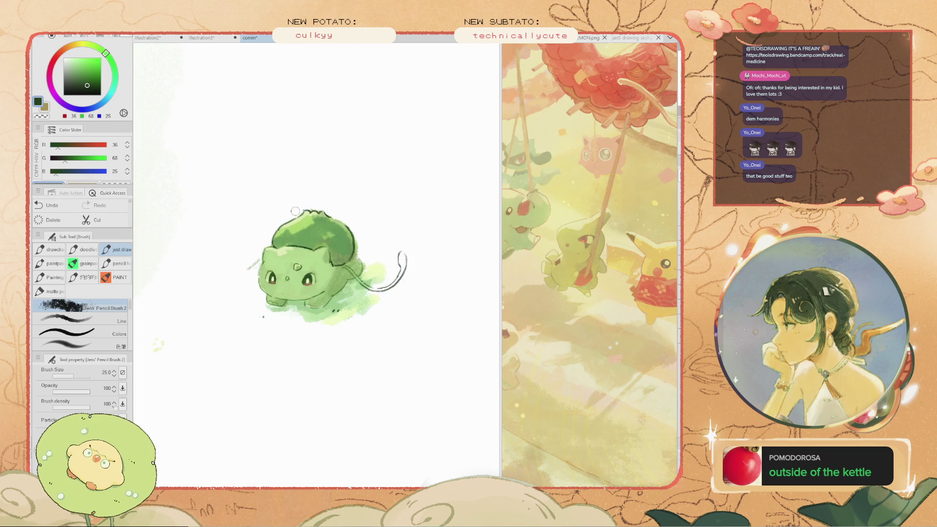
pyautogui.scroll(2, 239, 274)
pyautogui.scroll(2, 223, 308)
pyautogui.moveTo(241, 230); pyautogui.dragTo(232, 336)
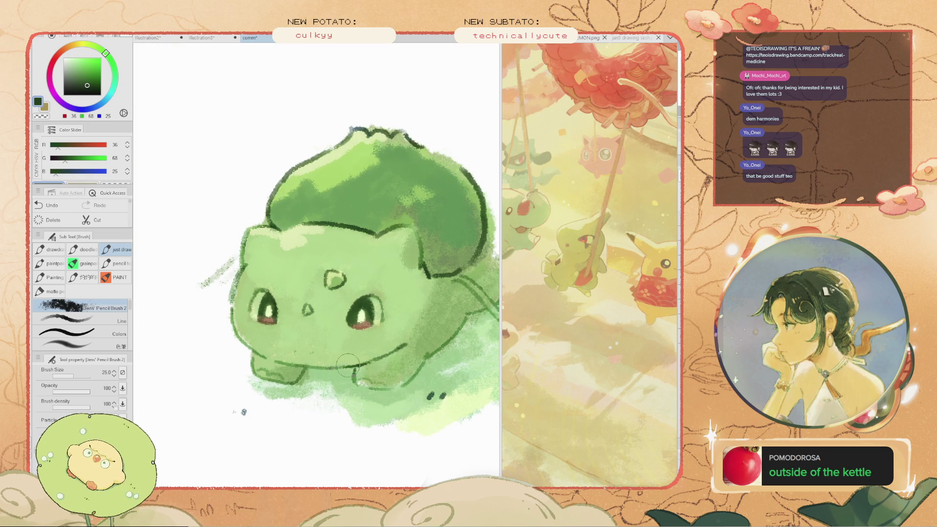
# Pan Bulbasaur further left and compare versions, keeping the darker, more saturated shading
pyautogui.scroll(-2, 348, 365)
pyautogui.scroll(2, 360, 351)
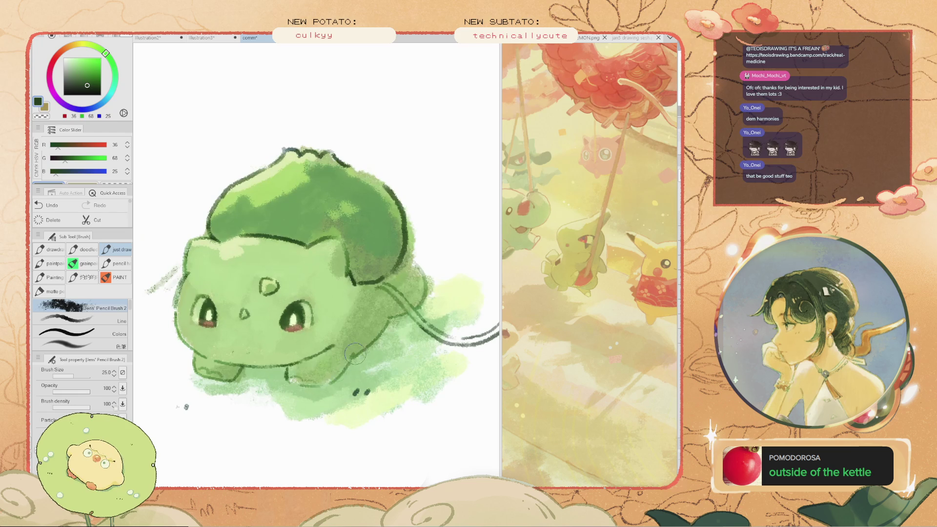
pyautogui.scroll(-2, 360, 352)
pyautogui.scroll(2, 385, 342)
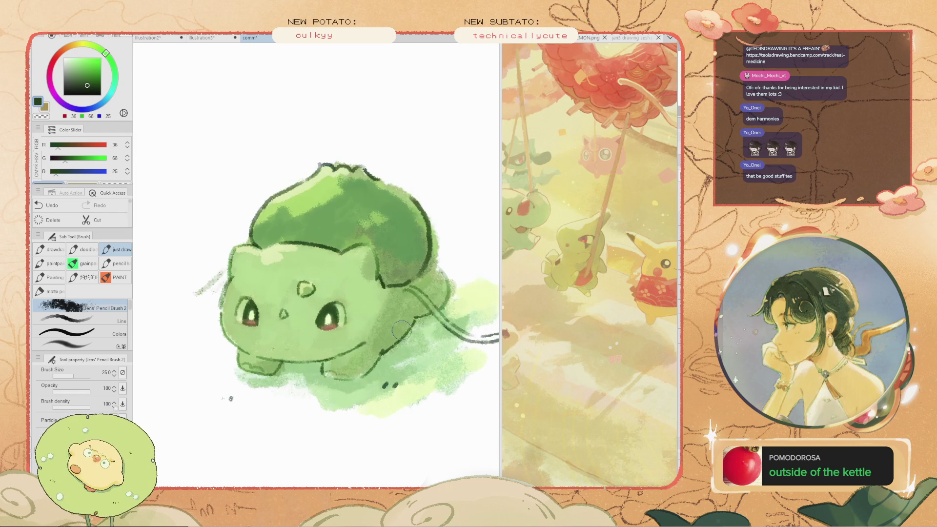
pyautogui.press('space')
pyautogui.moveTo(394, 339); pyautogui.dragTo(342, 314)
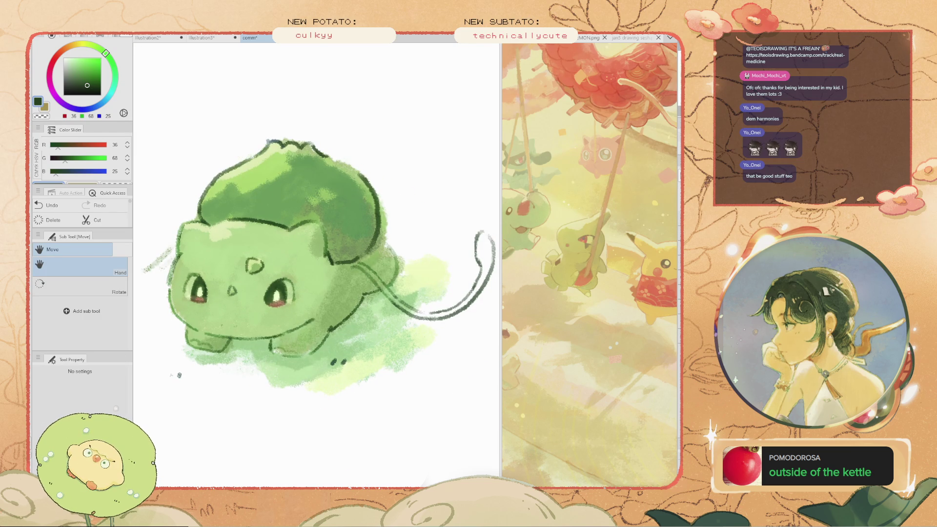
pyautogui.hotkey('ctrl', 'z')
pyautogui.hotkey('ctrl', 'y')
pyautogui.hotkey('ctrl', 'z')
pyautogui.hotkey('ctrl', 'y')
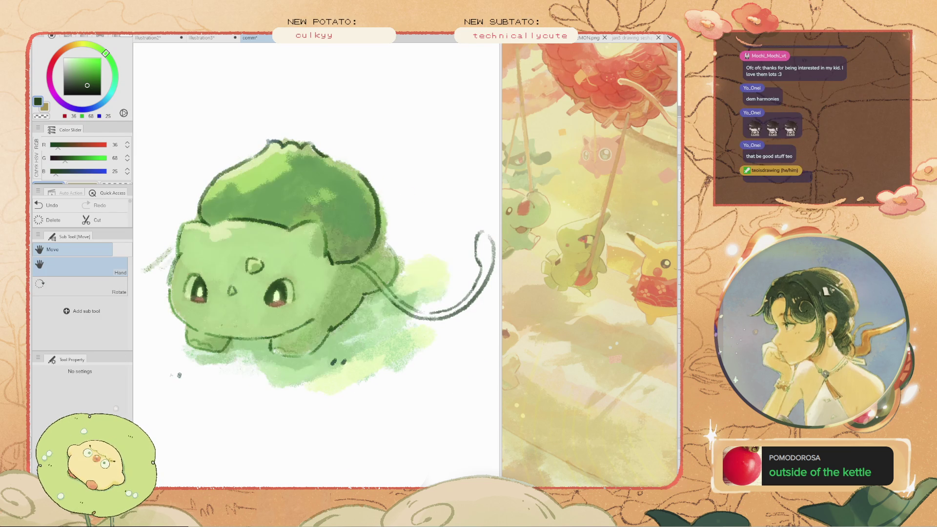
# Sample the pale wash green, halve the brush to 12.5, and paint wash along the lower edge
pyautogui.keyDown('alt'); pyautogui.click(280, 373); pyautogui.keyUp('alt')
pyautogui.press('b')
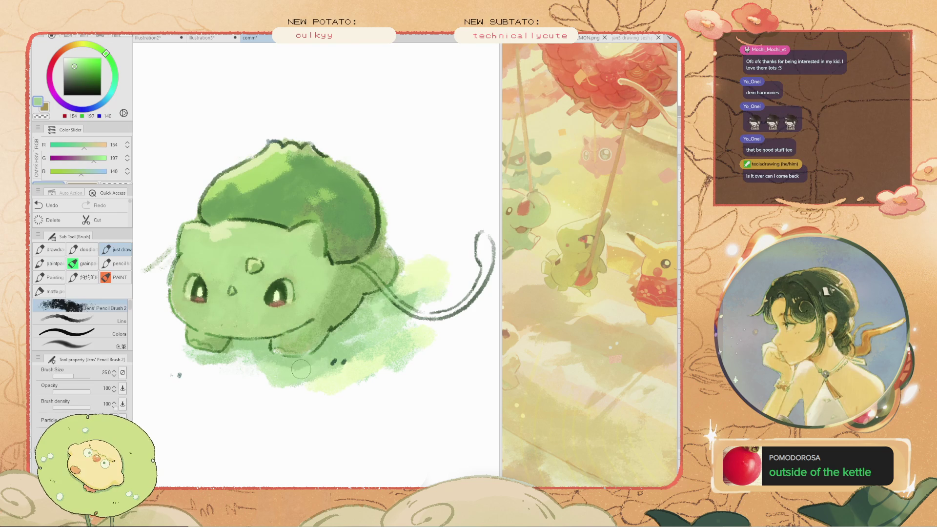
pyautogui.hotkey('ctrl', 'z')
pyautogui.press('[')
pyautogui.press('[')
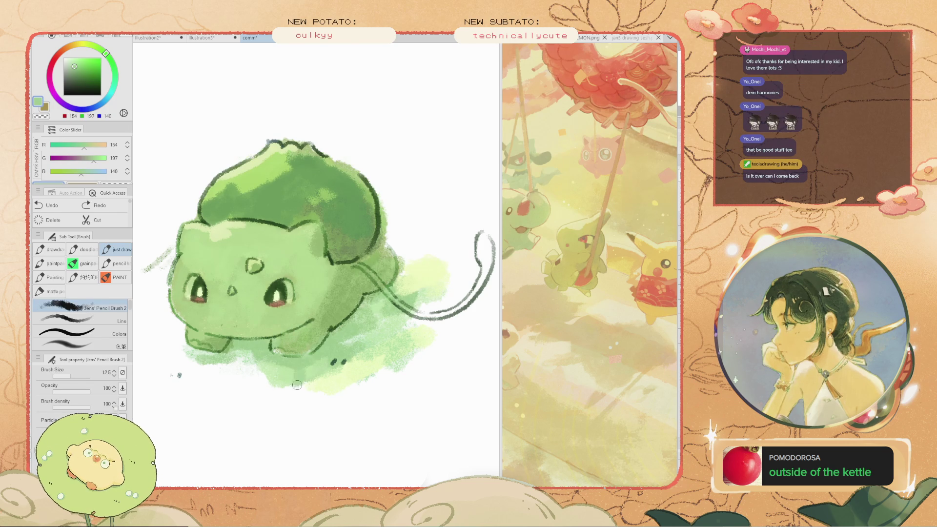
pyautogui.hotkey('ctrl', 'z')
pyautogui.moveTo(293, 375)
pyautogui.mouseDown()
pyautogui.moveTo(273, 383)
pyautogui.moveTo(236, 372)
pyautogui.moveTo(278, 382)
pyautogui.mouseUp()
pyautogui.hotkey('ctrl', 'z')
pyautogui.scroll(-2, 275, 376)
pyautogui.scroll(2, 274, 370)
pyautogui.hotkey('ctrl', 'z')
pyautogui.hotkey('ctrl', 'z')
pyautogui.keyDown('alt'); pyautogui.click(270, 379); pyautogui.keyUp('alt')
pyautogui.moveTo(265, 378)
pyautogui.mouseDown()
pyautogui.moveTo(280, 380)
pyautogui.moveTo(251, 376)
pyautogui.moveTo(293, 377)
pyautogui.moveTo(288, 386)
pyautogui.mouseUp()
pyautogui.hotkey('ctrl', 'z')
pyautogui.hotkey('ctrl', 'z')
pyautogui.hotkey('ctrl', 'z')
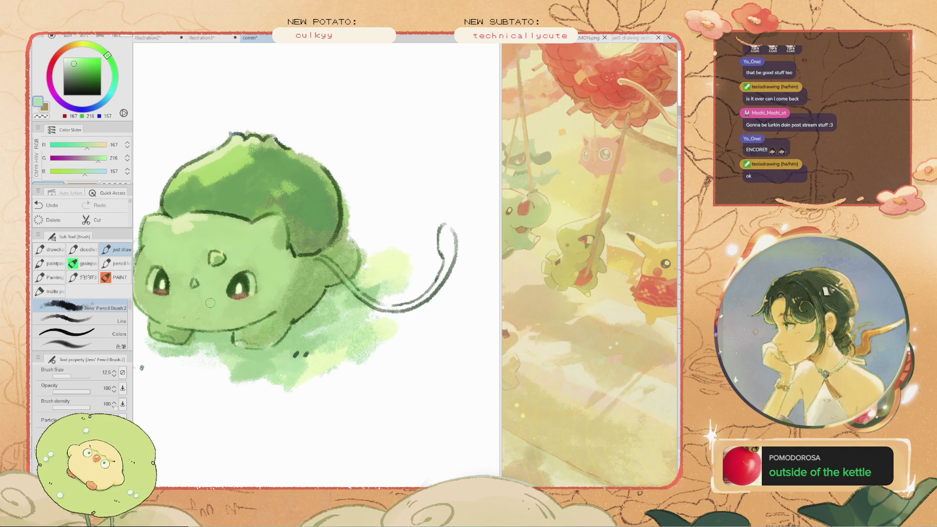
# Replace the cheek stroke with pale green wash under the body's lower left
pyautogui.scroll(5, 215, 303)
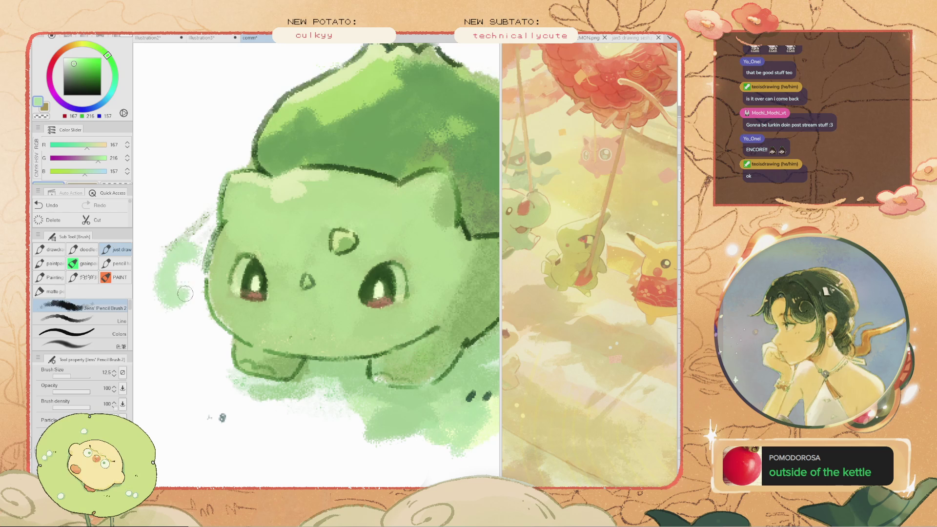
pyautogui.hotkey('ctrl', 'z')
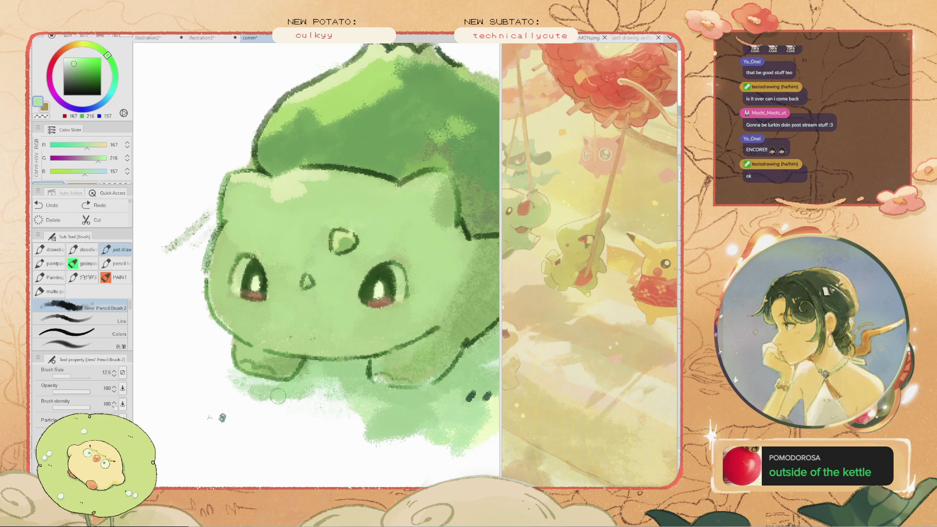
pyautogui.moveTo(264, 390); pyautogui.dragTo(237, 381)
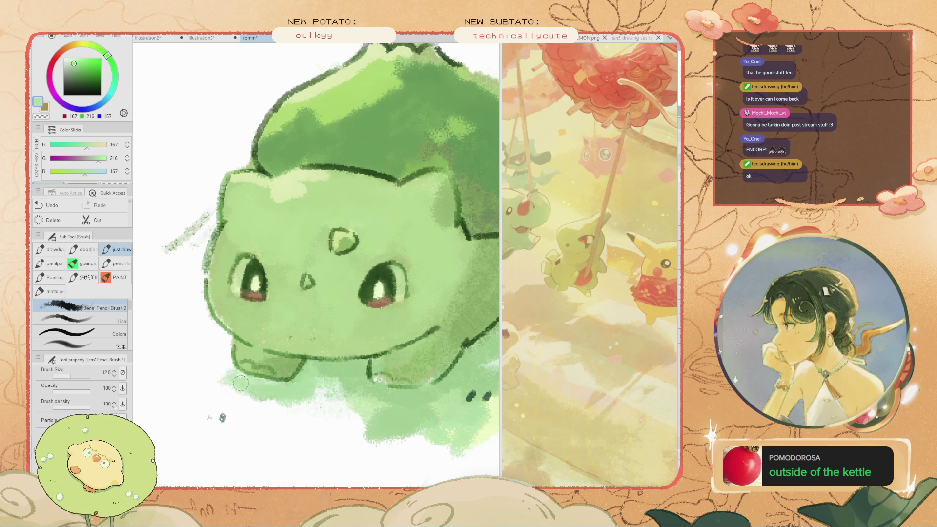
pyautogui.scroll(-3, 294, 388)
pyautogui.keyDown('alt'); pyautogui.click(380, 383); pyautogui.keyUp('alt')
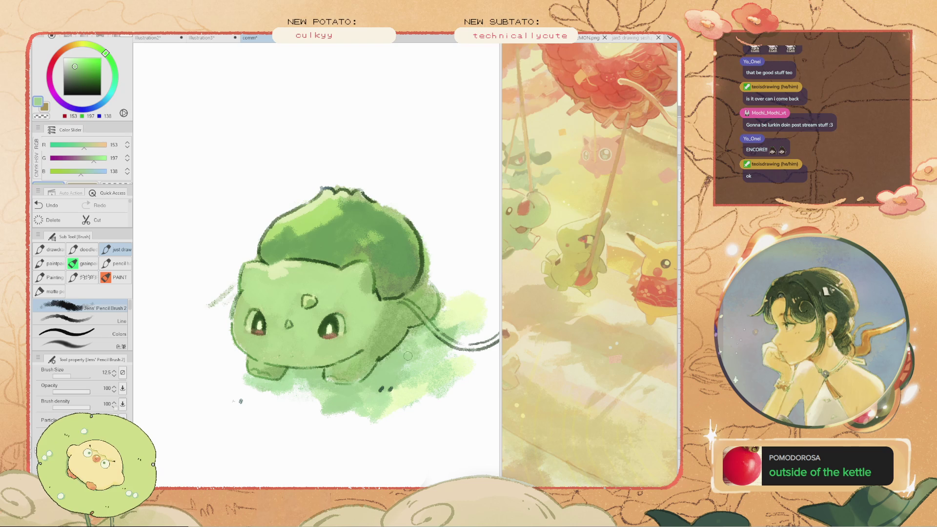
pyautogui.scroll(-2, 363, 366)
pyautogui.scroll(1, 363, 366)
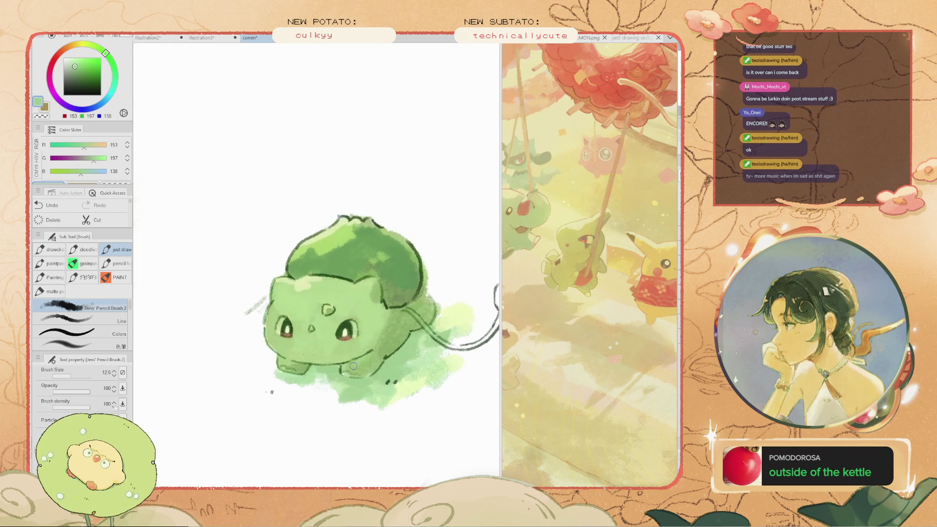
# Shrink the brush to 8 and outline the tail base and outer edge in dark green
pyautogui.press('space')
pyautogui.moveTo(363, 366)
pyautogui.mouseDown()
pyautogui.moveTo(312, 287)
pyautogui.moveTo(315, 302)
pyautogui.mouseUp()
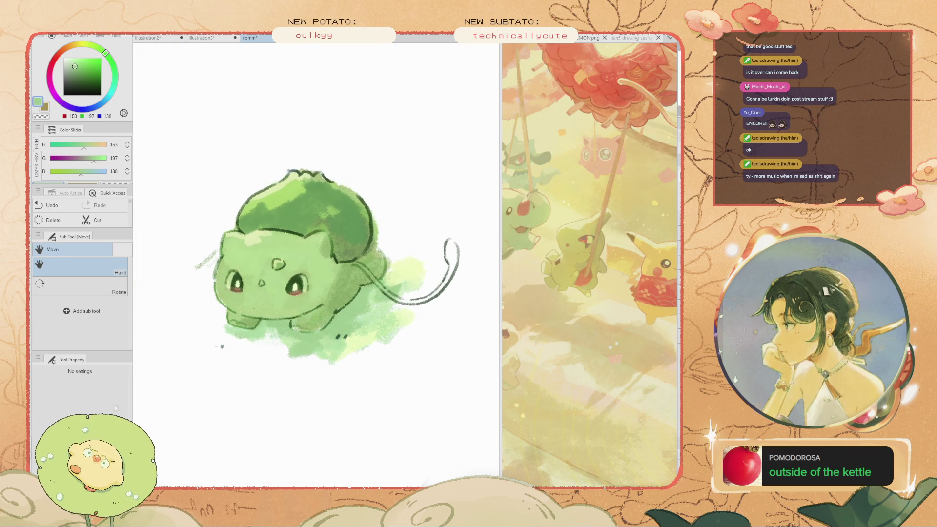
pyautogui.moveTo(396, 295); pyautogui.dragTo(413, 305)
pyautogui.hotkey('ctrl', 'z')
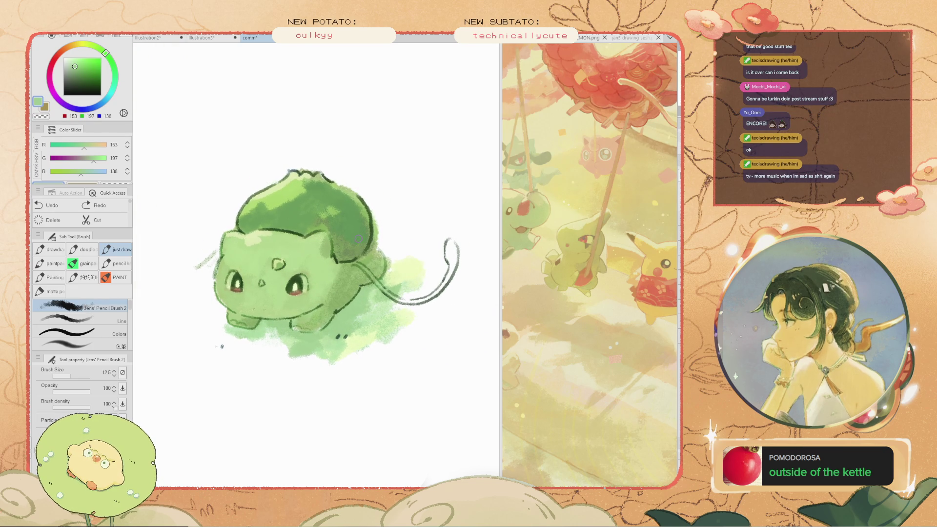
pyautogui.keyDown('alt'); pyautogui.click(358, 273); pyautogui.keyUp('alt')
pyautogui.press('[')
pyautogui.press('[')
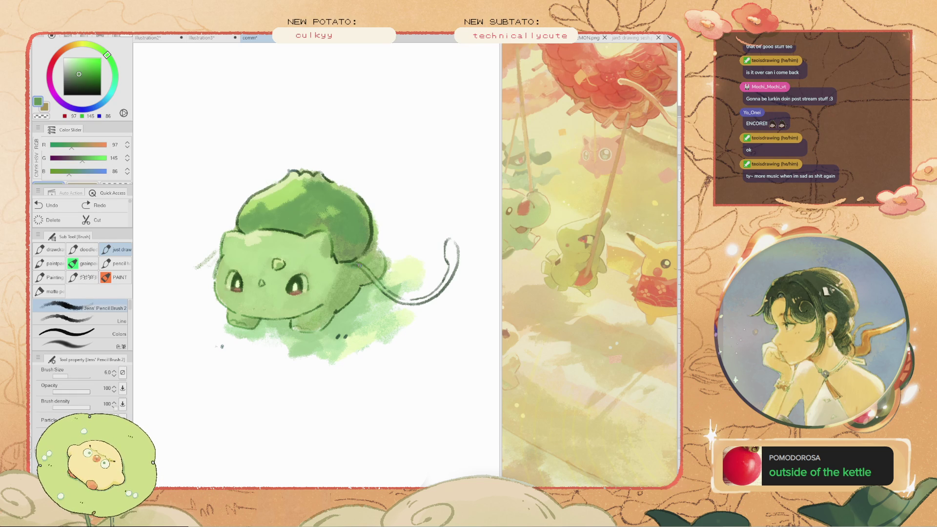
pyautogui.hotkey('ctrl', 'z')
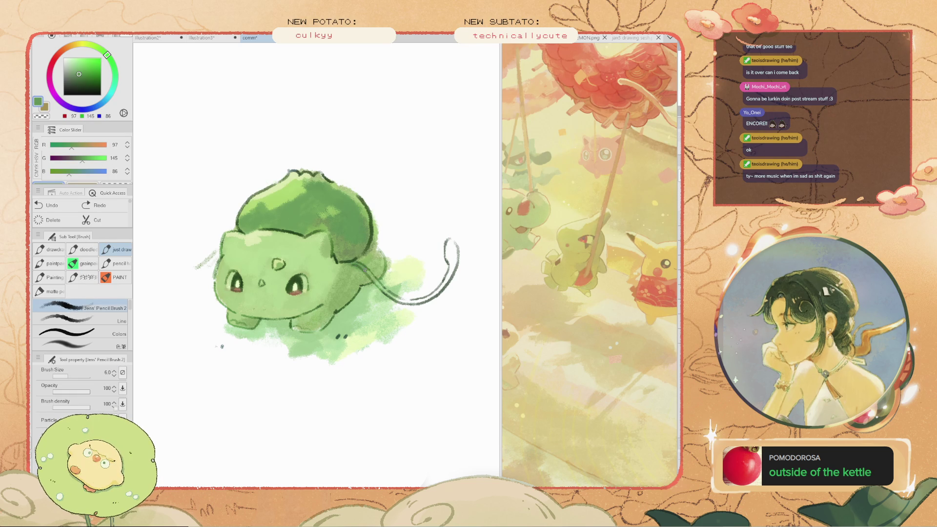
pyautogui.hotkey('ctrl', 'z')
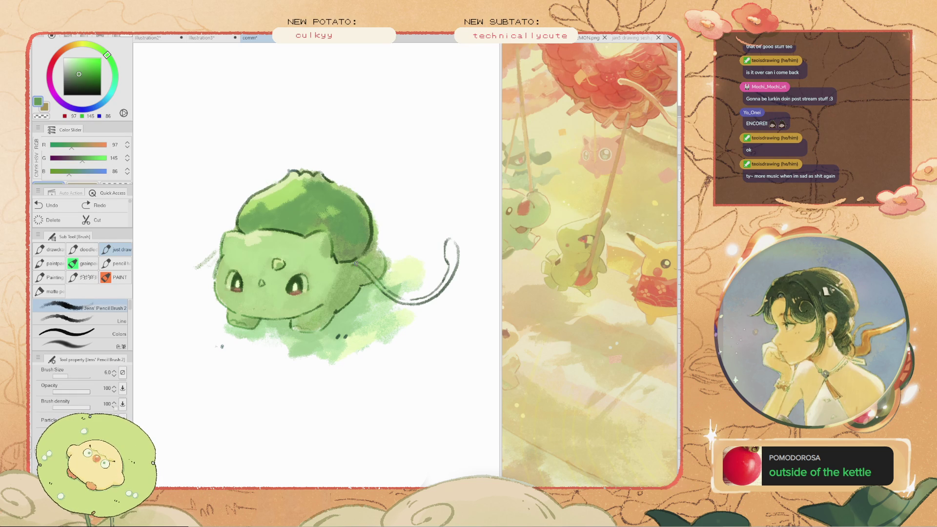
pyautogui.moveTo(376, 284)
pyautogui.mouseDown()
pyautogui.moveTo(393, 306)
pyautogui.moveTo(424, 303)
pyautogui.moveTo(401, 318)
pyautogui.mouseUp()
pyautogui.scroll(3, 443, 273)
pyautogui.moveTo(440, 289)
pyautogui.mouseDown()
pyautogui.moveTo(416, 317)
pyautogui.moveTo(456, 254)
pyautogui.mouseUp()
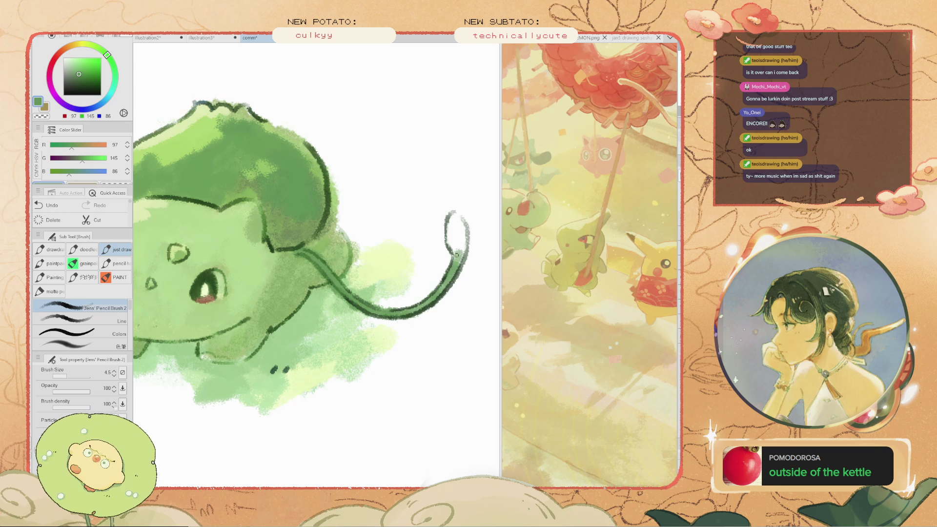
# Mix a brighter yellow-green and paint light highlight strokes down the tail's right side
pyautogui.click(69, 68)
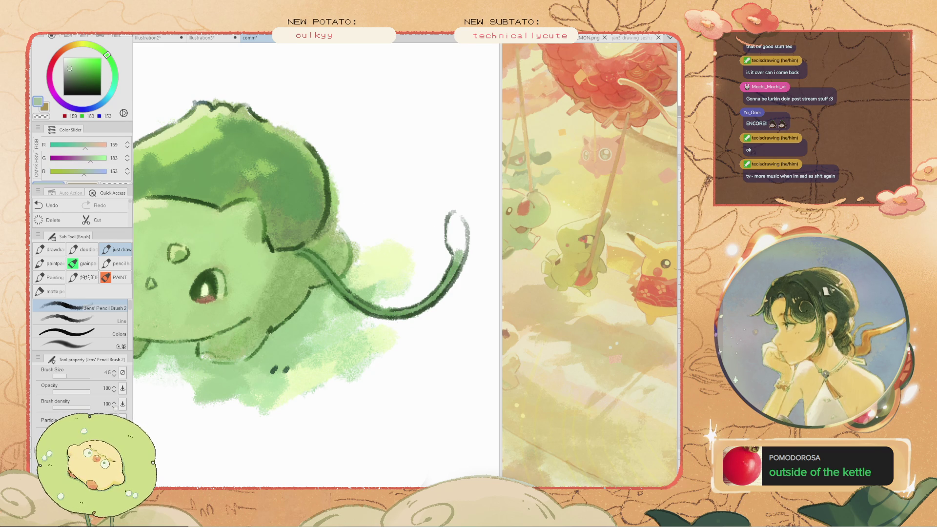
pyautogui.click(99, 47)
pyautogui.moveTo(458, 268)
pyautogui.mouseDown()
pyautogui.moveTo(450, 215)
pyautogui.moveTo(466, 254)
pyautogui.moveTo(462, 228)
pyautogui.moveTo(444, 276)
pyautogui.mouseUp()
pyautogui.hotkey('ctrl', 'z')
pyautogui.click(82, 66)
pyautogui.hotkey('ctrl', 'z')
pyautogui.moveTo(461, 234); pyautogui.dragTo(452, 282)
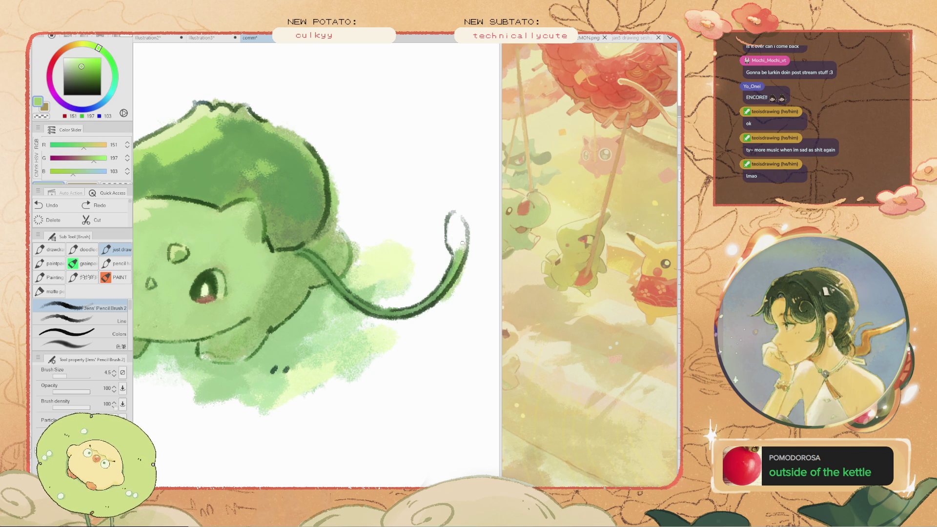
pyautogui.scroll(-3, 453, 282)
pyautogui.scroll(1, 335, 253)
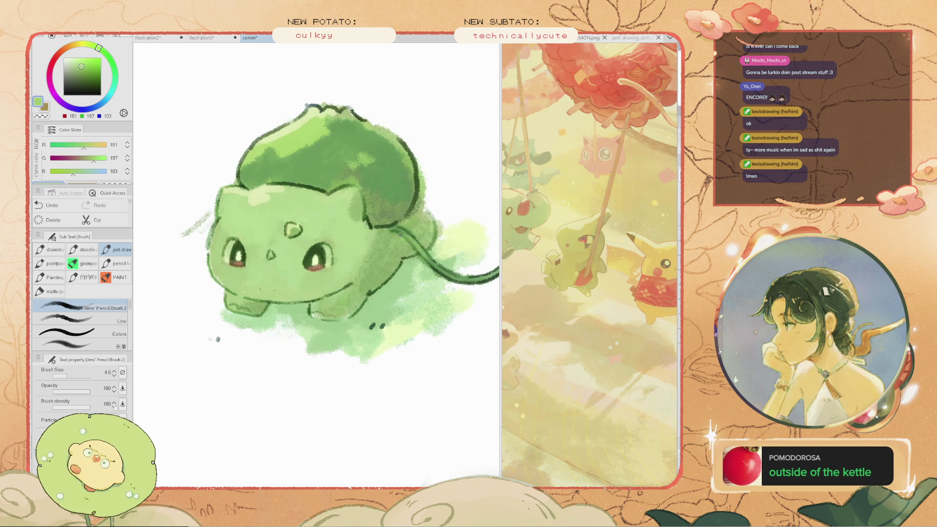
pyautogui.moveTo(462, 268); pyautogui.dragTo(435, 279)
# Reframe the whole tail and redraw the light stroke along its right edge
pyautogui.moveTo(421, 233); pyautogui.dragTo(335, 285)
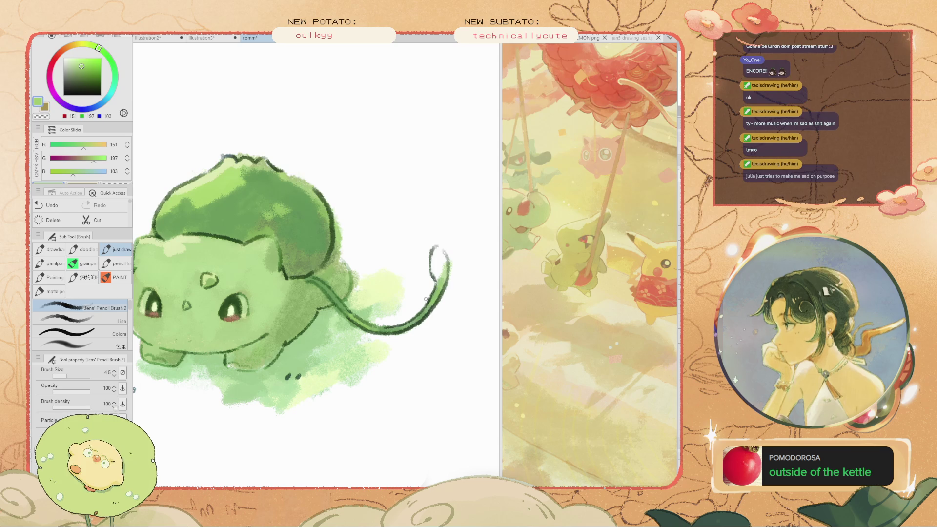
pyautogui.hotkey('ctrl', 'z')
pyautogui.moveTo(446, 283)
pyautogui.mouseDown()
pyautogui.moveTo(443, 252)
pyautogui.moveTo(435, 280)
pyautogui.moveTo(432, 251)
pyautogui.moveTo(442, 249)
pyautogui.mouseUp()
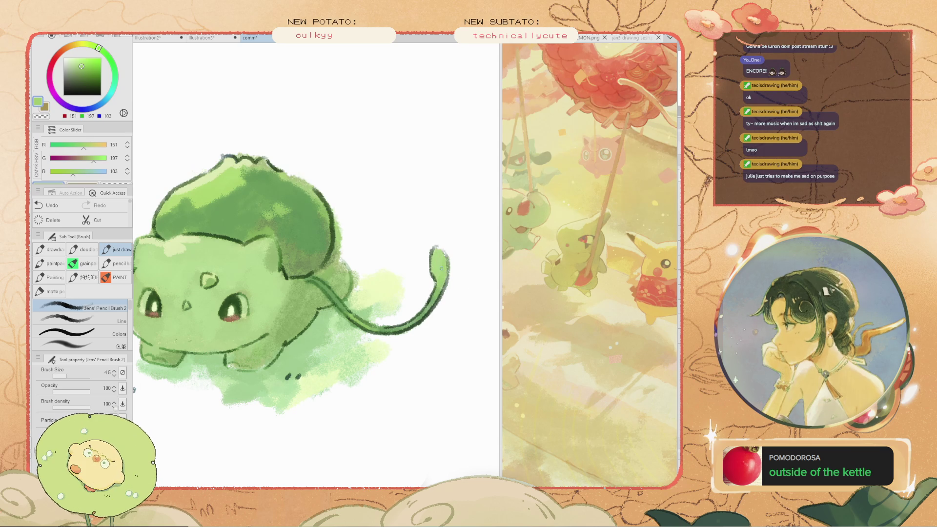
pyautogui.scroll(-5, 196, 278)
pyautogui.scroll(2, 207, 286)
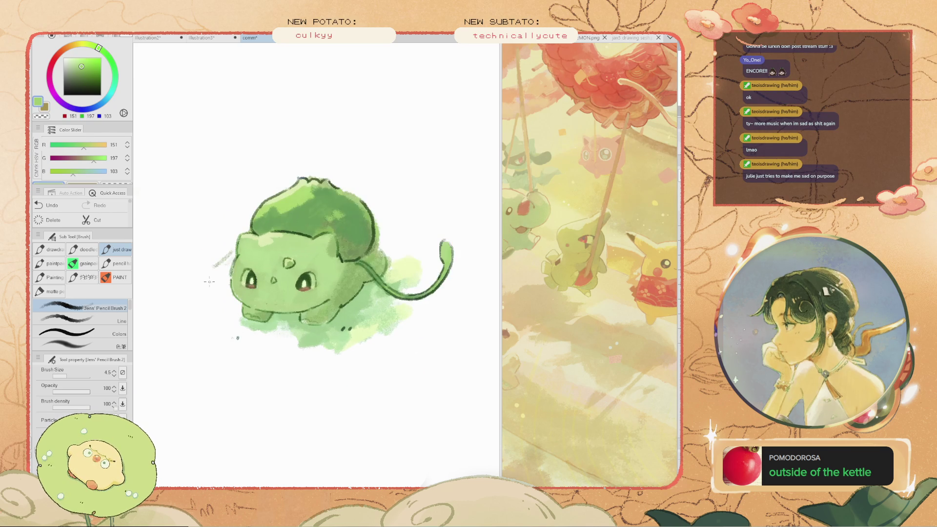
pyautogui.hotkey('ctrl', 'z')
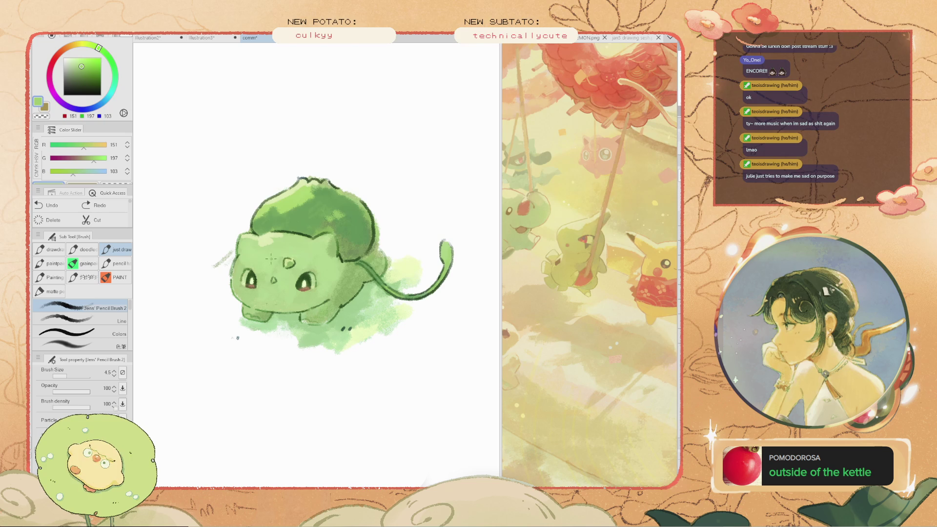
# Sample the head's pale green and add a small pale dab on the forehead
pyautogui.keyDown('alt'); pyautogui.click(287, 237); pyautogui.keyUp('alt')
pyautogui.moveTo(287, 237)
pyautogui.mouseDown()
pyautogui.moveTo(308, 239)
pyautogui.moveTo(231, 237)
pyautogui.mouseUp()
pyautogui.scroll(3, 261, 243)
pyautogui.hotkey('ctrl', 'z')
pyautogui.click(279, 249)
pyautogui.keyDown('alt'); pyautogui.click(341, 220); pyautogui.keyUp('alt')
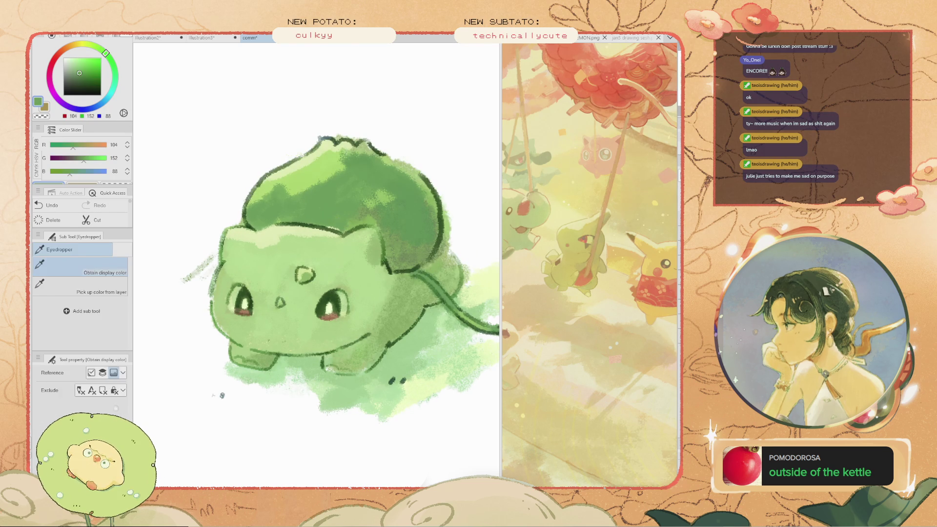
# Try darker green shading strokes on Bulbasaur's bulb, undoing the ones that miss
pyautogui.moveTo(349, 229); pyautogui.dragTo(370, 218)
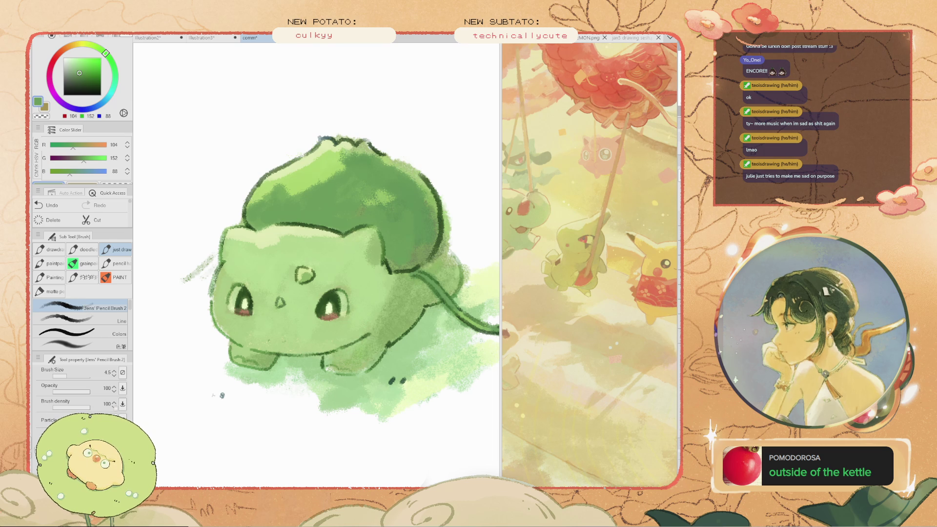
pyautogui.moveTo(273, 246)
pyautogui.mouseDown()
pyautogui.moveTo(241, 227)
pyautogui.moveTo(234, 200)
pyautogui.mouseUp()
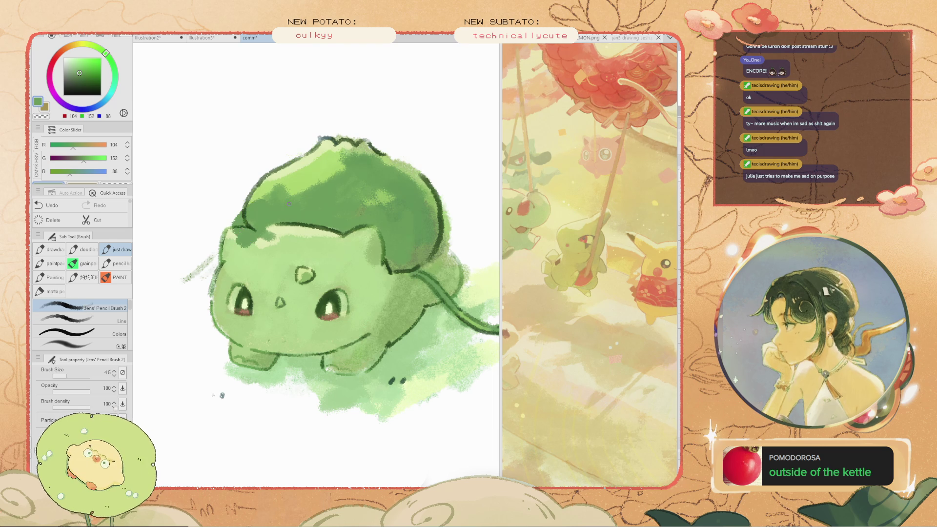
pyautogui.hotkey('ctrl', 'z')
pyautogui.moveTo(340, 177)
pyautogui.mouseDown()
pyautogui.moveTo(303, 188)
pyautogui.moveTo(320, 195)
pyautogui.moveTo(334, 147)
pyautogui.moveTo(330, 179)
pyautogui.mouseUp()
pyautogui.hotkey('ctrl', 'z')
pyautogui.hotkey('ctrl', 'z')
pyautogui.moveTo(356, 149); pyautogui.dragTo(370, 155)
pyautogui.scroll(-5, 317, 266)
pyautogui.scroll(4, 316, 266)
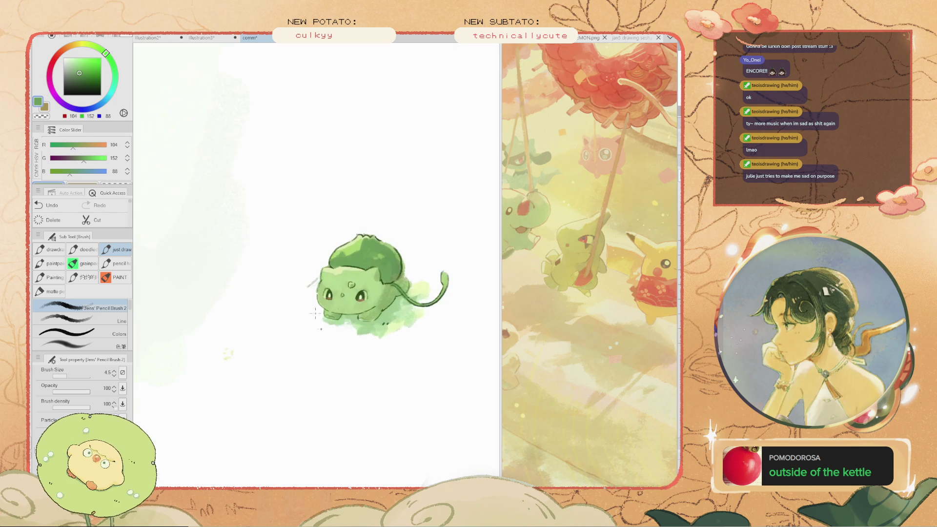
# Sample mid green 119/161/97 from Bulbasaur's body and redraw small strokes near its feet
pyautogui.moveTo(320, 292); pyautogui.dragTo(277, 283)
pyautogui.hotkey('ctrl', 'z')
pyautogui.moveTo(372, 307)
pyautogui.mouseDown()
pyautogui.moveTo(411, 323)
pyautogui.moveTo(393, 325)
pyautogui.mouseUp()
pyautogui.hotkey('ctrl', 'z')
pyautogui.hotkey('ctrl', 'z')
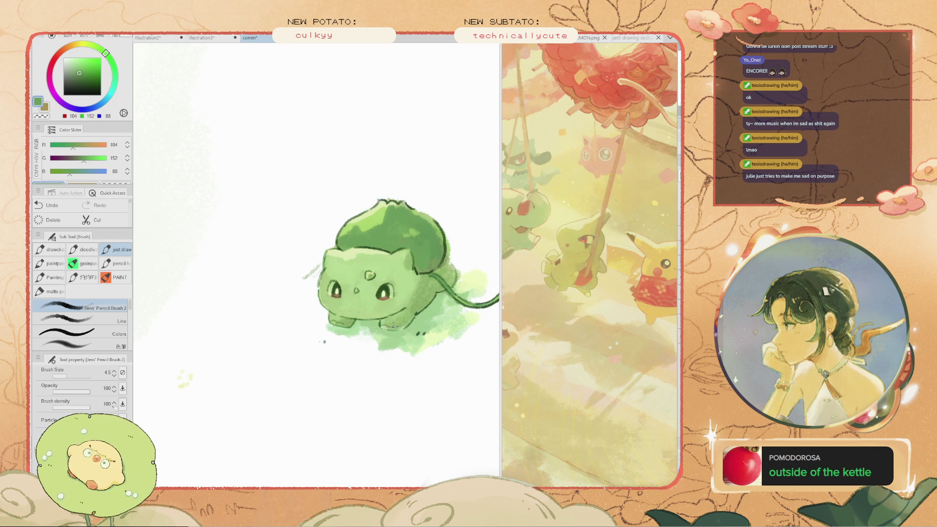
pyautogui.keyDown('alt'); pyautogui.click(405, 319); pyautogui.keyUp('alt')
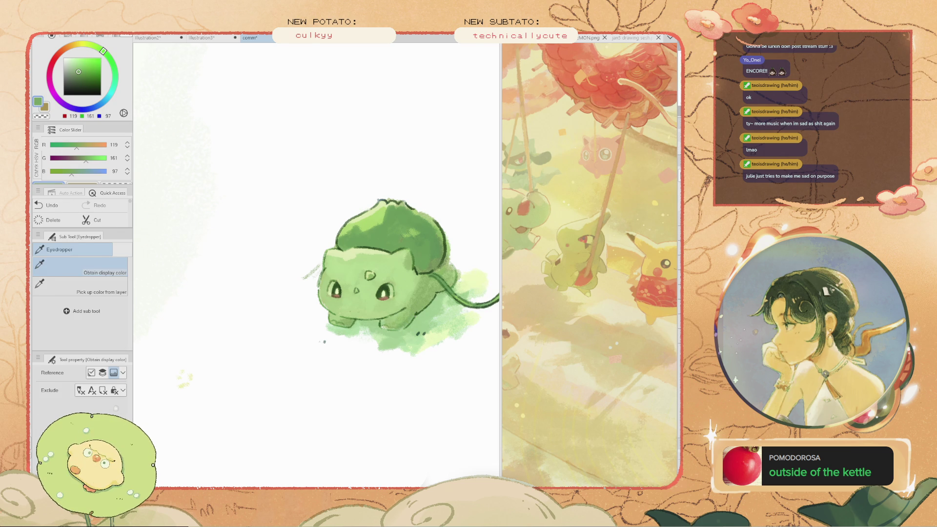
pyautogui.hotkey('ctrl', 'z')
pyautogui.hotkey('ctrl', 'z')
pyautogui.moveTo(390, 313); pyautogui.dragTo(408, 319)
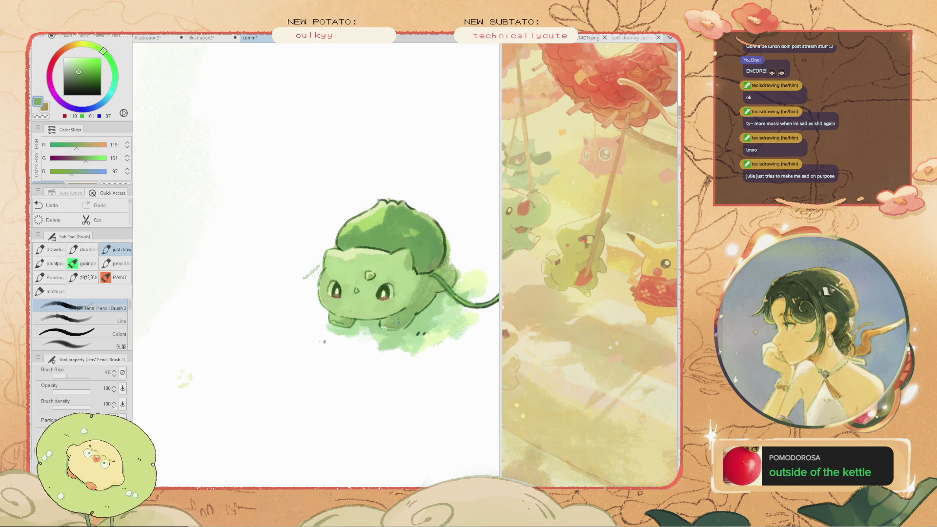
pyautogui.scroll(2, 381, 326)
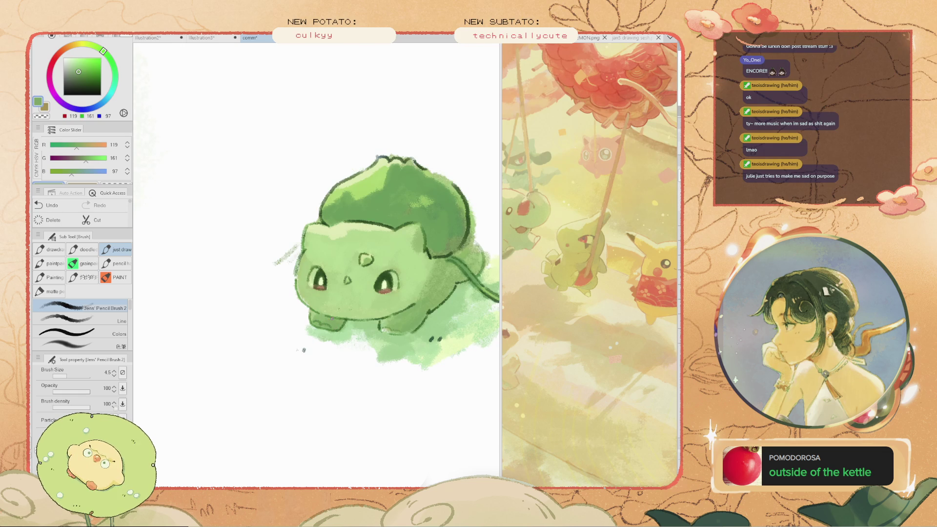
pyautogui.moveTo(318, 318); pyautogui.dragTo(273, 319)
pyautogui.scroll(3, 327, 305)
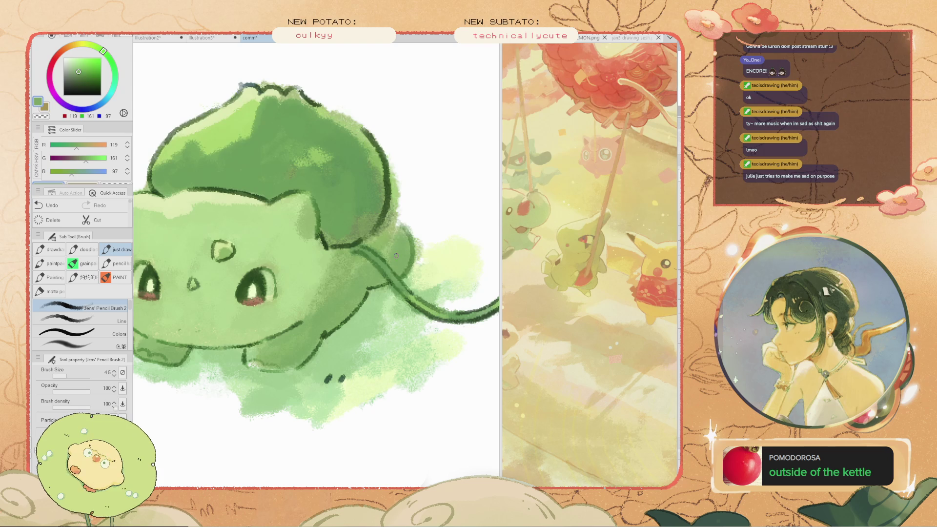
# Clean stray edges with the kneaded eraser, then return to the pencil brush
pyautogui.press('e')
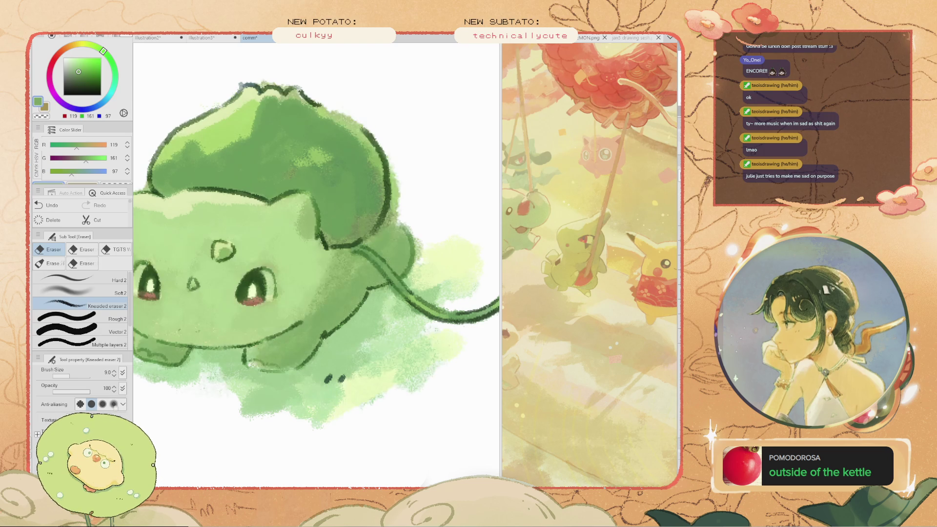
pyautogui.scroll(-3, 399, 199)
pyautogui.scroll(3, 399, 199)
pyautogui.moveTo(244, 332); pyautogui.dragTo(252, 350)
pyautogui.press('b')
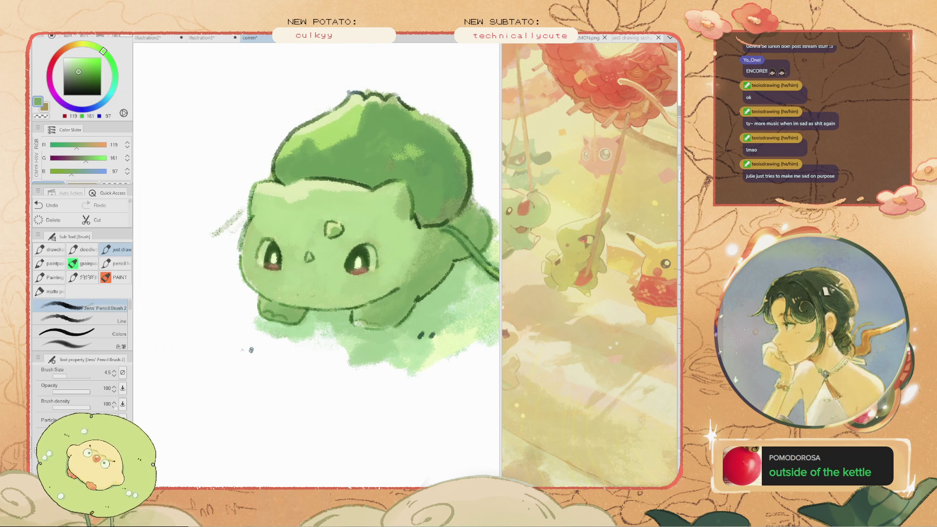
# Pick a darker green from the drawing and enlarge the brush
pyautogui.keyDown('alt'); pyautogui.click(364, 281); pyautogui.keyUp('alt')
pyautogui.press(']')
pyautogui.press(']')
pyautogui.press(']')
pyautogui.press(']')
pyautogui.press(']')
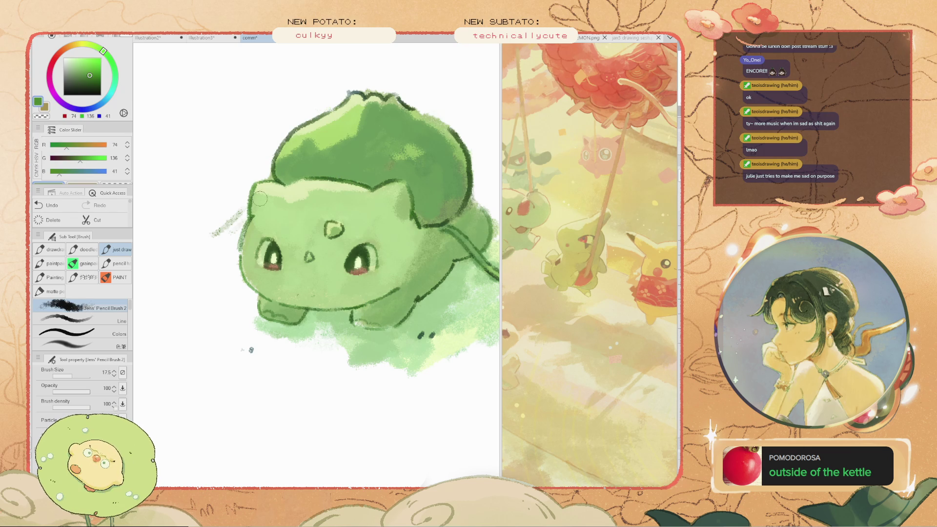
pyautogui.scroll(-2, 337, 259)
pyautogui.scroll(2, 340, 260)
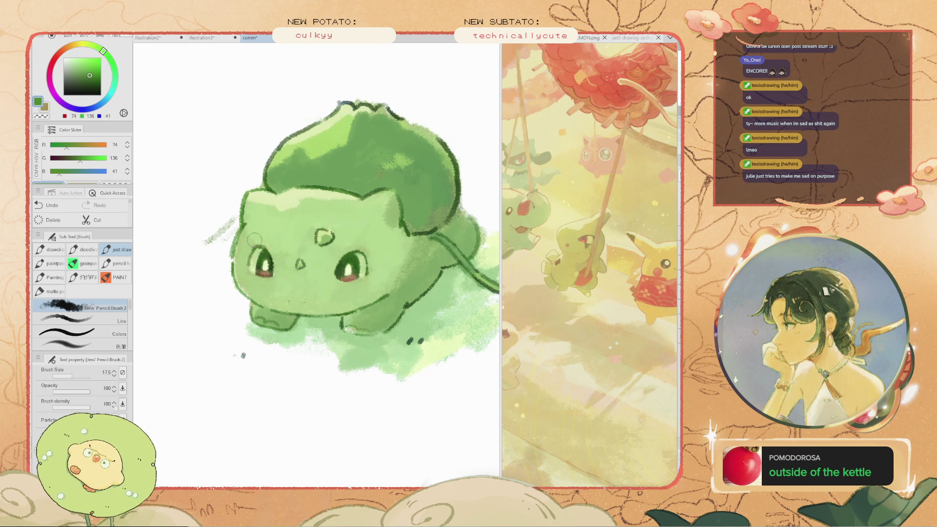
pyautogui.scroll(-2, 282, 279)
pyautogui.scroll(2, 370, 286)
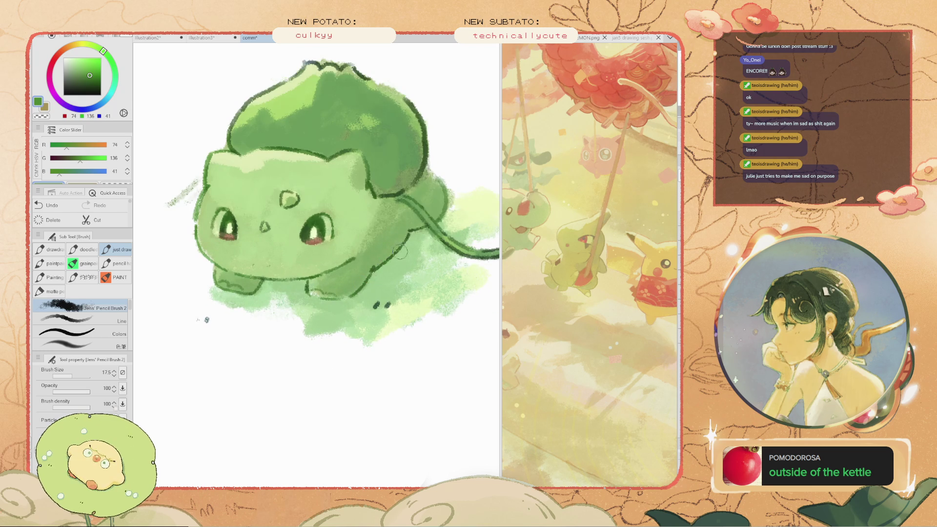
pyautogui.scroll(-1, 370, 287)
# Recentre the view on Bulbasaur and pick pale green 172/209/137 from the drawing
pyautogui.moveTo(370, 287)
pyautogui.mouseDown()
pyautogui.moveTo(326, 307)
pyautogui.moveTo(288, 350)
pyautogui.mouseUp()
pyautogui.scroll(3, 276, 180)
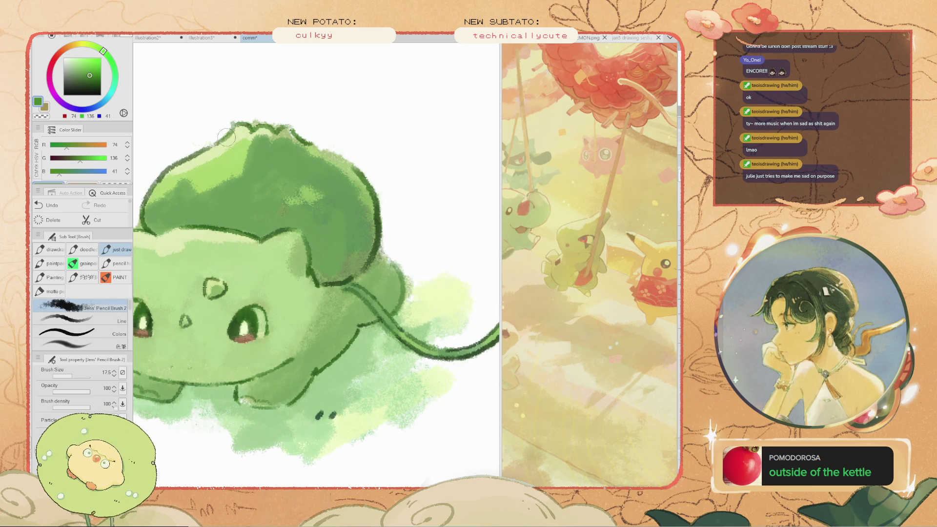
pyautogui.scroll(-5, 205, 151)
pyautogui.moveTo(213, 180); pyautogui.dragTo(274, 234)
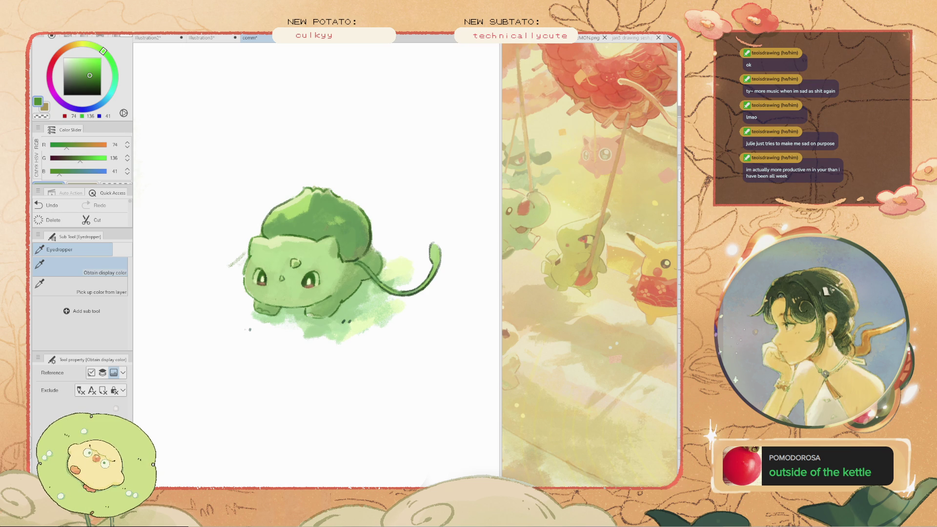
pyautogui.keyDown('alt'); pyautogui.click(237, 258); pyautogui.keyUp('alt')
# Draw a thin curving vine left of Bulbasaur's head, shrinking the brush to 4.5 and retrying strokes
pyautogui.moveTo(242, 255)
pyautogui.mouseDown()
pyautogui.moveTo(181, 273)
pyautogui.moveTo(203, 238)
pyautogui.mouseUp()
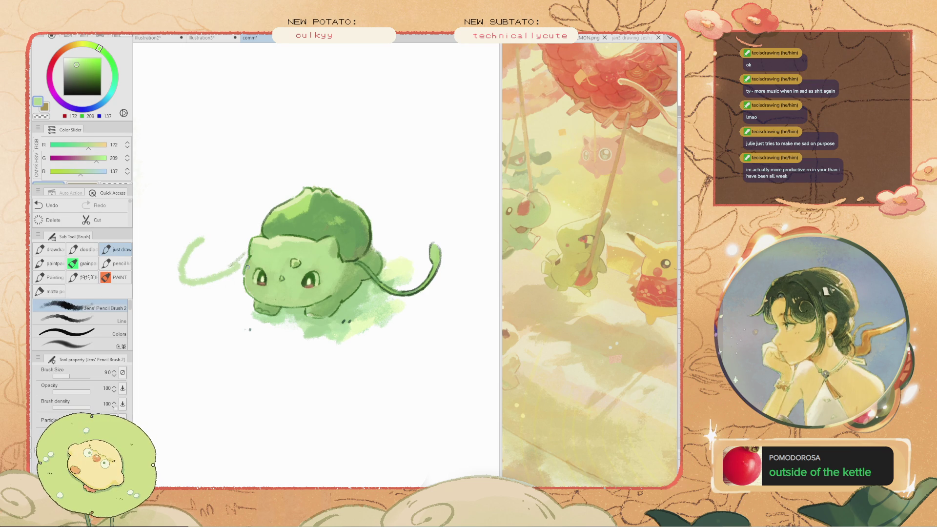
pyautogui.hotkey('ctrl', 'z')
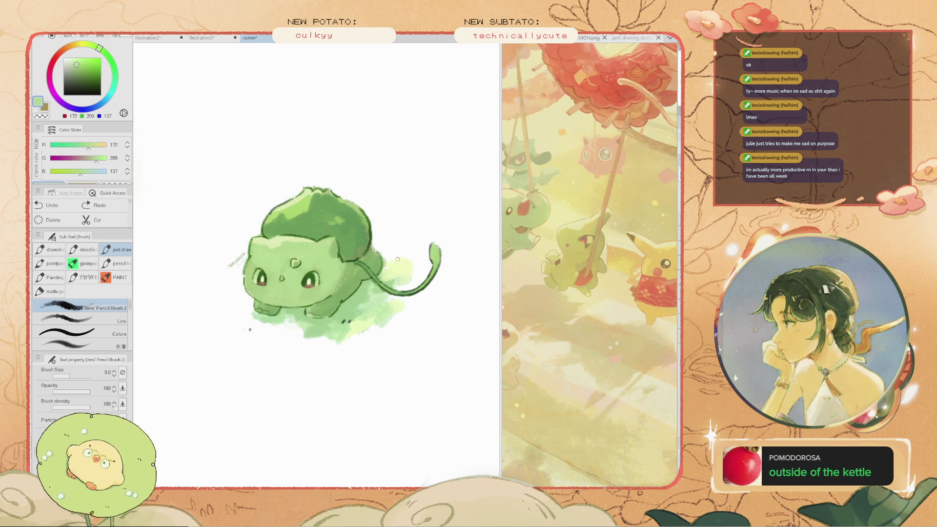
pyautogui.keyDown('alt'); pyautogui.click(246, 271); pyautogui.keyUp('alt')
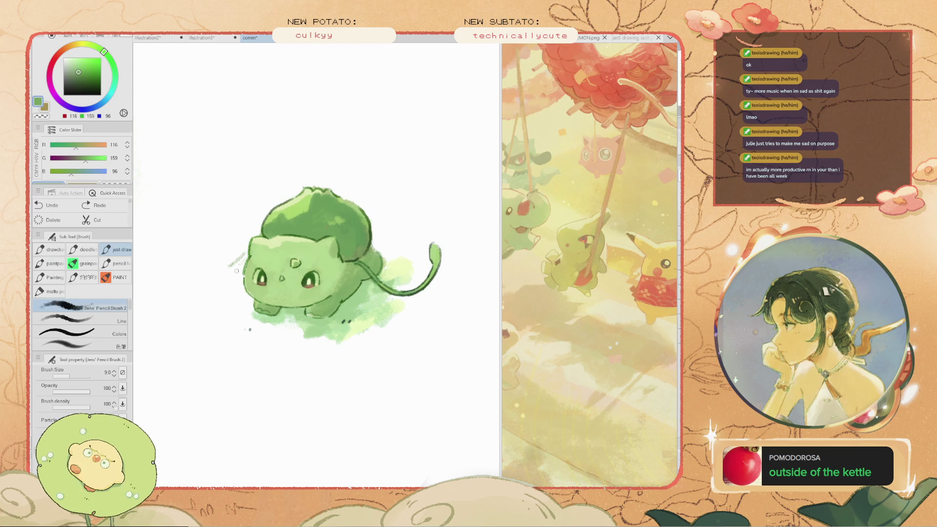
pyautogui.moveTo(247, 259)
pyautogui.mouseDown()
pyautogui.moveTo(204, 267)
pyautogui.moveTo(220, 224)
pyautogui.moveTo(203, 266)
pyautogui.moveTo(185, 242)
pyautogui.moveTo(199, 215)
pyautogui.mouseUp()
pyautogui.hotkey('ctrl', 'z')
pyautogui.press('[')
pyautogui.press('[')
pyautogui.press('[')
pyautogui.hotkey('ctrl', 'z')
pyautogui.press('[')
pyautogui.press('[')
pyautogui.hotkey('ctrl', 'z')
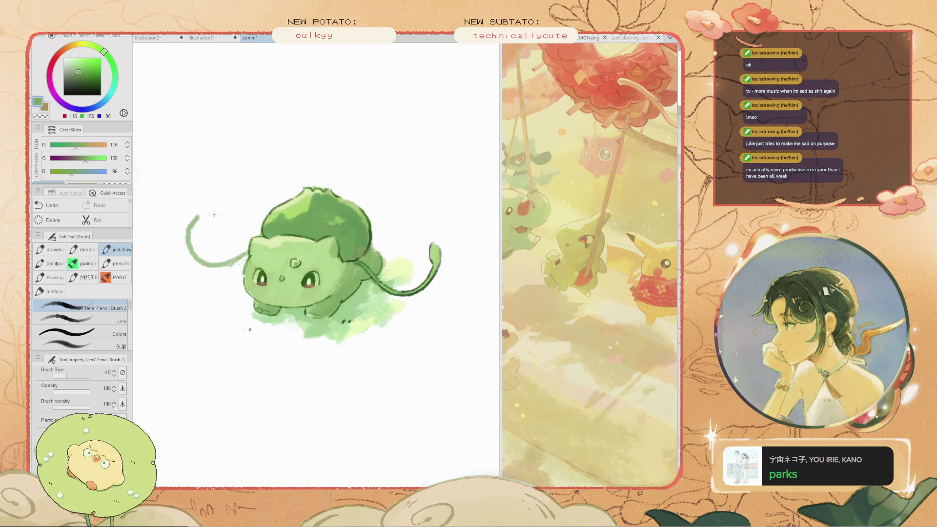
pyautogui.hotkey('ctrl', 'z')
pyautogui.moveTo(246, 251)
pyautogui.mouseDown()
pyautogui.moveTo(212, 271)
pyautogui.moveTo(193, 256)
pyautogui.moveTo(223, 208)
pyautogui.moveTo(206, 221)
pyautogui.mouseUp()
pyautogui.hotkey('ctrl', 'z')
pyautogui.hotkey('ctrl', 'z')
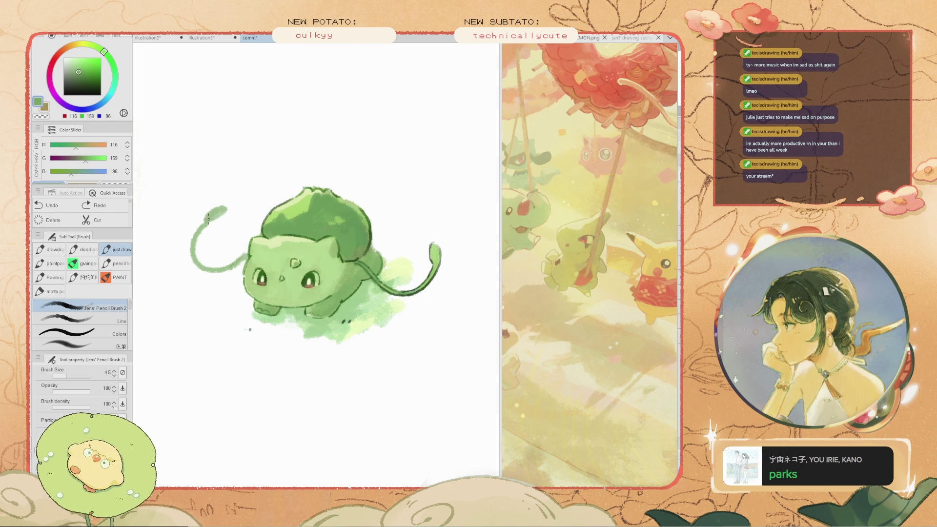
# Sample pale greens from the ground wash, ending on 183/222/116, and compare versions with undo/redo
pyautogui.scroll(-3, 205, 223)
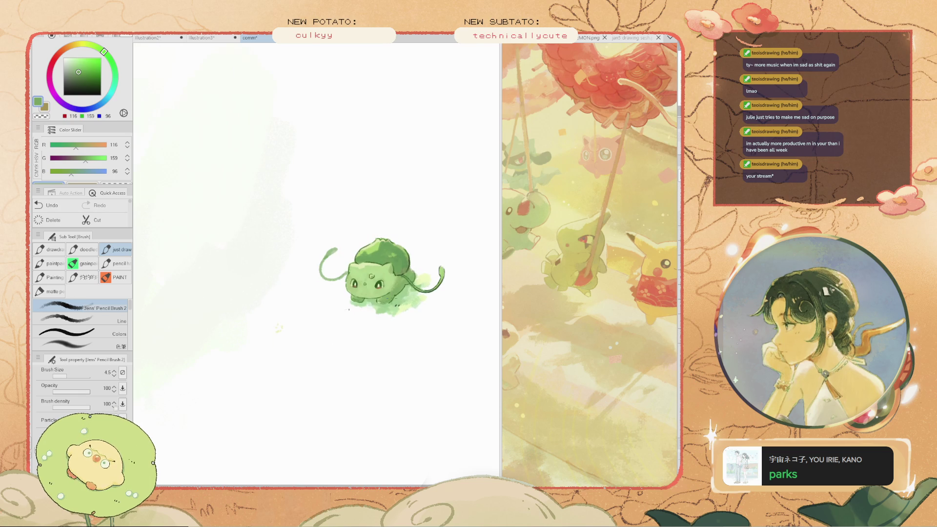
pyautogui.scroll(2, 389, 261)
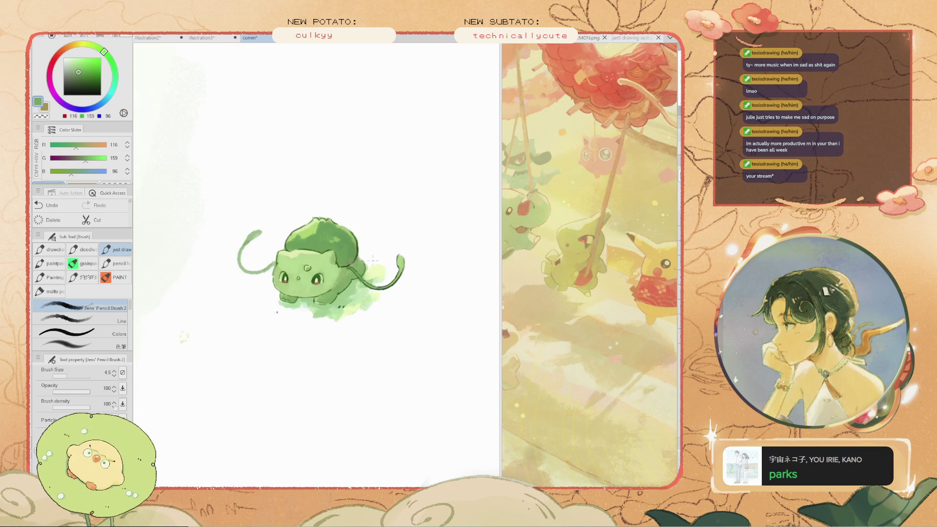
pyautogui.scroll(2, 328, 279)
pyautogui.keyDown('alt'); pyautogui.click(328, 279); pyautogui.keyUp('alt')
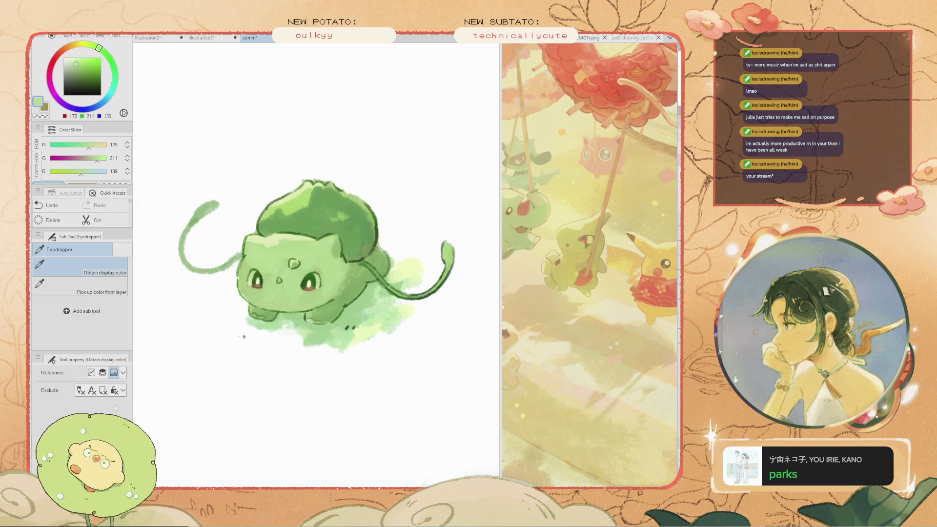
pyautogui.keyDown('alt'); pyautogui.click(336, 268); pyautogui.keyUp('alt')
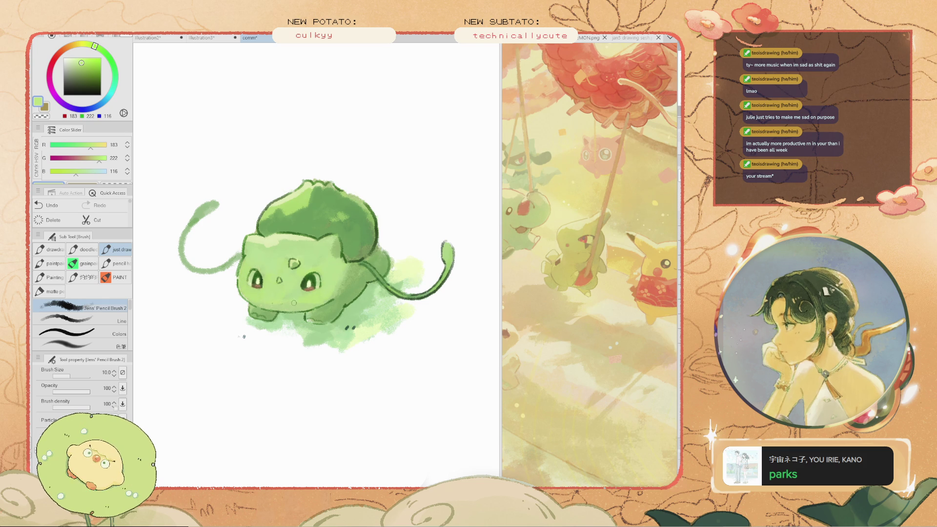
pyautogui.scroll(-2, 295, 286)
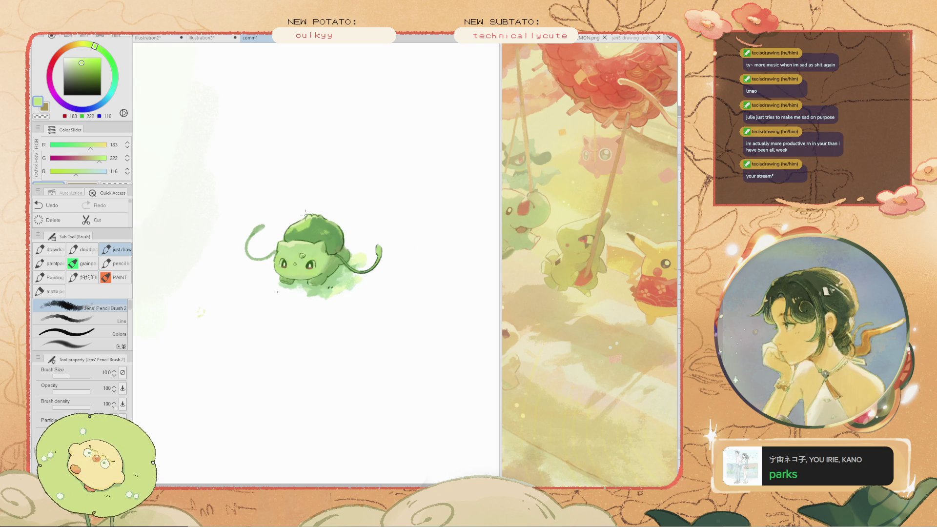
pyautogui.scroll(1, 294, 286)
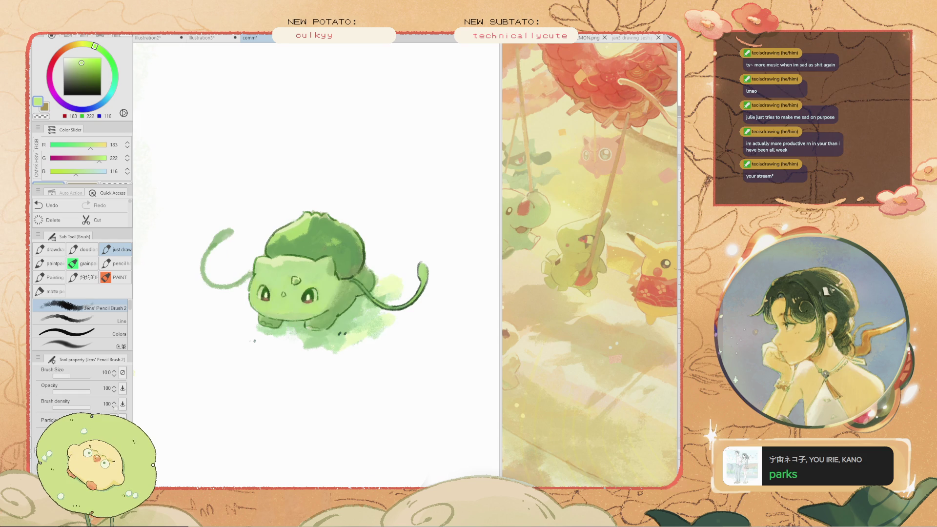
pyautogui.hotkey('ctrl', 'z')
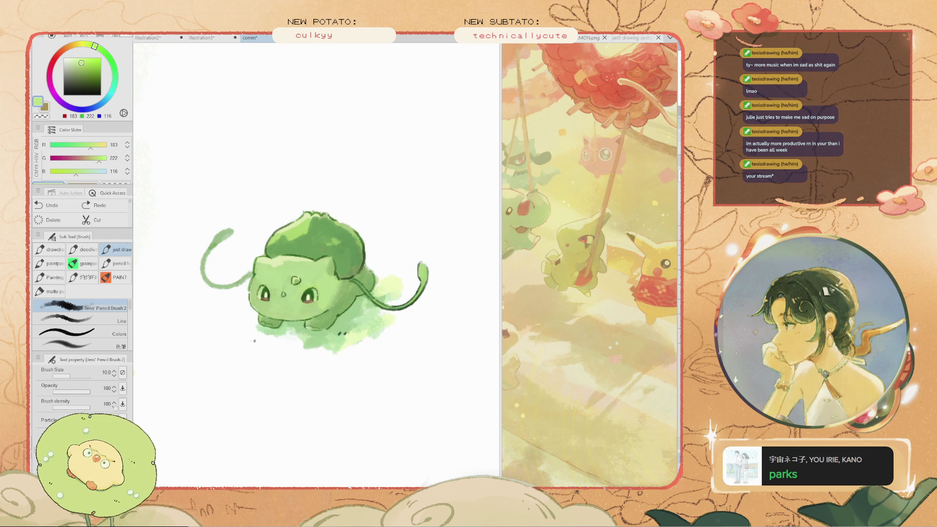
pyautogui.hotkey('ctrl', 'z')
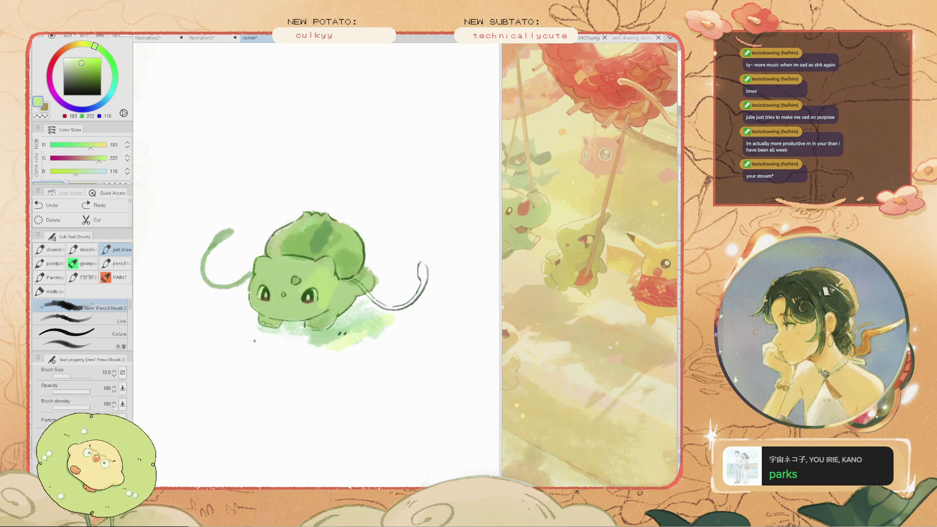
pyautogui.hotkey('ctrl', 'y')
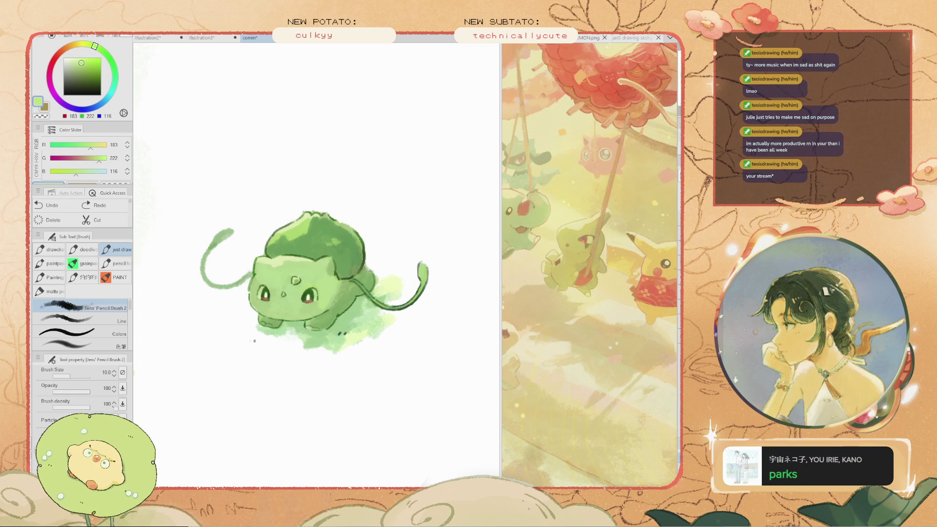
pyautogui.scroll(5, 360, 306)
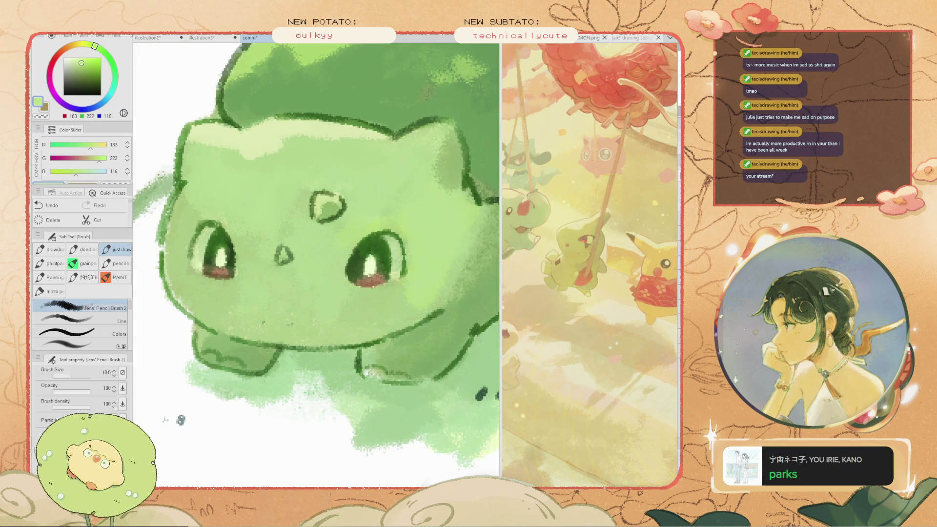
# Pick a brighter green for the bulb, zoom in on it, and enlarge the brush to 10
pyautogui.press('[')
pyautogui.press('[')
pyautogui.press('[')
pyautogui.hotkey('ctrl', 'z')
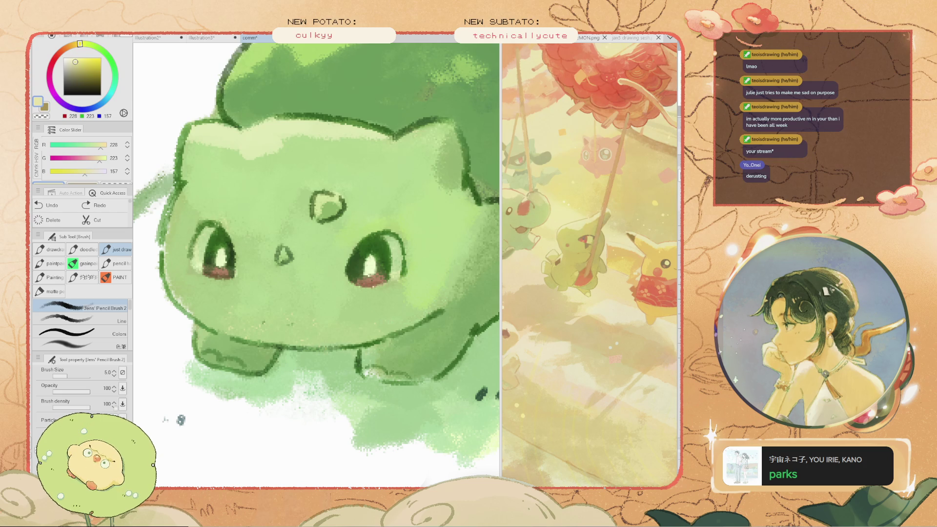
pyautogui.keyDown('alt'); pyautogui.click(429, 196); pyautogui.keyUp('alt')
pyautogui.moveTo(387, 145); pyautogui.dragTo(280, 291)
pyautogui.press(']')
pyautogui.press(']')
pyautogui.press(']')
pyautogui.hotkey('ctrl', '0')
pyautogui.press(']')
pyautogui.hotkey('ctrl', 'z')
# Paint darker mid green 112/159/90 strokes across the bulb's top, then pan the view left and down
pyautogui.click(230, 192)
pyautogui.hotkey('ctrl', 'z')
pyautogui.moveTo(251, 161); pyautogui.dragTo(191, 204)
pyautogui.keyDown('alt'); pyautogui.click(188, 214); pyautogui.keyUp('alt')
pyautogui.moveTo(249, 173); pyautogui.dragTo(230, 200)
pyautogui.scroll(-5, 316, 319)
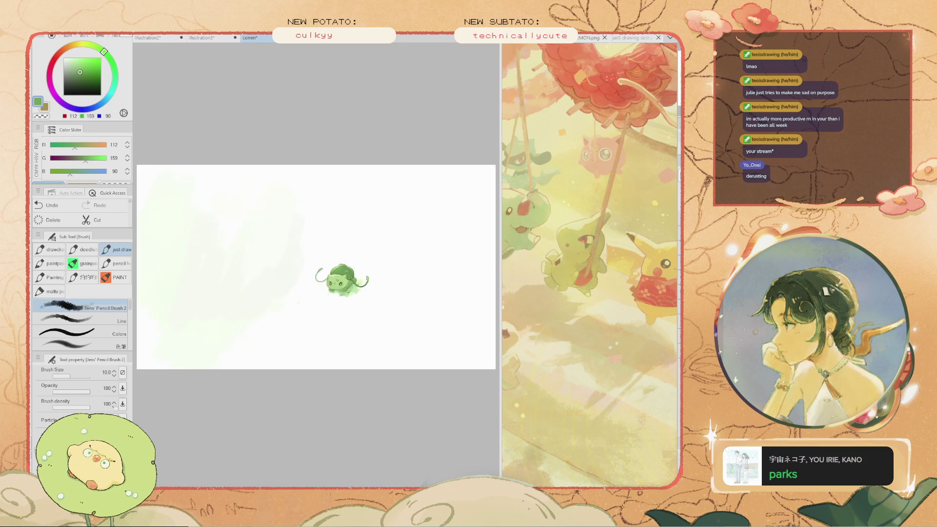
pyautogui.scroll(8, 316, 318)
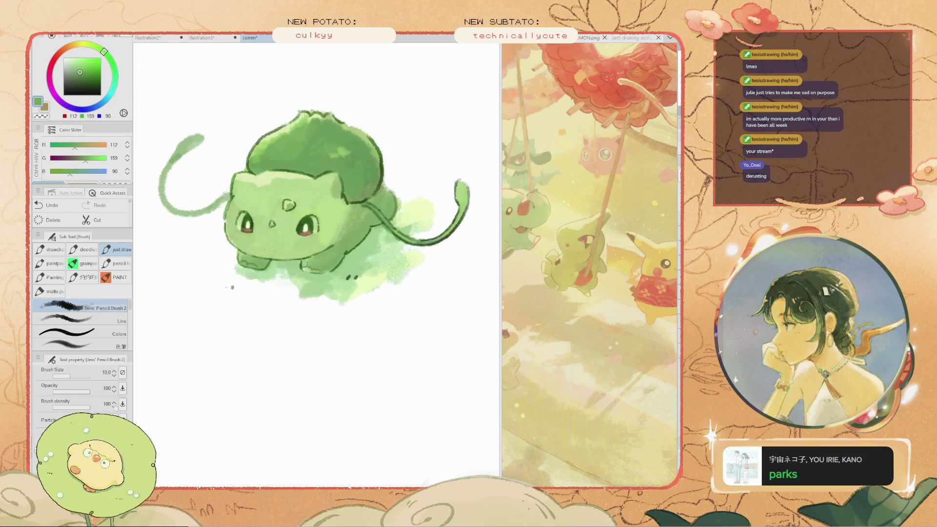
pyautogui.press('space')
pyautogui.moveTo(317, 318)
pyautogui.mouseDown()
pyautogui.moveTo(325, 331)
pyautogui.moveTo(305, 327)
pyautogui.moveTo(288, 346)
pyautogui.mouseUp()
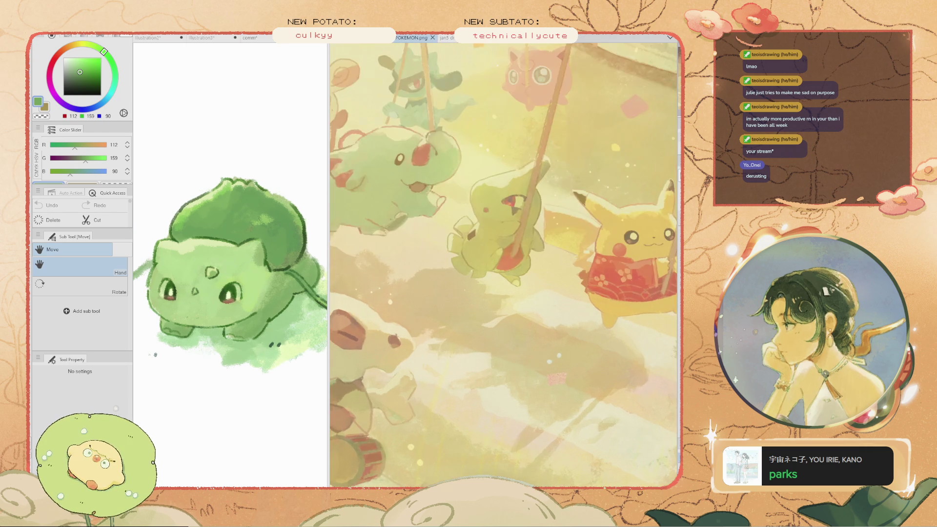
# Show the boat-and-heron painting in the right pane and widen the Bulbasaur canvas
pyautogui.scroll(-2, 444, 322)
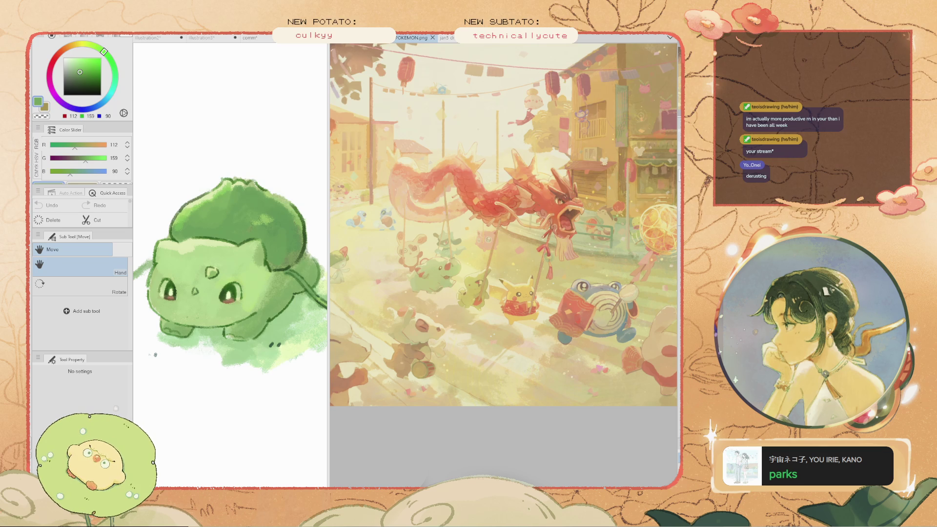
pyautogui.hotkey('ctrl', 'Tab')
pyautogui.scroll(6, 502, 258)
pyautogui.scroll(2, 502, 258)
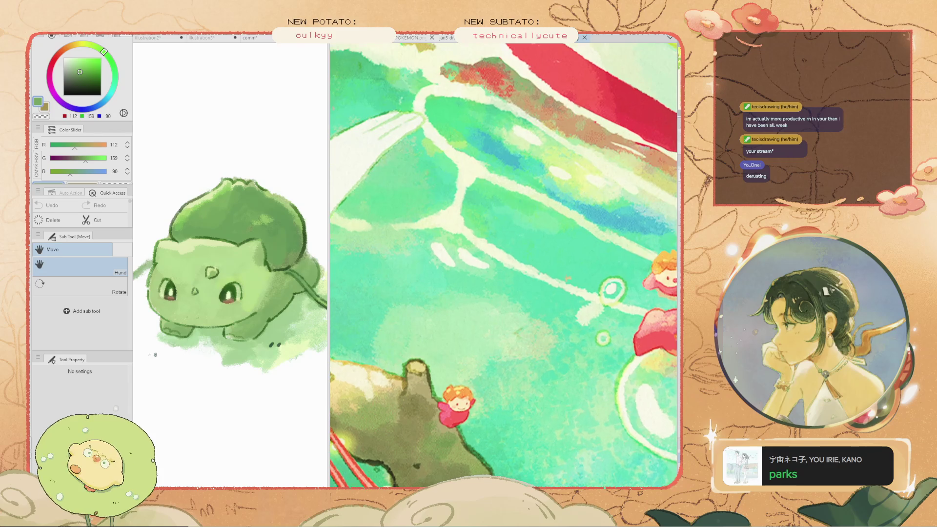
pyautogui.scroll(-3, 503, 266)
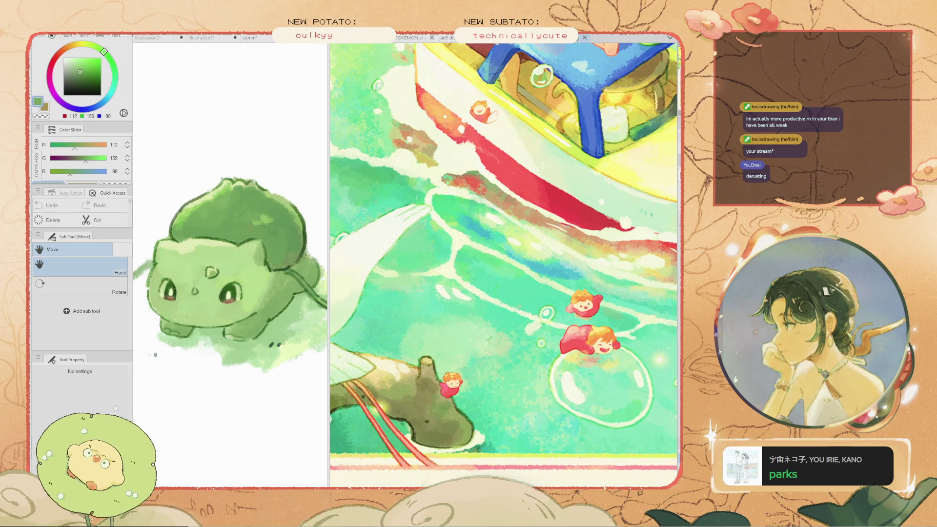
pyautogui.scroll(-3, 502, 266)
pyautogui.scroll(4, 503, 265)
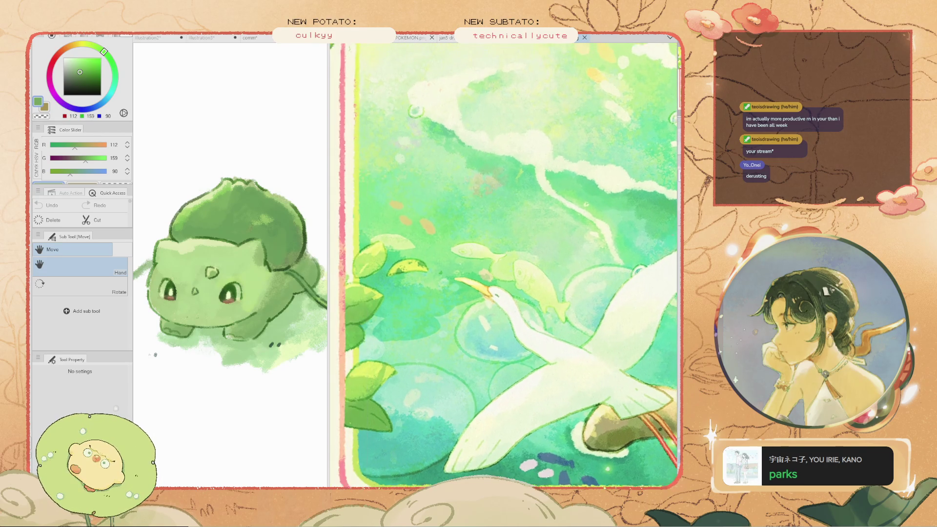
pyautogui.moveTo(337, 264); pyautogui.dragTo(543, 264)
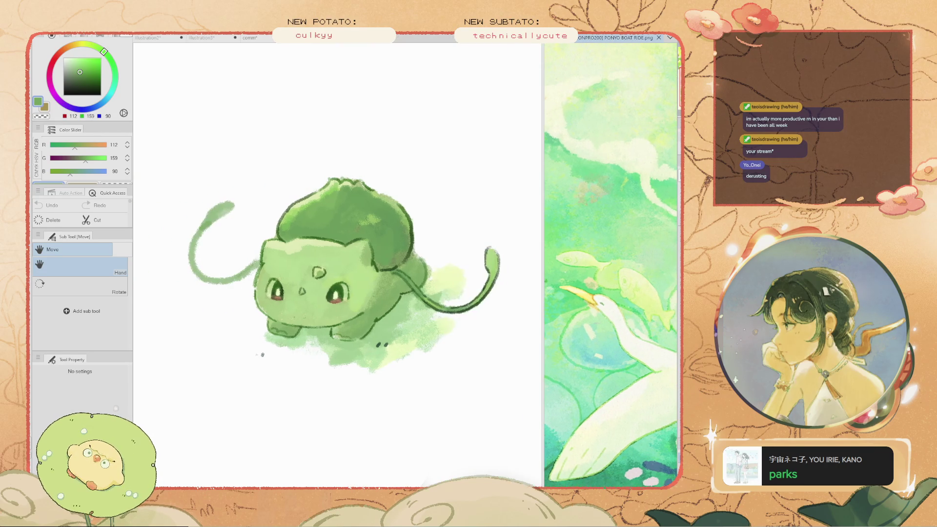
pyautogui.scroll(-3, 342, 263)
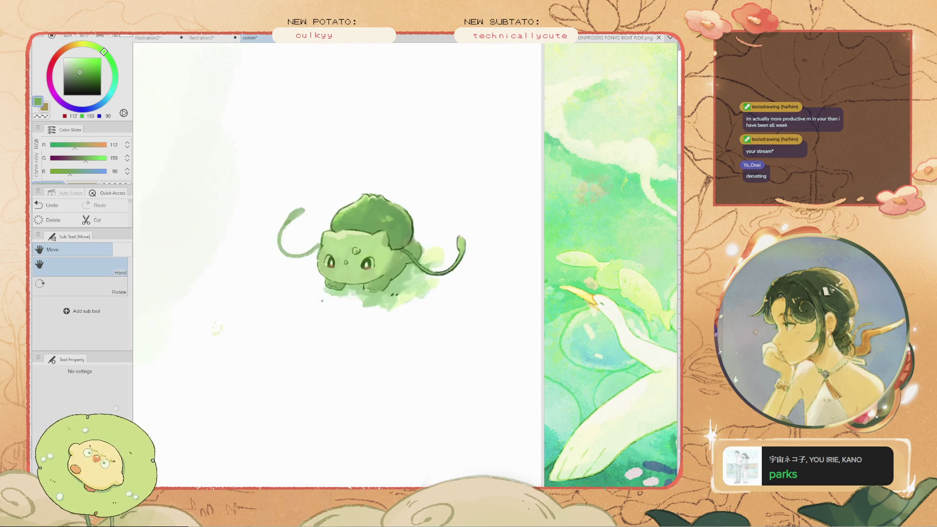
pyautogui.scroll(3, 341, 264)
# Eyedrop green 106/175/79 from Bulbasaur and return to the size-35 pencil brush
pyautogui.press('i')
pyautogui.click(317, 297)
pyautogui.click(395, 311)
pyautogui.press('b')
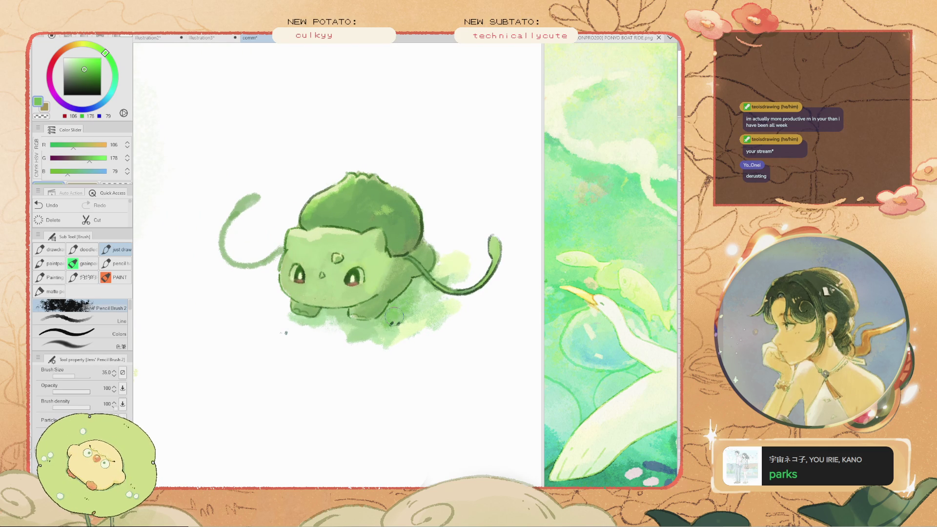
# Sample a mid green from Bulbasaur and wash it over the lower body, then shrink the brush to 15
pyautogui.hotkey('ctrl', 'z')
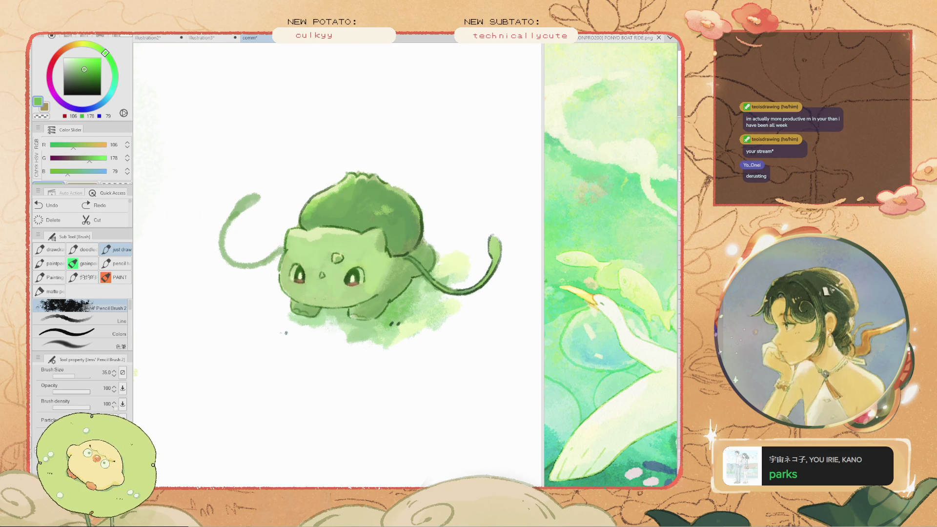
pyautogui.press('i')
pyautogui.click(425, 233)
pyautogui.click(371, 266)
pyautogui.press('b')
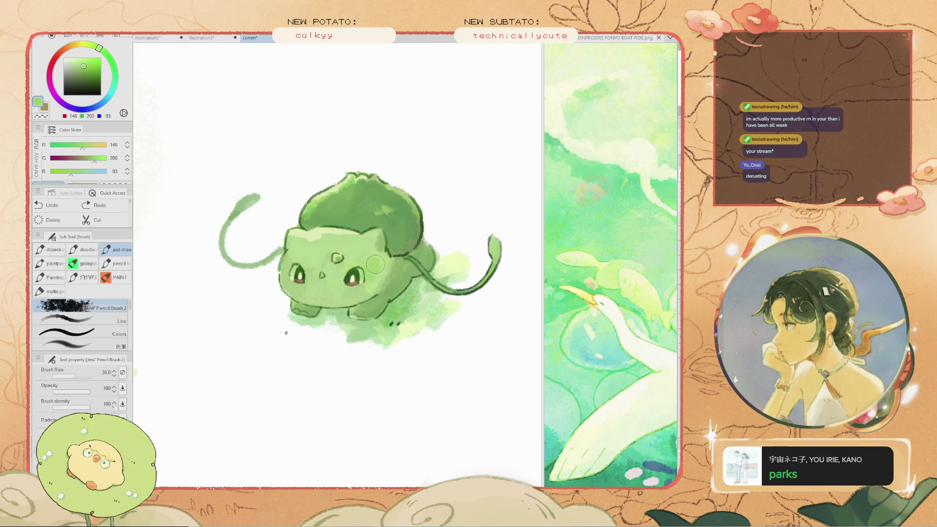
pyautogui.moveTo(388, 249); pyautogui.dragTo(361, 294)
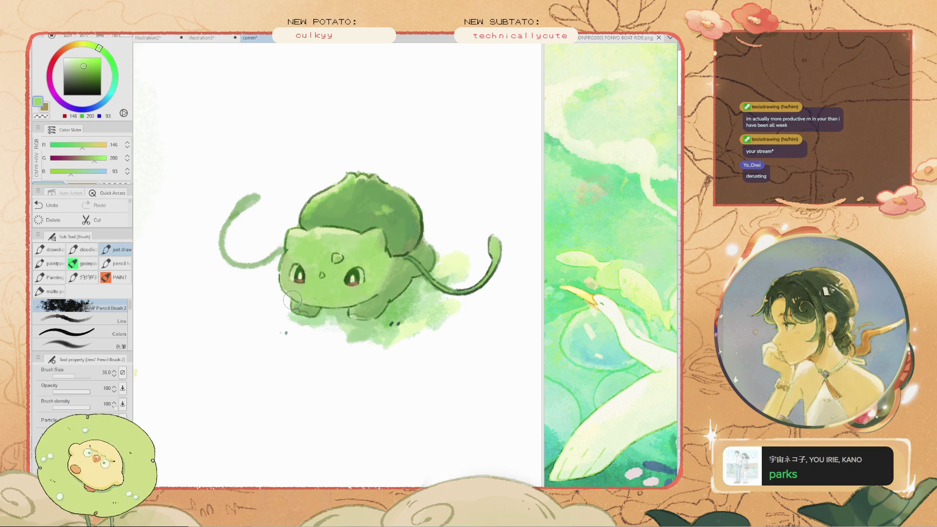
pyautogui.press('[')
pyautogui.press('[')
pyautogui.press('[')
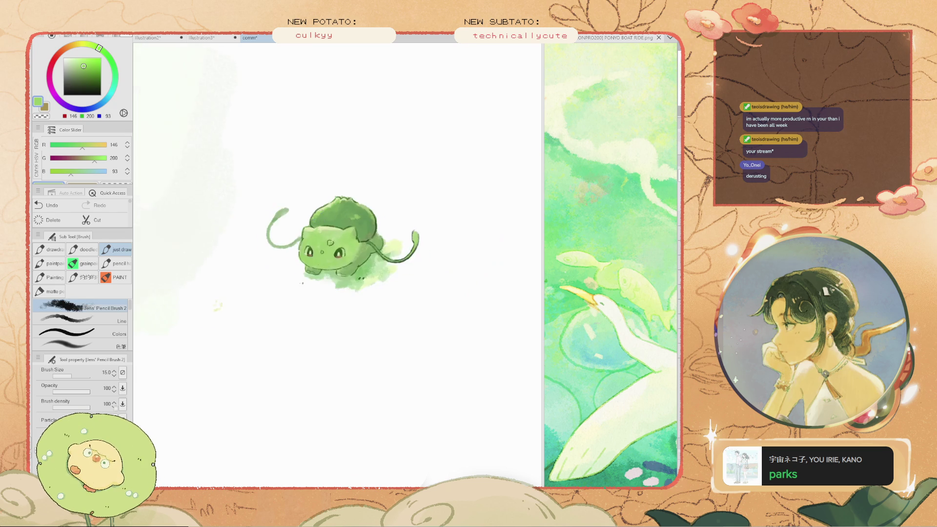
# Choose a lighter green, discard a trial stroke on the bulb, and shrink the brush to 8
pyautogui.scroll(-3, 312, 271)
pyautogui.scroll(2, 313, 271)
pyautogui.keyDown('alt'); pyautogui.click(298, 293); pyautogui.keyUp('alt')
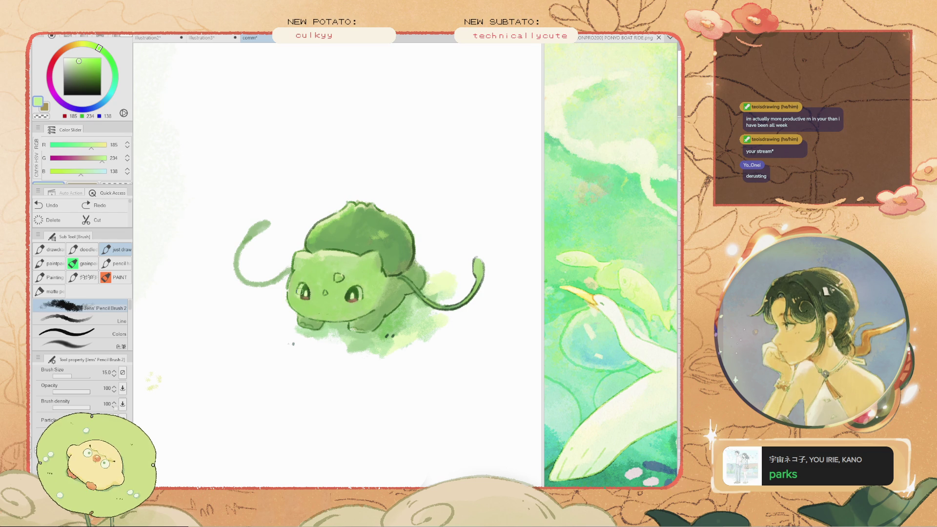
pyautogui.scroll(2, 300, 293)
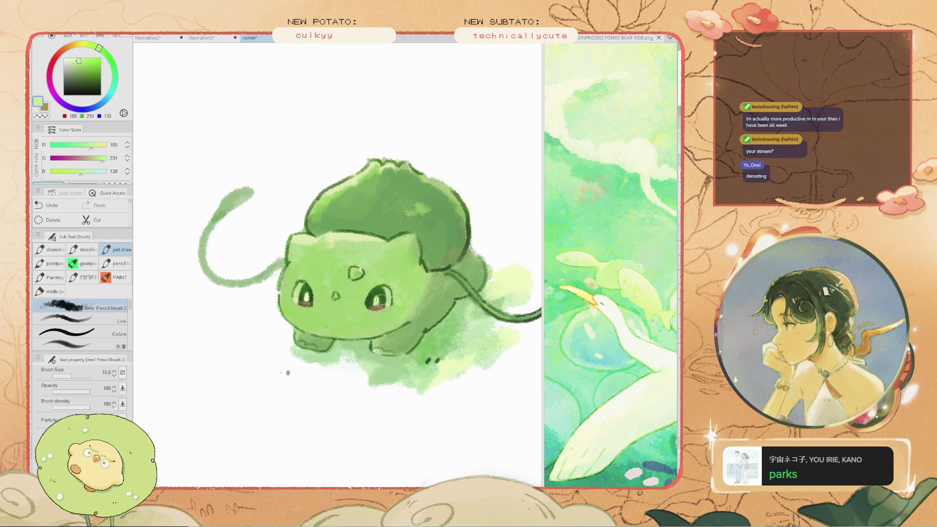
pyautogui.moveTo(402, 197); pyautogui.dragTo(423, 239)
pyautogui.hotkey('ctrl', 'z')
pyautogui.press('[')
pyautogui.press('[')
pyautogui.press('[')
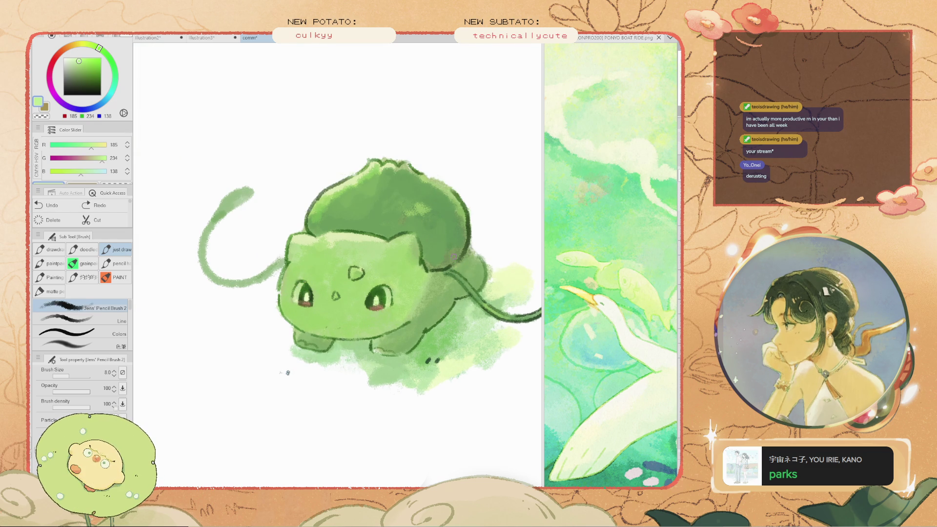
pyautogui.scroll(-8, 288, 373)
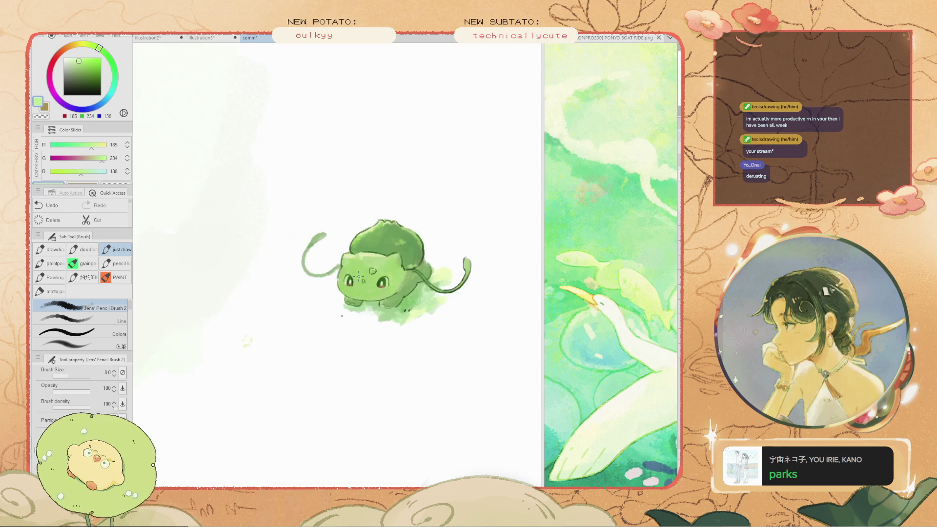
pyautogui.moveTo(353, 302); pyautogui.dragTo(338, 298)
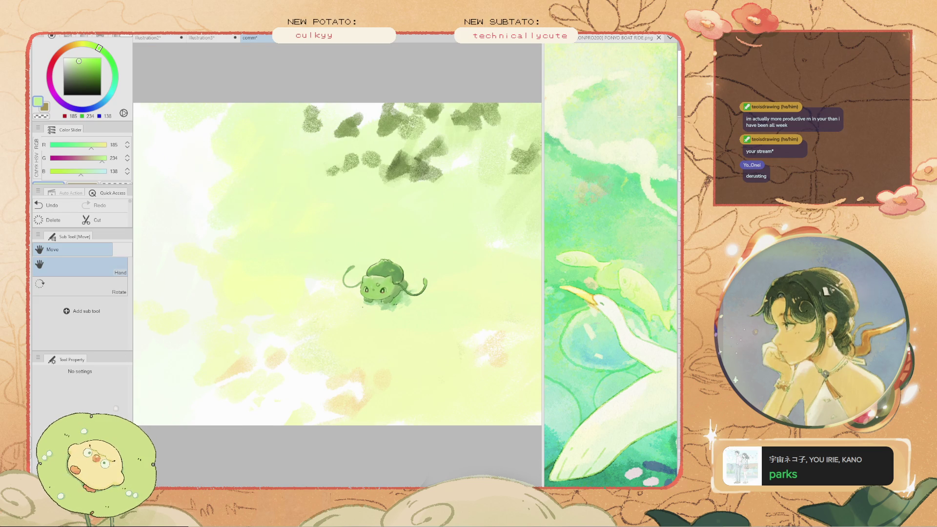
# In the illustration2 document, deselect and cut out the bear cub sketch
pyautogui.scroll(5, 293, 351)
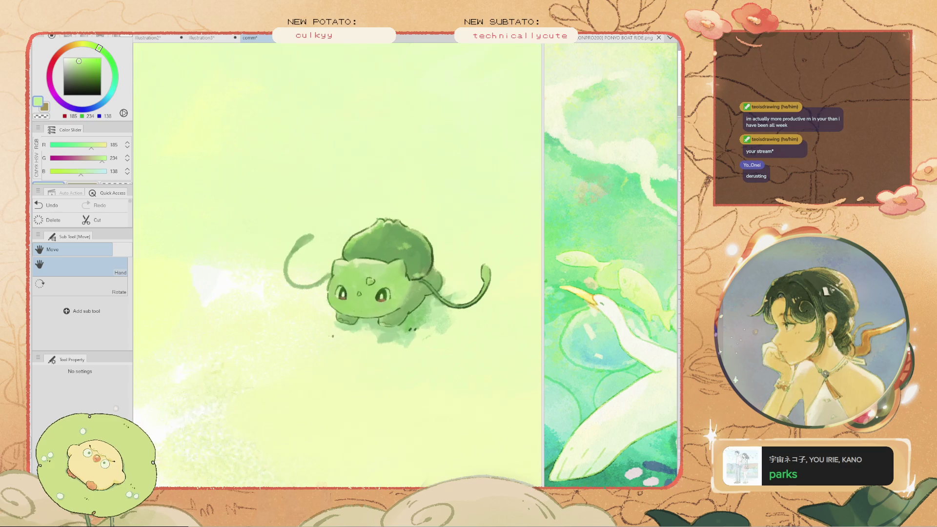
pyautogui.hotkey('ctrl', 'Tab')
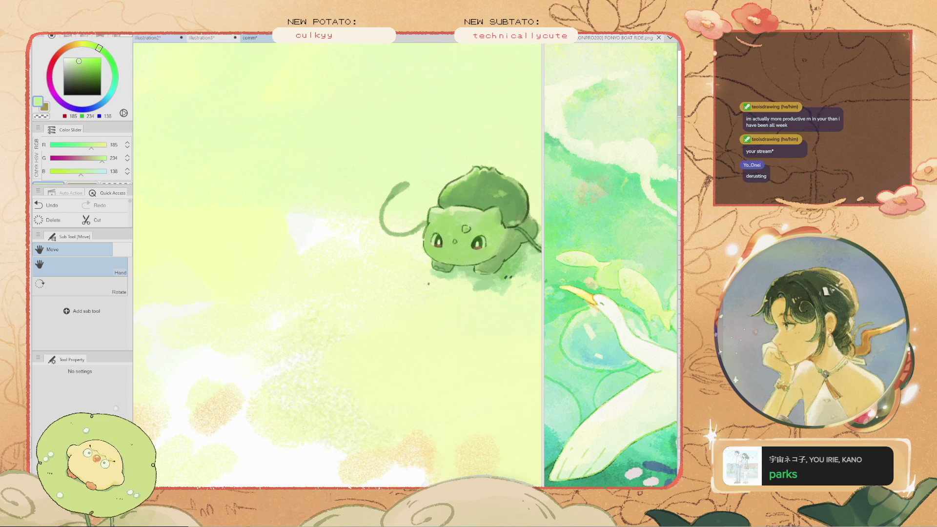
pyautogui.scroll(-5, 336, 264)
pyautogui.hotkey('ctrl', 'd')
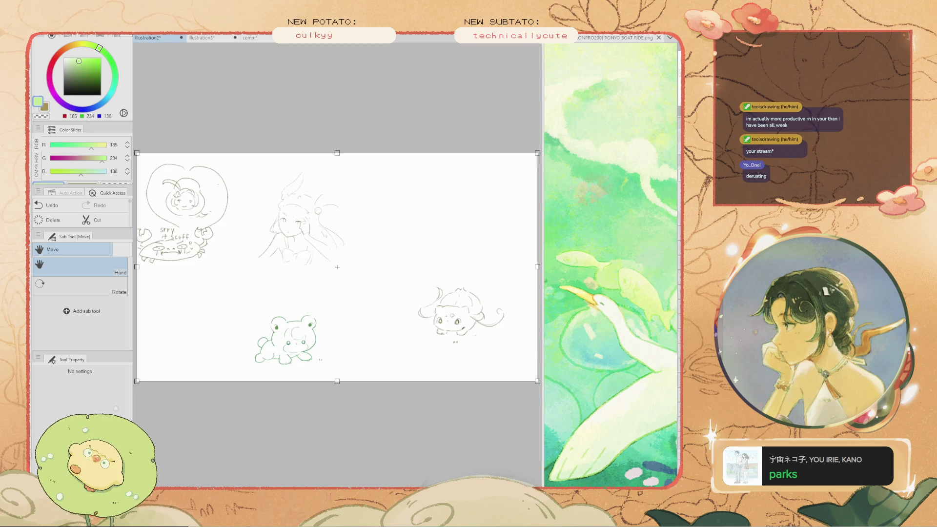
pyautogui.scroll(3, 239, 361)
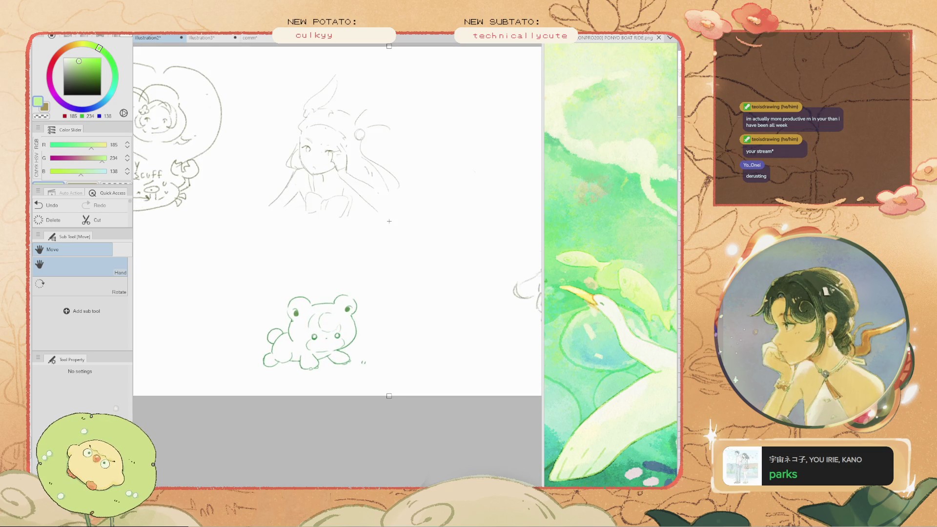
pyautogui.hotkey('ctrl', 'z')
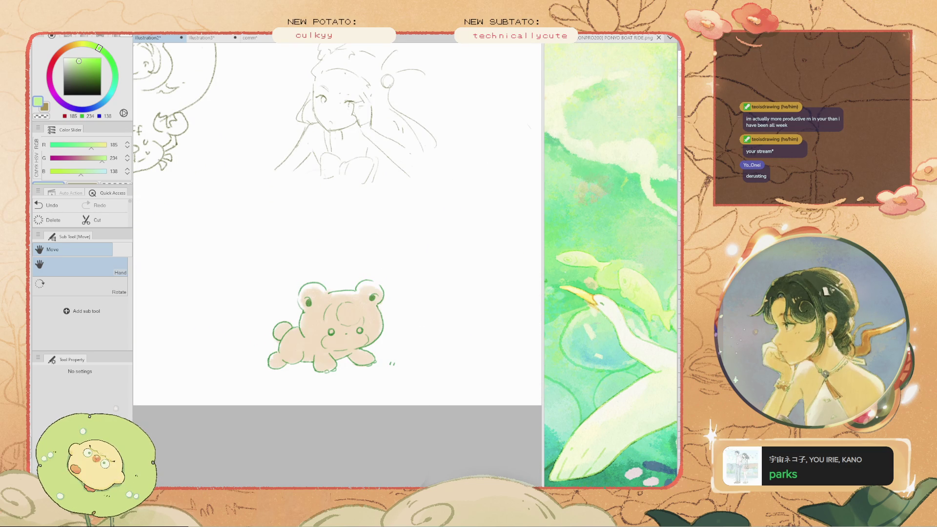
pyautogui.hotkey('ctrl', 'z')
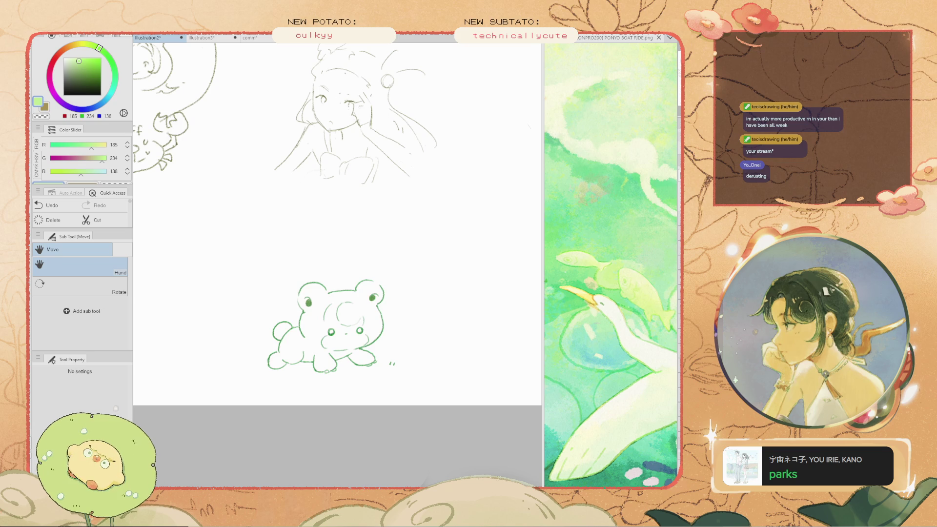
pyautogui.hotkey('ctrl', 'z')
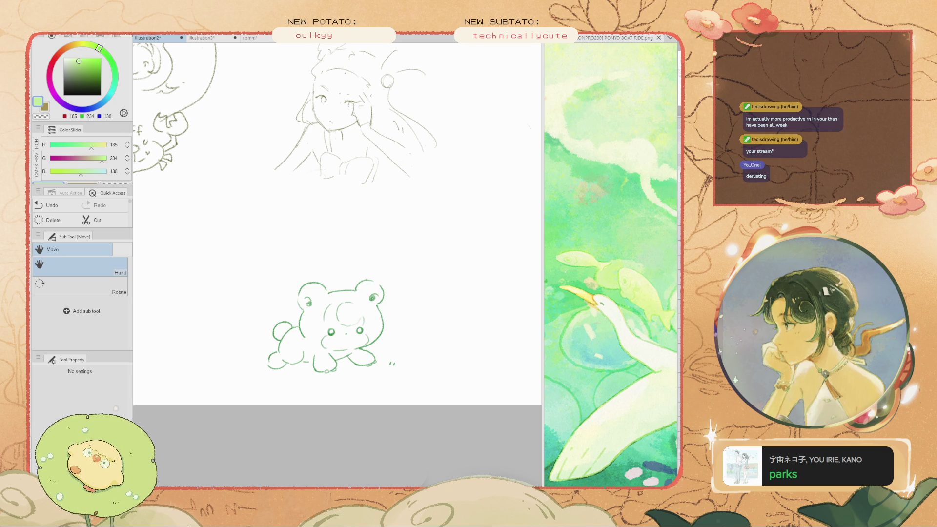
pyautogui.hotkey('ctrl', 'z')
# Paste the bear cub into the scene above-left of Bulbasaur and rotate it to a slight tilt
pyautogui.click(249, 38)
pyautogui.hotkey('ctrl', 'v')
pyautogui.hotkey('ctrl', 't')
pyautogui.moveTo(354, 169)
pyautogui.mouseDown()
pyautogui.moveTo(359, 179)
pyautogui.moveTo(353, 172)
pyautogui.mouseUp()
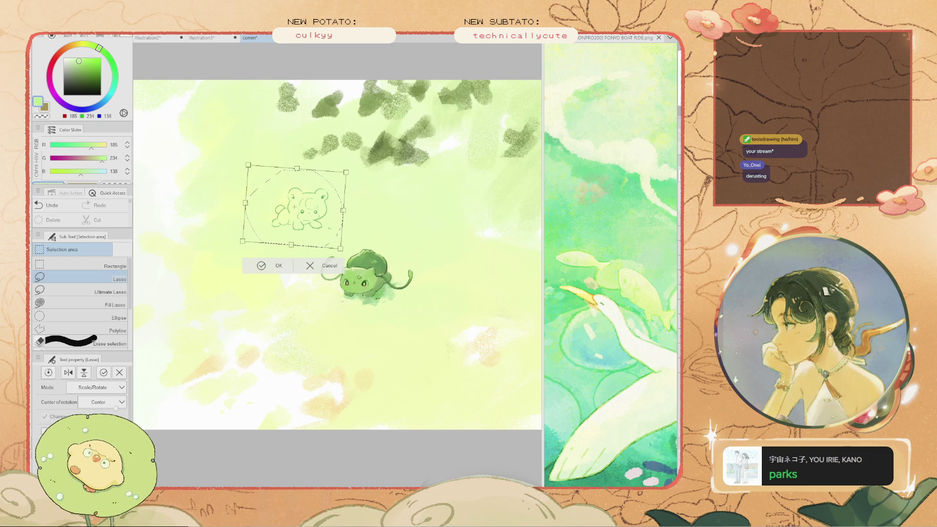
# Commit the bear sketch's enlarged placement, clear the selection, and return to the pencil brush
pyautogui.press('Return')
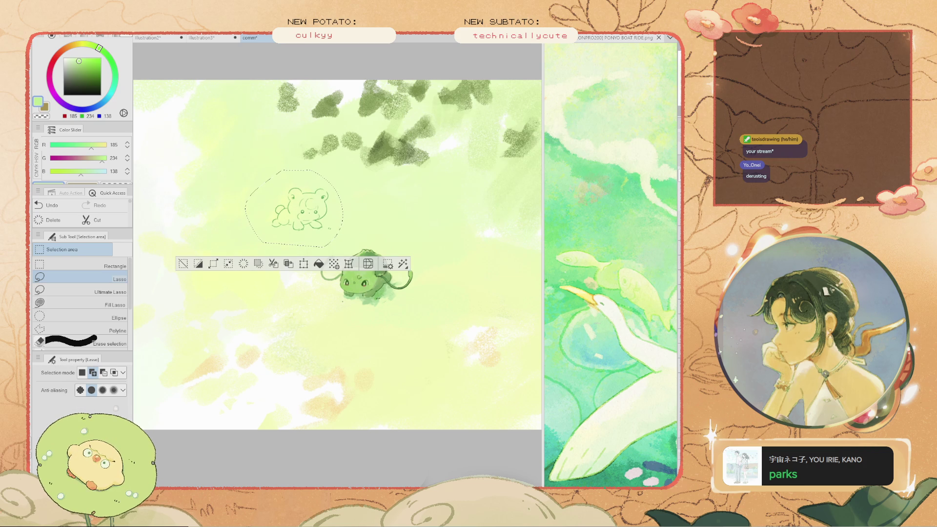
pyautogui.click(183, 264)
pyautogui.press('b')
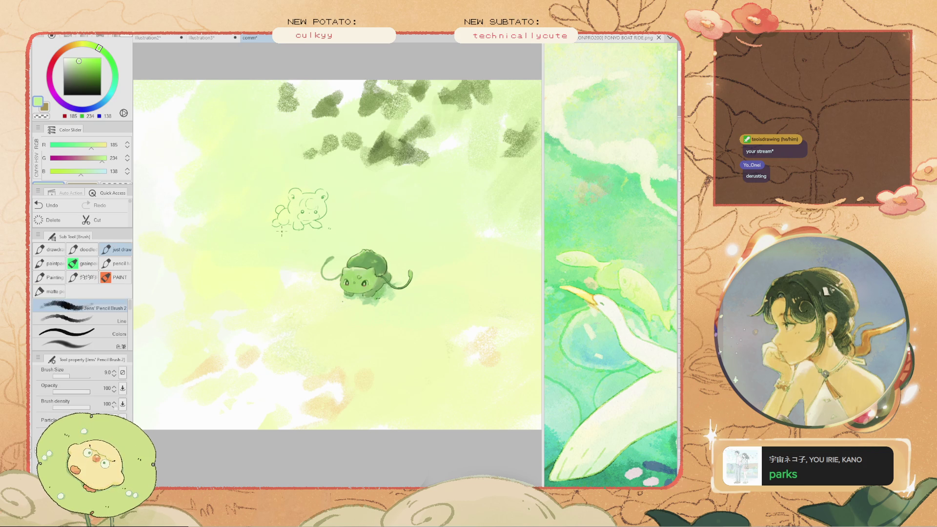
pyautogui.scroll(2, 306, 212)
pyautogui.scroll(2, 306, 213)
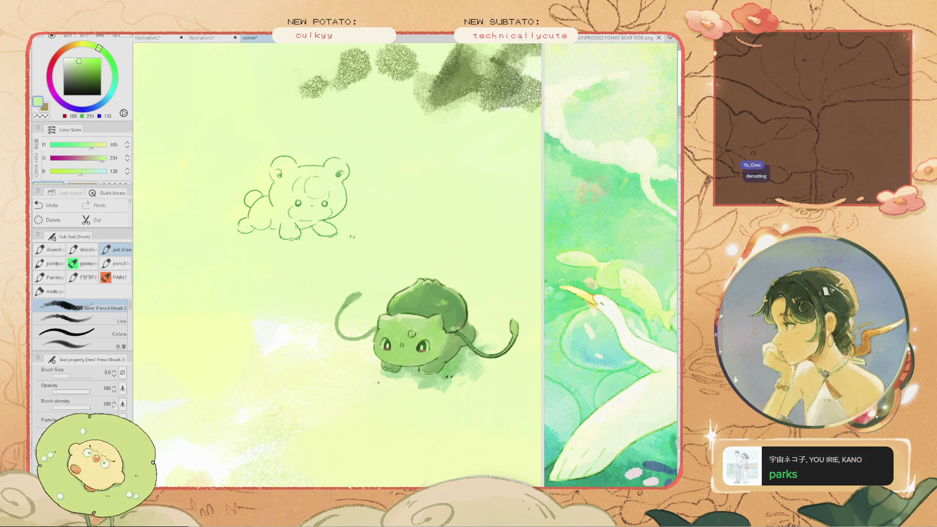
# Pick a tan from the colour wheel, shade the bear's face, and reduce the brush to 25
pyautogui.moveTo(297, 207)
pyautogui.mouseDown()
pyautogui.moveTo(305, 217)
pyautogui.moveTo(303, 193)
pyautogui.moveTo(316, 182)
pyautogui.moveTo(297, 210)
pyautogui.moveTo(317, 209)
pyautogui.mouseUp()
pyautogui.hotkey('ctrl', 'z')
pyautogui.scroll(2, 300, 198)
pyautogui.moveTo(91, 45); pyautogui.dragTo(69, 46)
pyautogui.moveTo(373, 205)
pyautogui.mouseDown()
pyautogui.moveTo(350, 176)
pyautogui.moveTo(317, 210)
pyautogui.mouseUp()
pyautogui.hotkey('ctrl', 'z')
pyautogui.moveTo(336, 176)
pyautogui.mouseDown()
pyautogui.moveTo(303, 195)
pyautogui.moveTo(308, 213)
pyautogui.moveTo(352, 195)
pyautogui.moveTo(341, 176)
pyautogui.moveTo(356, 176)
pyautogui.moveTo(349, 215)
pyautogui.moveTo(312, 224)
pyautogui.moveTo(317, 218)
pyautogui.mouseUp()
pyautogui.press('[')
pyautogui.press('[')
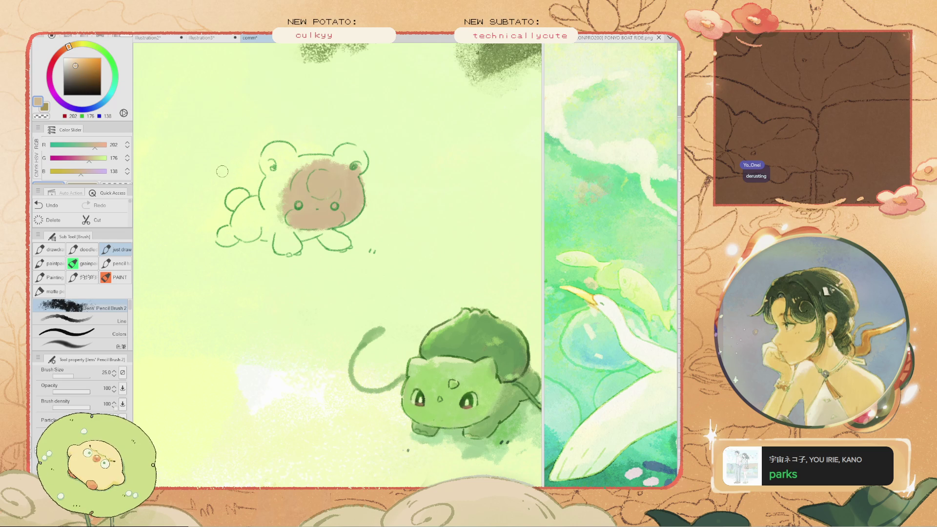
# Shade the bear cub's right ear in darker brown, undoing a stray green cheek stroke
pyautogui.keyDown('alt'); pyautogui.click(361, 195); pyautogui.keyUp('alt')
pyautogui.moveTo(349, 207); pyautogui.dragTo(346, 197)
pyautogui.hotkey('ctrl', 'z')
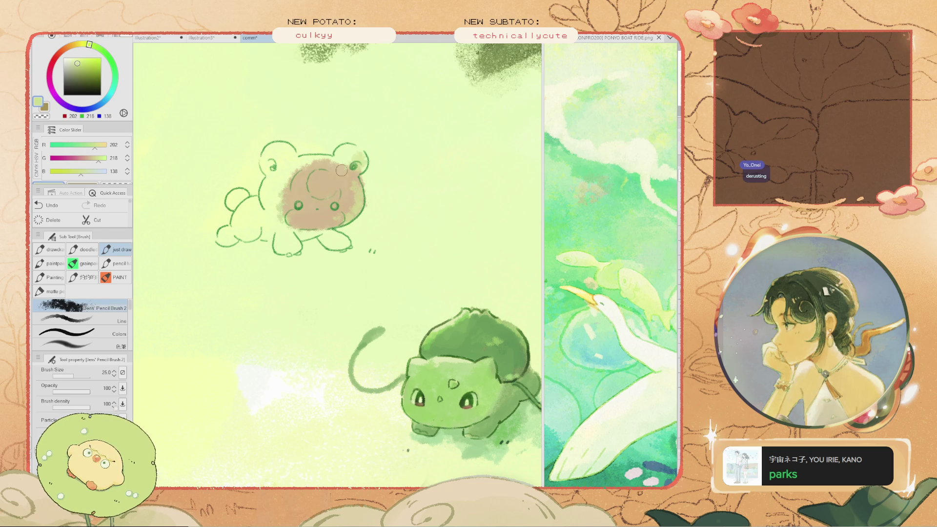
pyautogui.keyDown('alt'); pyautogui.click(342, 171); pyautogui.keyUp('alt')
pyautogui.click(81, 72)
pyautogui.moveTo(348, 181)
pyautogui.mouseDown()
pyautogui.moveTo(341, 152)
pyautogui.moveTo(334, 168)
pyautogui.mouseUp()
# Shade the bear cub's face and face centre with a darker olive-brown sampled from the painting
pyautogui.keyDown('alt'); pyautogui.click(335, 168); pyautogui.keyUp('alt')
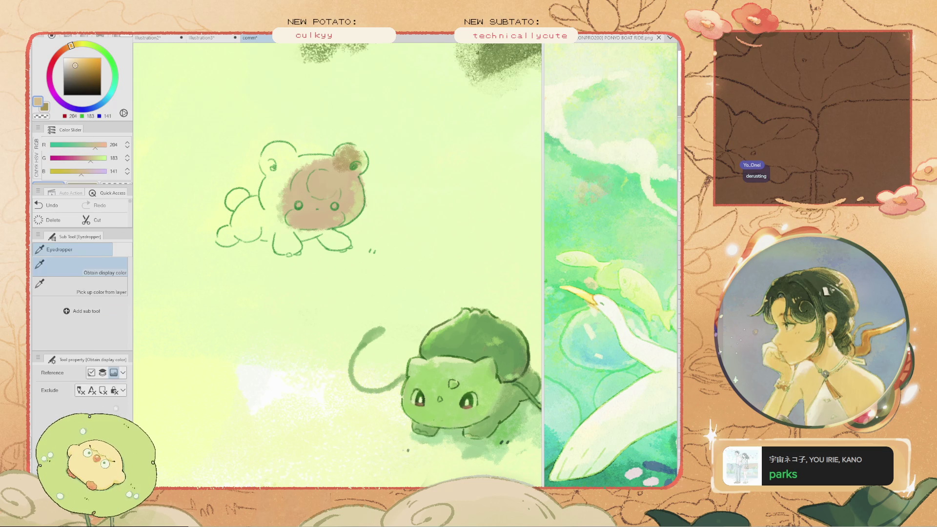
pyautogui.keyDown('alt'); pyautogui.click(354, 156); pyautogui.keyUp('alt')
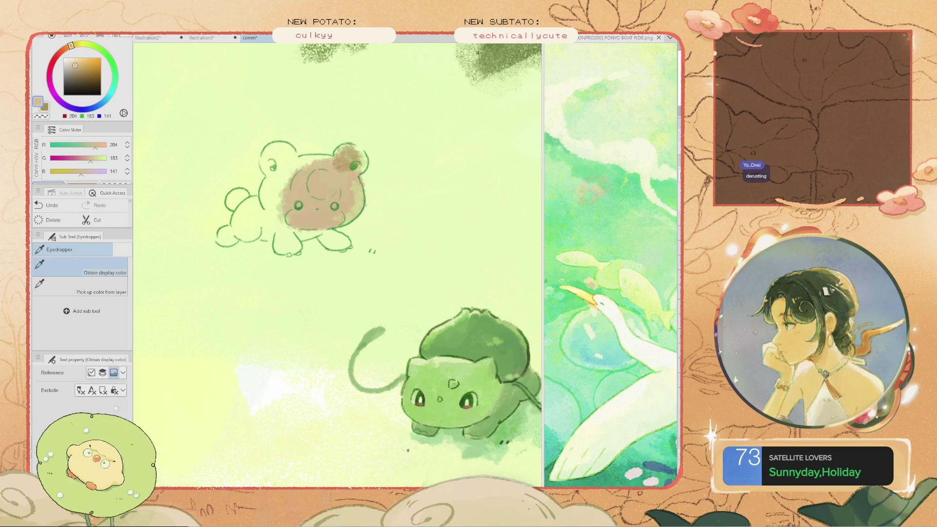
pyautogui.moveTo(342, 168); pyautogui.dragTo(317, 200)
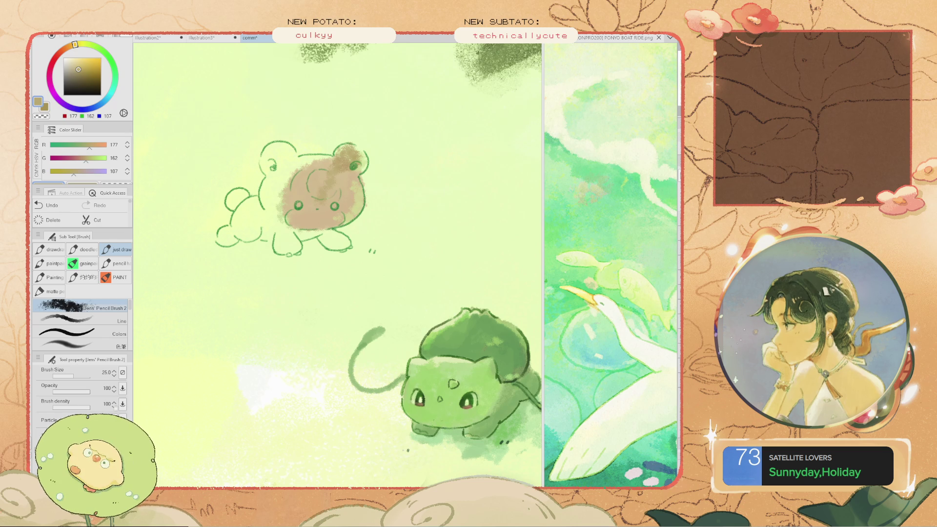
pyautogui.moveTo(226, 244); pyautogui.dragTo(288, 193)
pyautogui.hotkey('ctrl', 'z')
pyautogui.moveTo(317, 225)
pyautogui.mouseDown()
pyautogui.moveTo(340, 189)
pyautogui.moveTo(341, 209)
pyautogui.moveTo(313, 222)
pyautogui.moveTo(328, 217)
pyautogui.moveTo(324, 235)
pyautogui.moveTo(338, 245)
pyautogui.moveTo(289, 245)
pyautogui.moveTo(280, 205)
pyautogui.moveTo(317, 171)
pyautogui.moveTo(350, 176)
pyautogui.moveTo(340, 206)
pyautogui.mouseUp()
# Try a forehead stroke at brush size 15, undo it, and settle on brush size 17.5
pyautogui.press('[')
pyautogui.press('[')
pyautogui.press('[')
pyautogui.moveTo(310, 173)
pyautogui.mouseDown()
pyautogui.moveTo(349, 173)
pyautogui.moveTo(334, 194)
pyautogui.moveTo(317, 173)
pyautogui.moveTo(336, 169)
pyautogui.moveTo(299, 171)
pyautogui.moveTo(271, 155)
pyautogui.moveTo(268, 195)
pyautogui.moveTo(236, 222)
pyautogui.moveTo(267, 228)
pyautogui.moveTo(279, 210)
pyautogui.moveTo(271, 232)
pyautogui.moveTo(226, 238)
pyautogui.moveTo(242, 205)
pyautogui.moveTo(230, 202)
pyautogui.mouseUp()
pyautogui.hotkey('ctrl', 'z')
pyautogui.press(']')
pyautogui.press('[')
pyautogui.scroll(-3, 230, 202)
pyautogui.scroll(2, 230, 202)
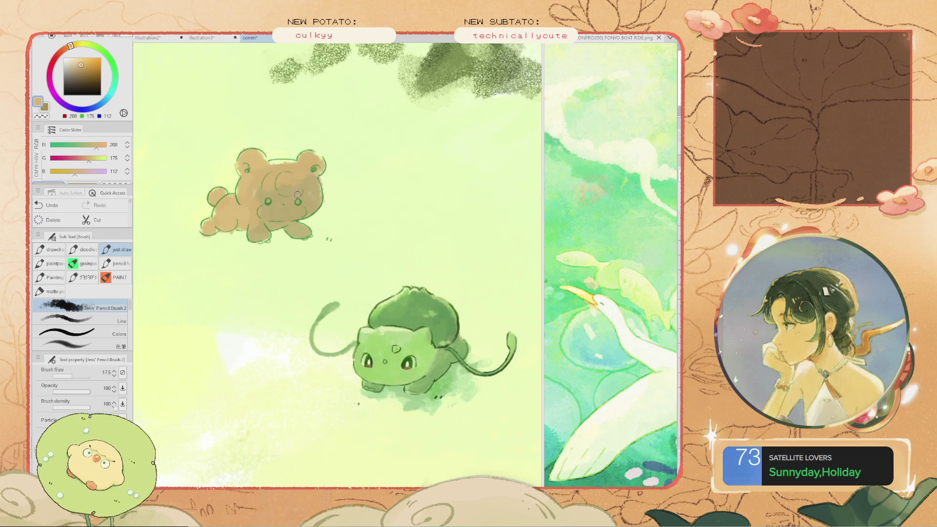
# Cover the swirl on the bear's head with olive-brown sampled from its body
pyautogui.keyDown('alt'); pyautogui.click(230, 205); pyautogui.keyUp('alt')
pyautogui.keyDown('alt'); pyautogui.click(300, 205); pyautogui.keyUp('alt')
pyautogui.moveTo(300, 205)
pyautogui.mouseDown()
pyautogui.moveTo(273, 214)
pyautogui.moveTo(278, 181)
pyautogui.moveTo(297, 185)
pyautogui.moveTo(269, 215)
pyautogui.mouseUp()
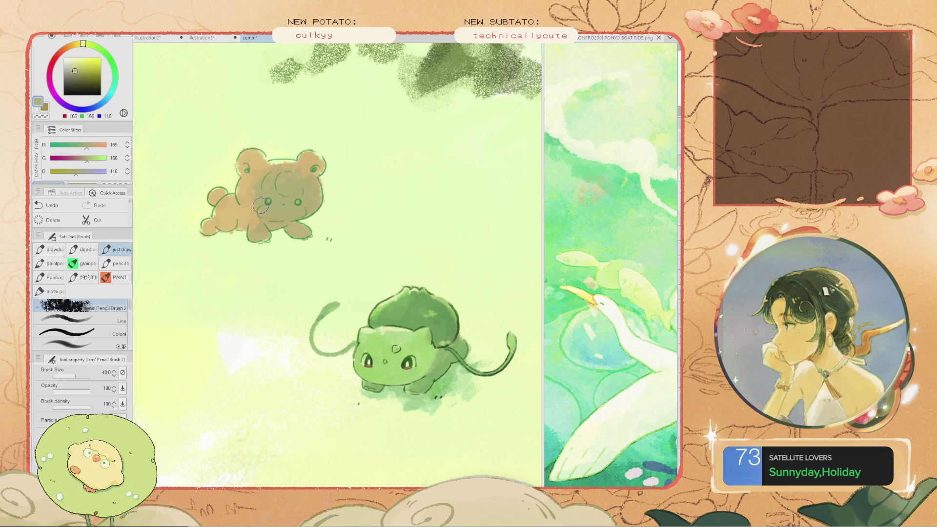
pyautogui.scroll(-4, 214, 195)
pyautogui.scroll(4, 206, 189)
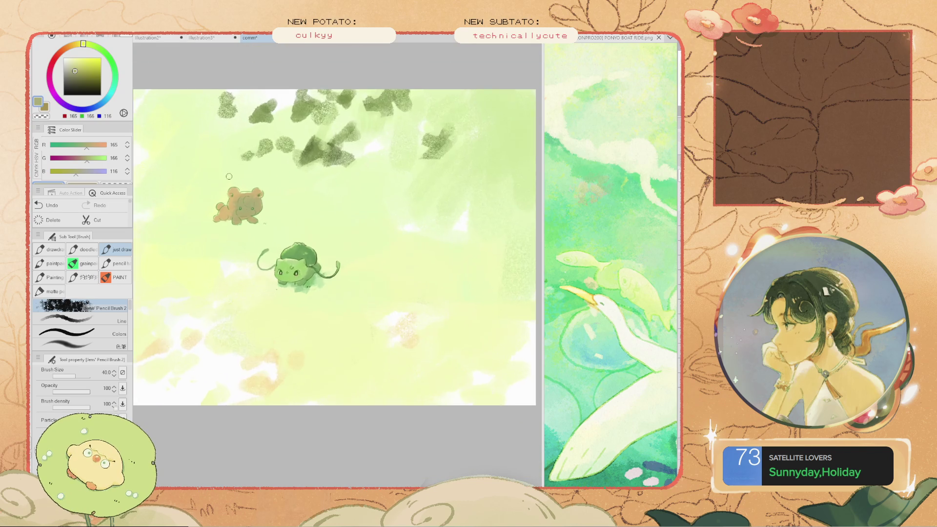
pyautogui.scroll(2, 258, 221)
# Paint a light-green grass patch under the bear's feet using green sampled from the ground
pyautogui.press('i')
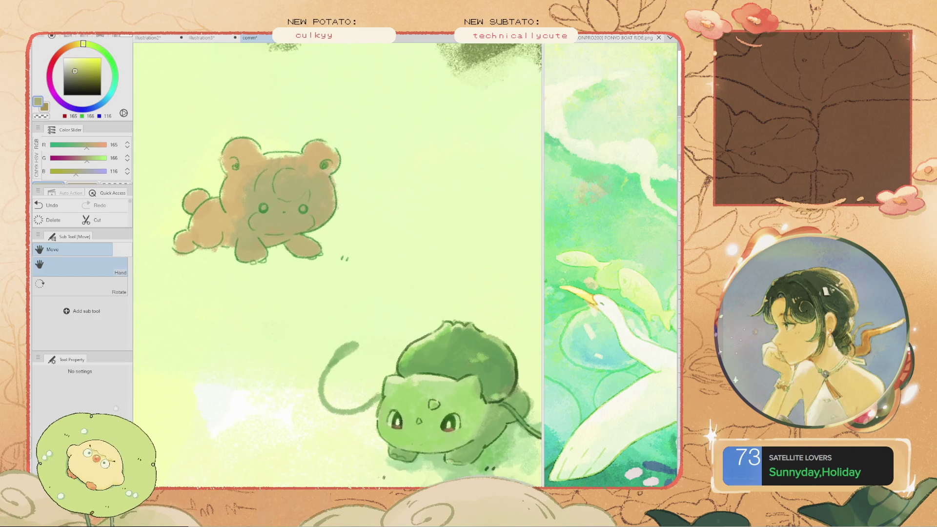
pyautogui.click(419, 395)
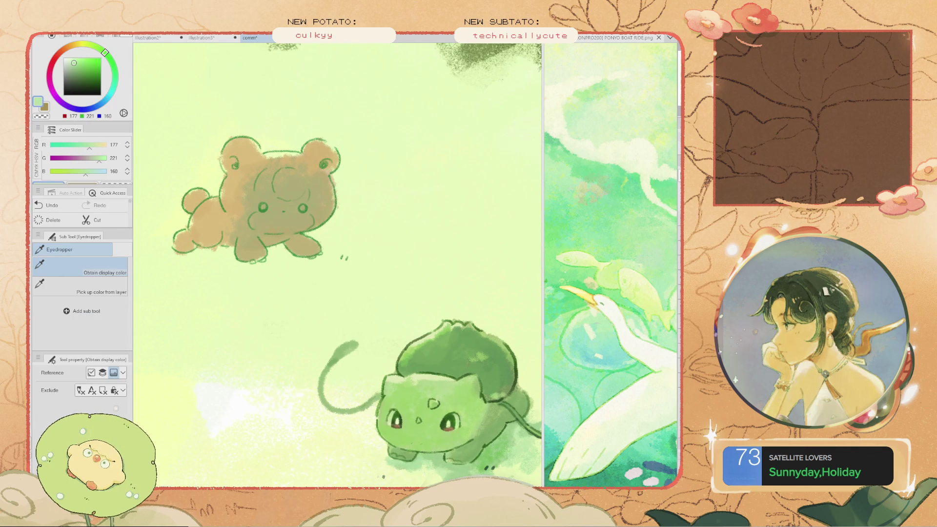
pyautogui.press('b')
pyautogui.moveTo(302, 287)
pyautogui.mouseDown()
pyautogui.moveTo(342, 271)
pyautogui.moveTo(283, 266)
pyautogui.moveTo(272, 254)
pyautogui.moveTo(313, 264)
pyautogui.mouseUp()
pyautogui.scroll(-3, 300, 272)
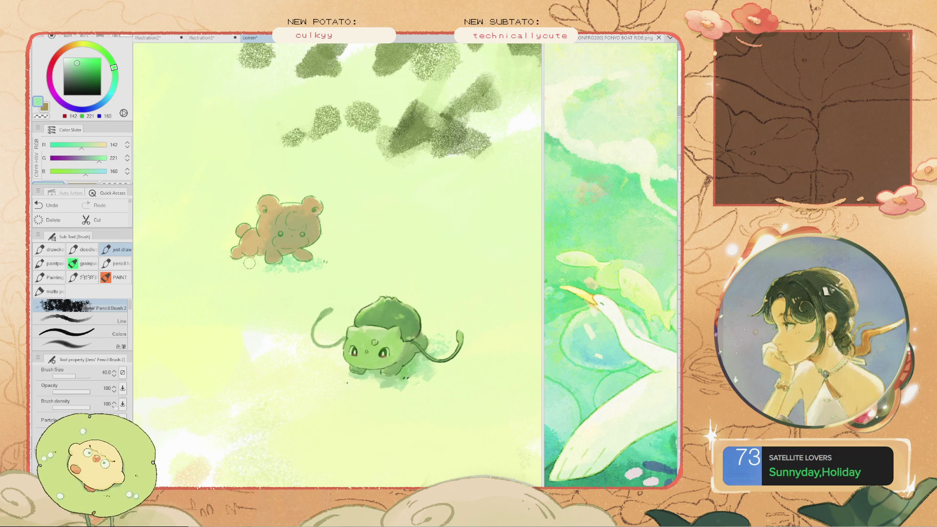
pyautogui.scroll(2, 290, 209)
# Load soft sage green 158/186/132 from the grass and re-centre the view on the bear
pyautogui.keyDown('alt'); pyautogui.click(281, 227); pyautogui.keyUp('alt')
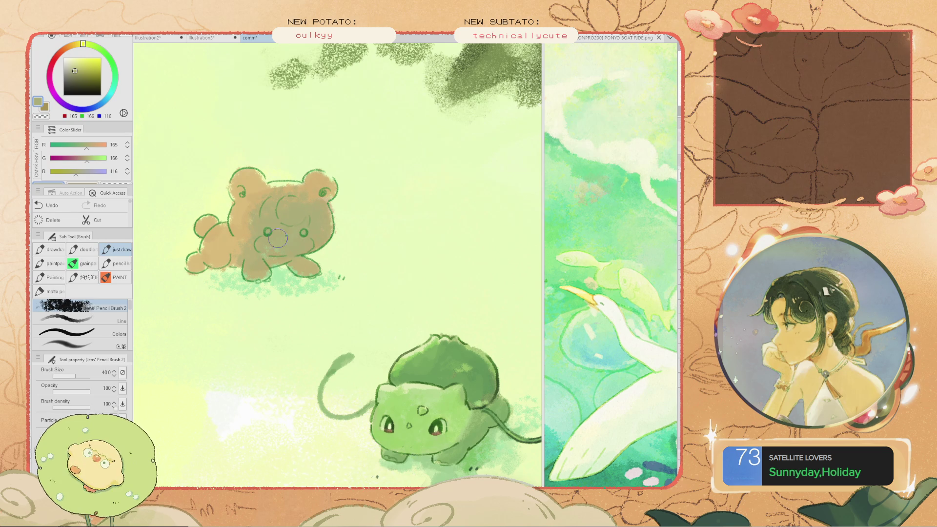
pyautogui.keyDown('alt'); pyautogui.click(283, 246); pyautogui.keyUp('alt')
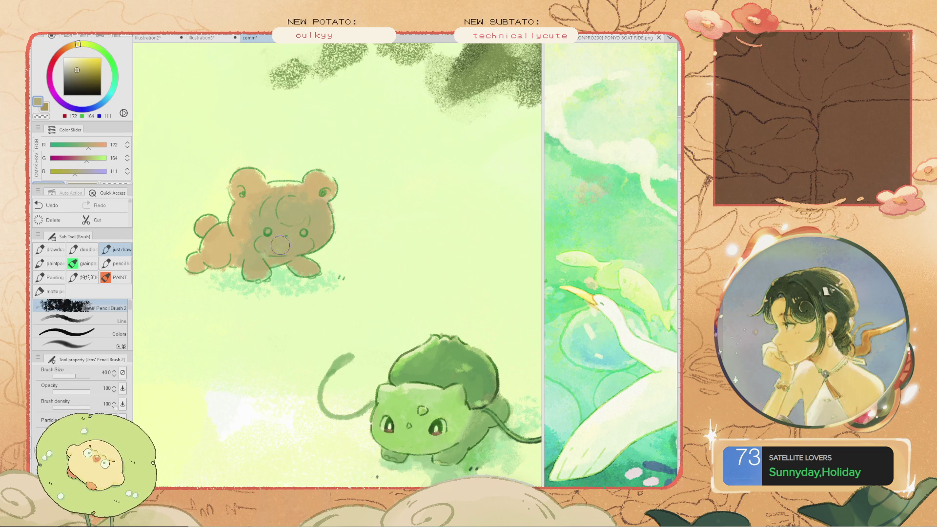
pyautogui.keyDown('alt'); pyautogui.click(313, 239); pyautogui.keyUp('alt')
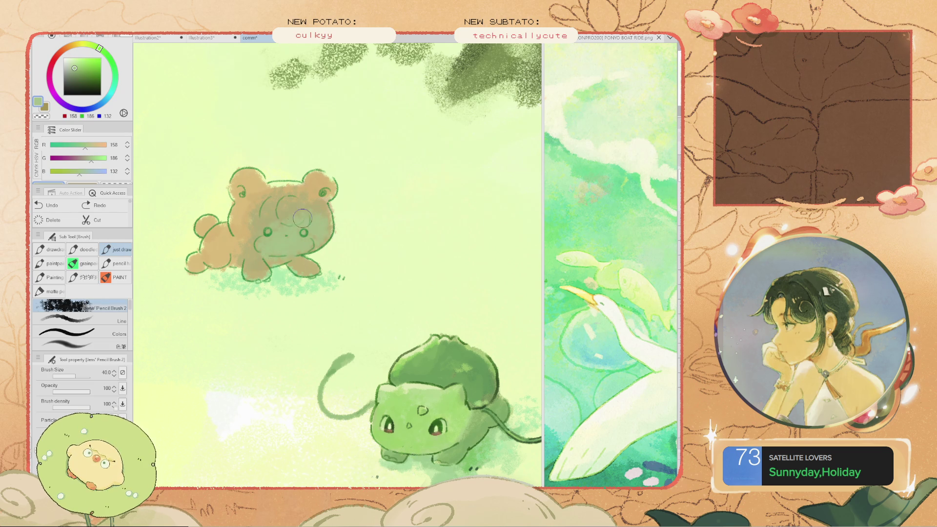
pyautogui.scroll(-3, 293, 230)
pyautogui.scroll(2, 273, 224)
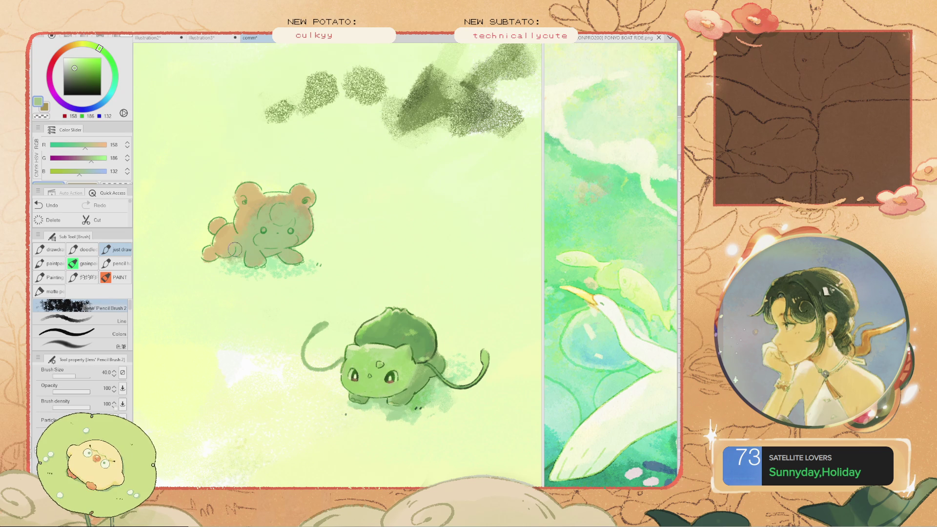
pyautogui.scroll(-2, 211, 198)
pyautogui.scroll(2, 181, 211)
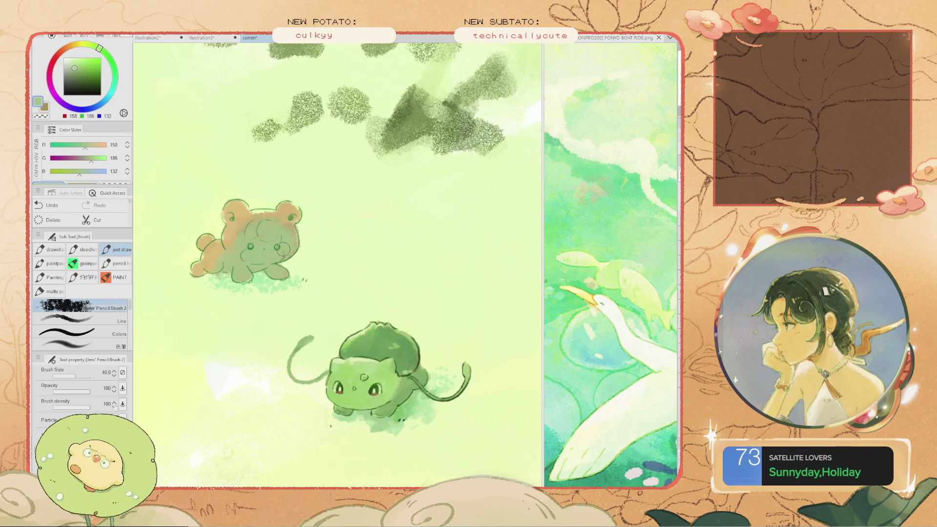
pyautogui.scroll(2, 269, 243)
pyautogui.moveTo(269, 242)
pyautogui.mouseDown()
pyautogui.moveTo(307, 246)
pyautogui.moveTo(273, 256)
pyautogui.mouseUp()
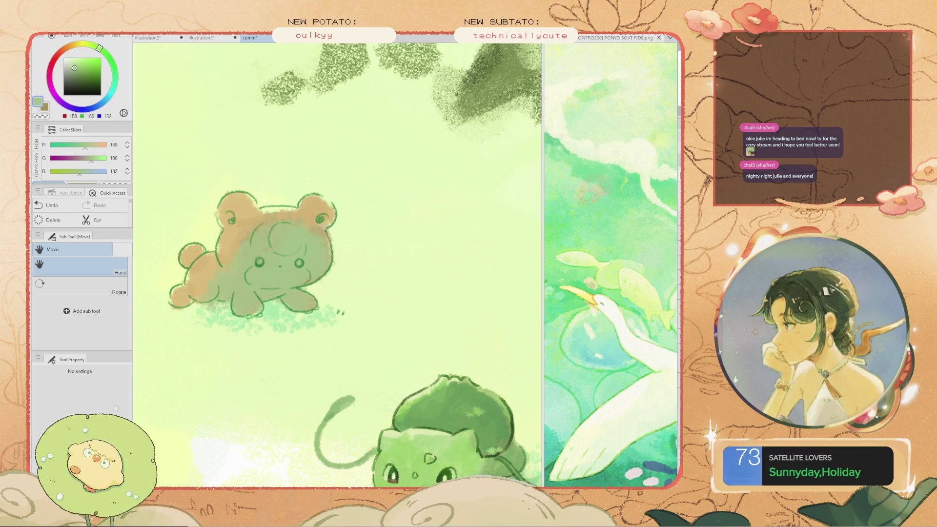
pyautogui.scroll(5, 273, 264)
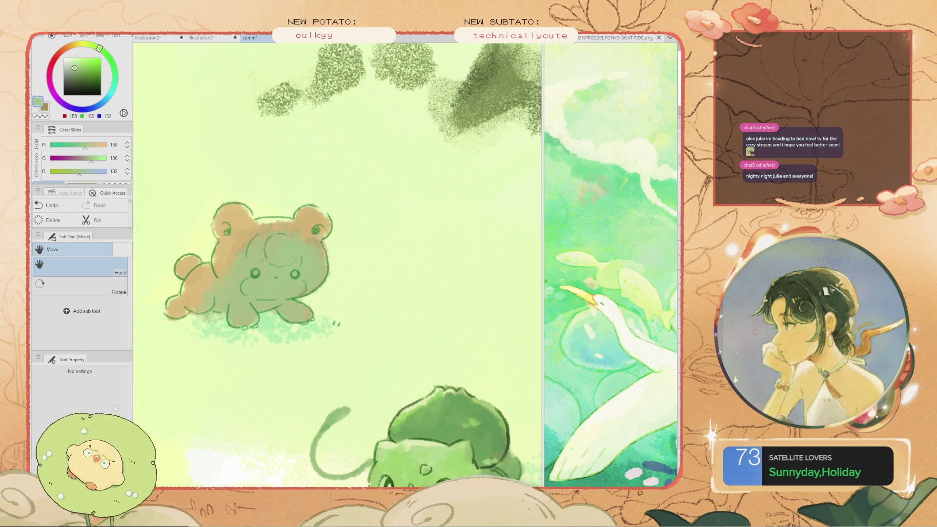
# Paint sampled tan over the top of the bear's head at brush size 20
pyautogui.press('b')
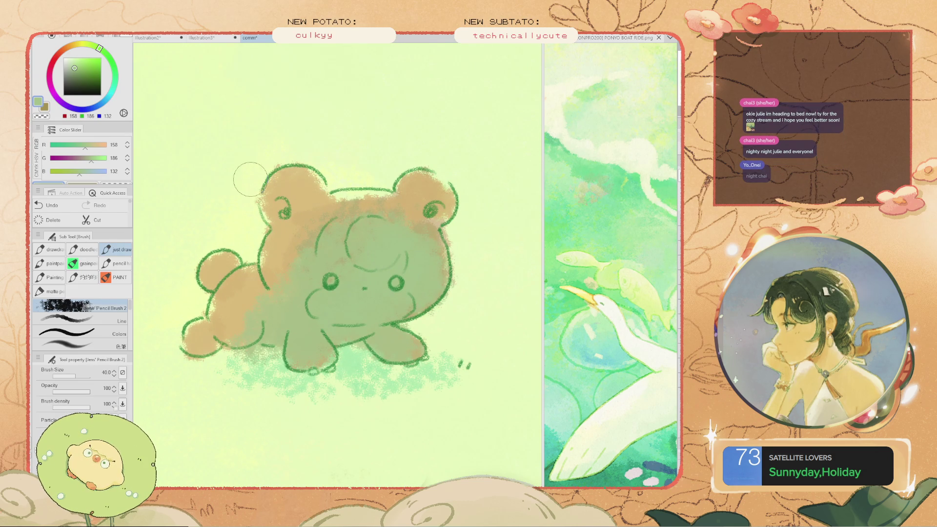
pyautogui.moveTo(400, 234)
pyautogui.mouseDown()
pyautogui.moveTo(385, 293)
pyautogui.moveTo(397, 283)
pyautogui.moveTo(388, 273)
pyautogui.moveTo(378, 280)
pyautogui.moveTo(400, 261)
pyautogui.moveTo(370, 283)
pyautogui.moveTo(346, 267)
pyautogui.moveTo(337, 276)
pyautogui.moveTo(335, 261)
pyautogui.mouseUp()
pyautogui.hotkey('ctrl', 'z')
pyautogui.press('[')
pyautogui.press('[')
pyautogui.hotkey('ctrl', 'z')
pyautogui.hotkey('ctrl', 'z')
pyautogui.hotkey('ctrl', 'z')
pyautogui.hotkey('ctrl', 'z')
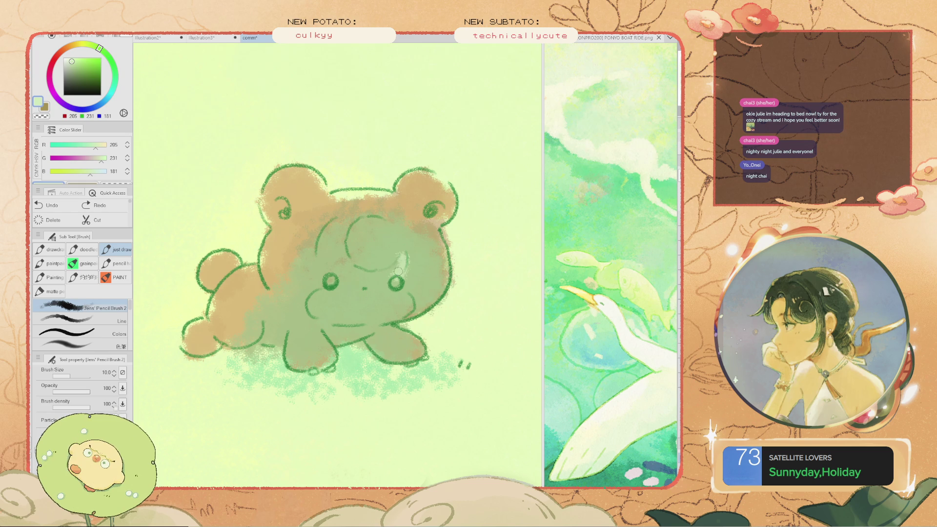
pyautogui.press('i')
pyautogui.click(342, 202)
pyautogui.press('b')
pyautogui.moveTo(329, 200); pyautogui.dragTo(390, 195)
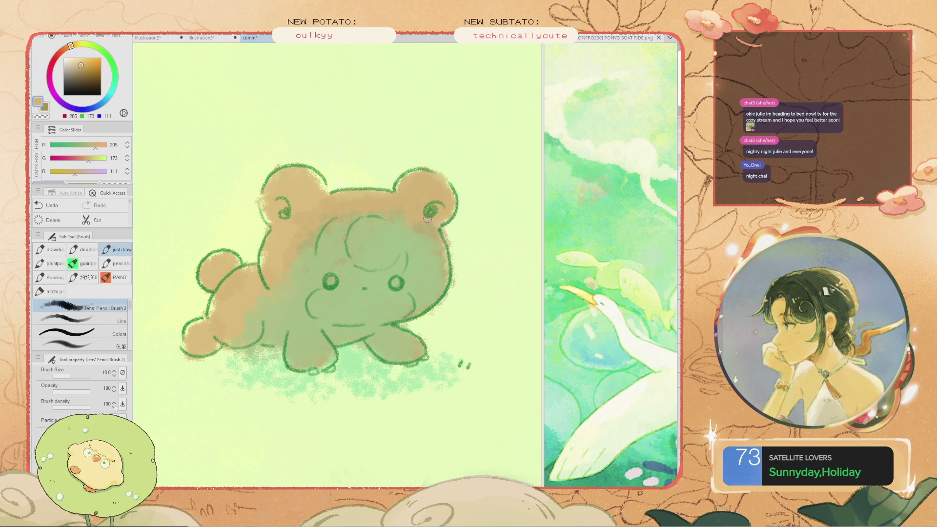
# Add pale green highlights to both of the bear's eyes
pyautogui.press('i')
pyautogui.click(413, 257)
pyautogui.click(410, 259)
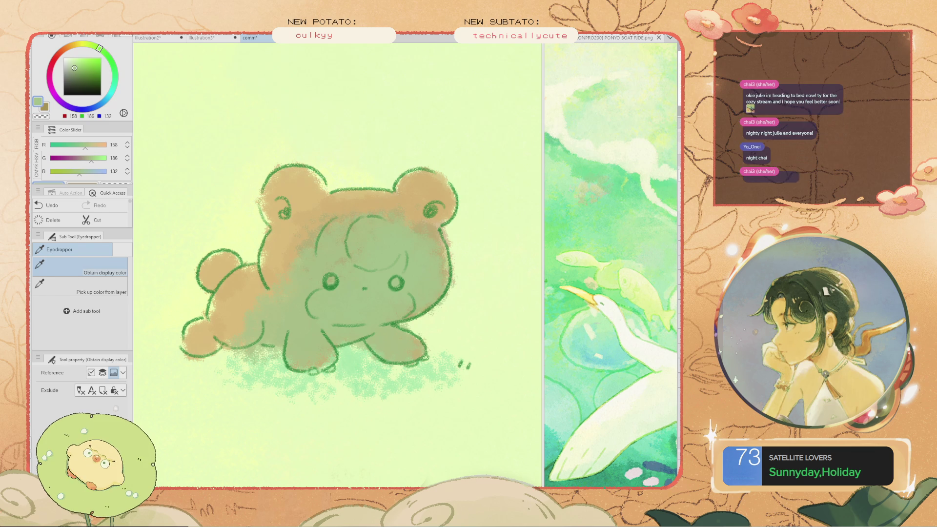
pyautogui.press('b')
pyautogui.keyDown('alt'); pyautogui.click(202, 149); pyautogui.keyUp('alt')
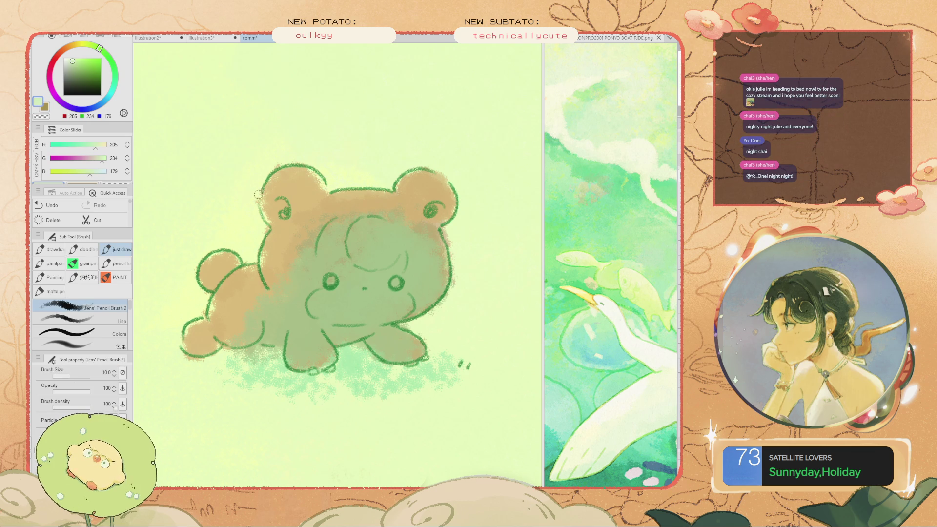
pyautogui.moveTo(392, 281); pyautogui.dragTo(397, 287)
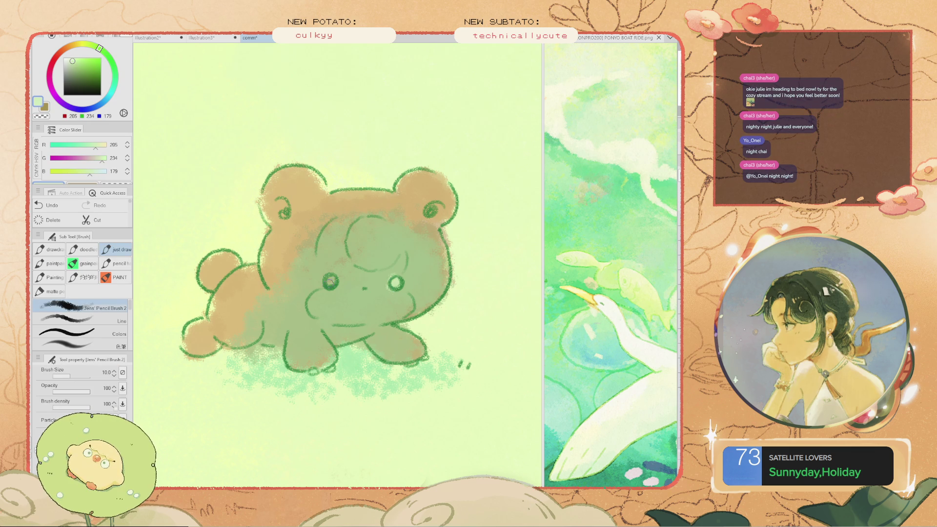
pyautogui.click(333, 279)
pyautogui.scroll(-4, 261, 231)
pyautogui.scroll(3, 297, 252)
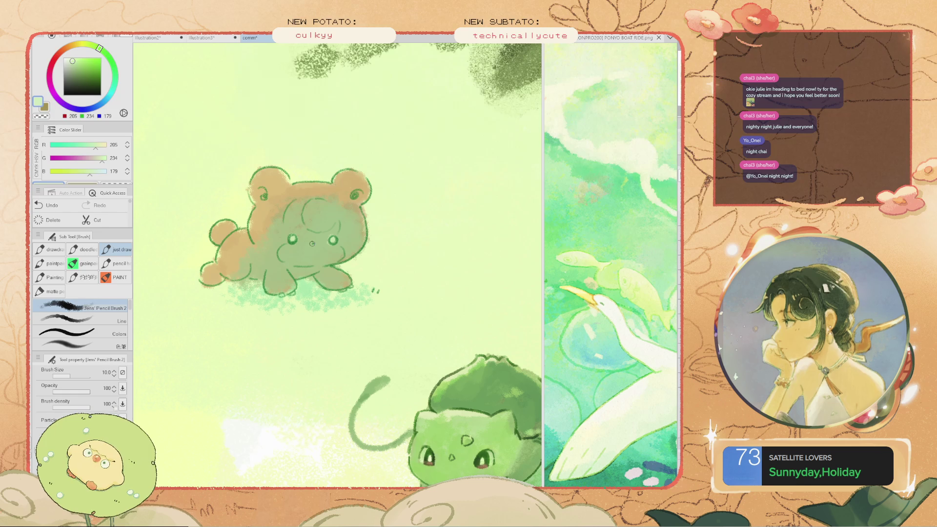
# Brighten the bear's muzzle with a warm light yellow-green
pyautogui.keyDown('alt'); pyautogui.click(302, 264); pyautogui.keyUp('alt')
pyautogui.keyDown('alt'); pyautogui.click(324, 244); pyautogui.keyUp('alt')
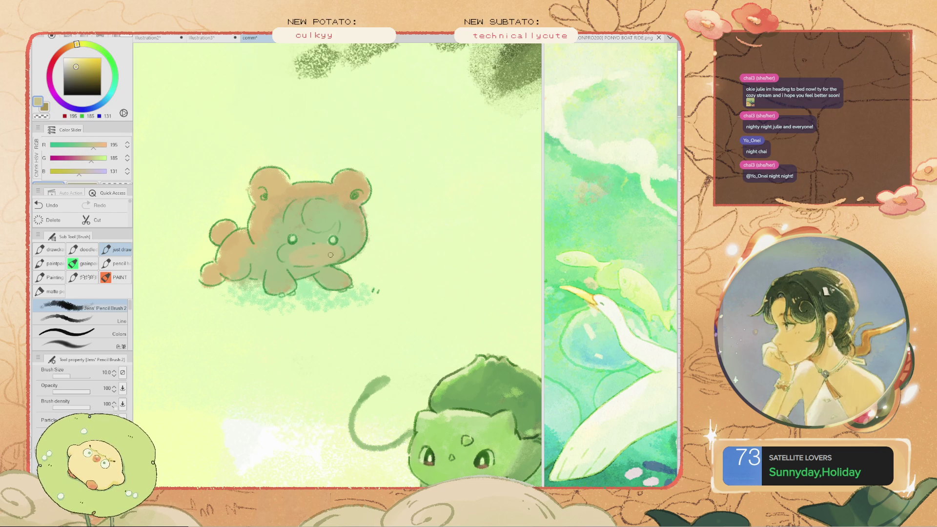
pyautogui.scroll(-2, 294, 253)
pyautogui.scroll(3, 293, 252)
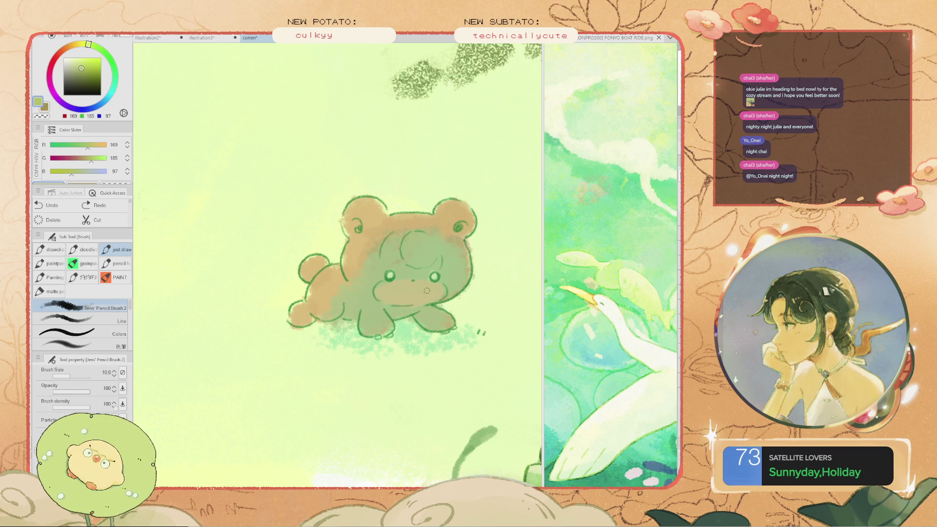
pyautogui.moveTo(429, 281)
pyautogui.mouseDown()
pyautogui.moveTo(388, 295)
pyautogui.moveTo(299, 231)
pyautogui.moveTo(294, 242)
pyautogui.mouseUp()
# Add a dark green stroke near the bear's cheek after trying and undoing a dark green fill
pyautogui.click(294, 215)
pyautogui.click(295, 215)
pyautogui.press('b')
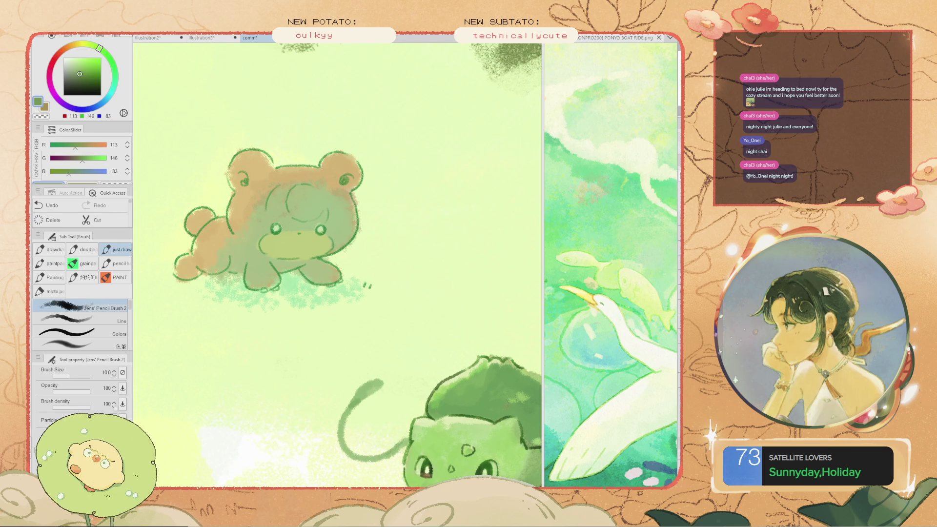
pyautogui.press('g')
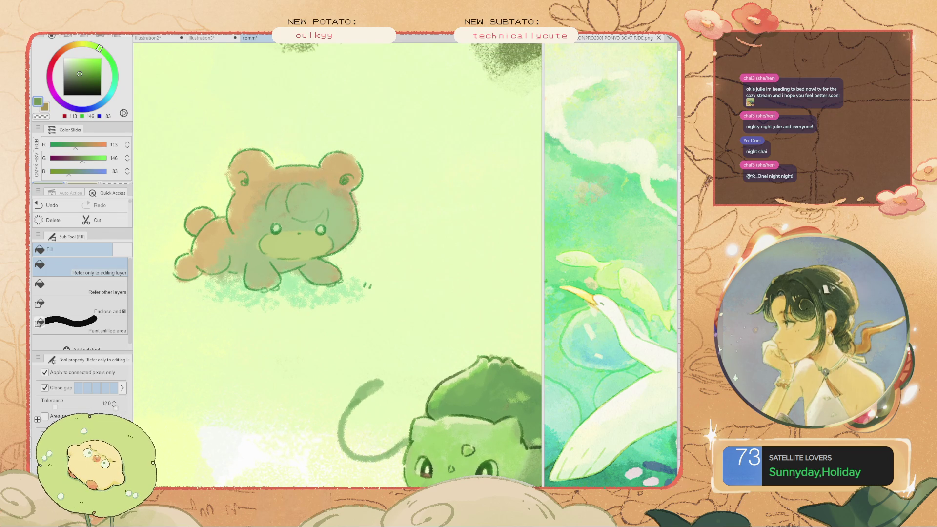
pyautogui.click(293, 244)
pyautogui.hotkey('ctrl', 'z')
pyautogui.hotkey('ctrl', 'y')
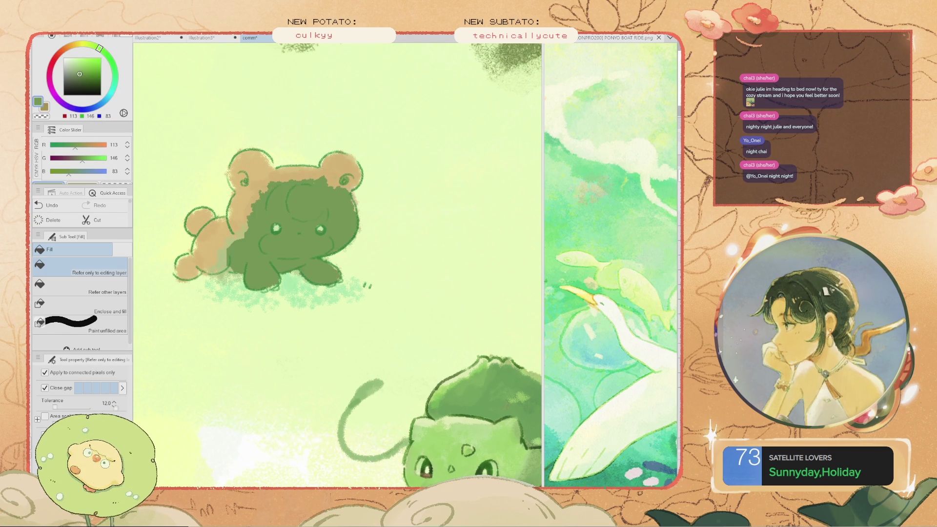
pyautogui.hotkey('ctrl', 'z')
pyautogui.press('b')
pyautogui.moveTo(347, 207)
pyautogui.mouseDown()
pyautogui.moveTo(341, 244)
pyautogui.moveTo(329, 217)
pyautogui.moveTo(288, 210)
pyautogui.mouseUp()
# Paint brown on the bear's lower body and a slightly darker brown stroke on its head
pyautogui.press('i')
pyautogui.click(249, 168)
pyautogui.press('b')
pyautogui.hotkey('ctrl', '-')
pyautogui.moveTo(247, 259)
pyautogui.mouseDown()
pyautogui.moveTo(279, 253)
pyautogui.moveTo(284, 268)
pyautogui.mouseUp()
pyautogui.moveTo(86, 144); pyautogui.dragTo(82, 145)
pyautogui.moveTo(263, 219); pyautogui.dragTo(291, 209)
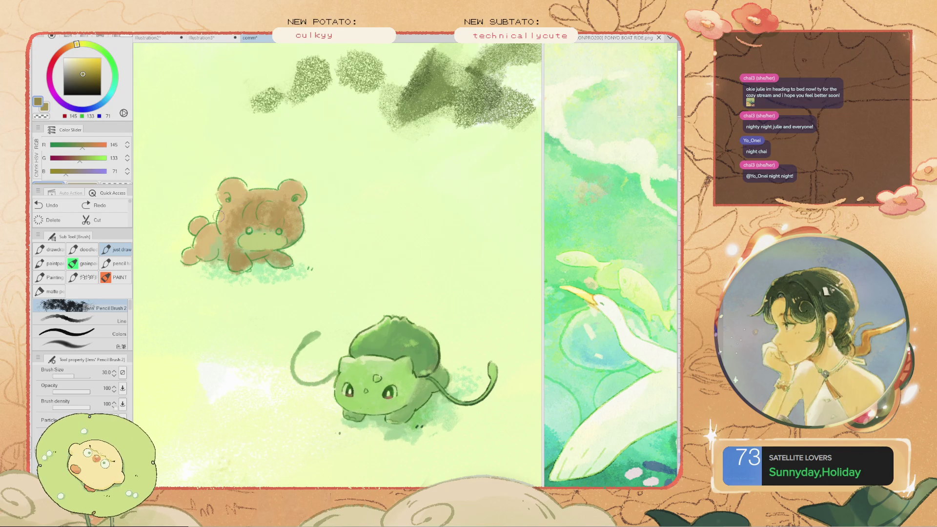
pyautogui.moveTo(188, 200); pyautogui.dragTo(232, 163)
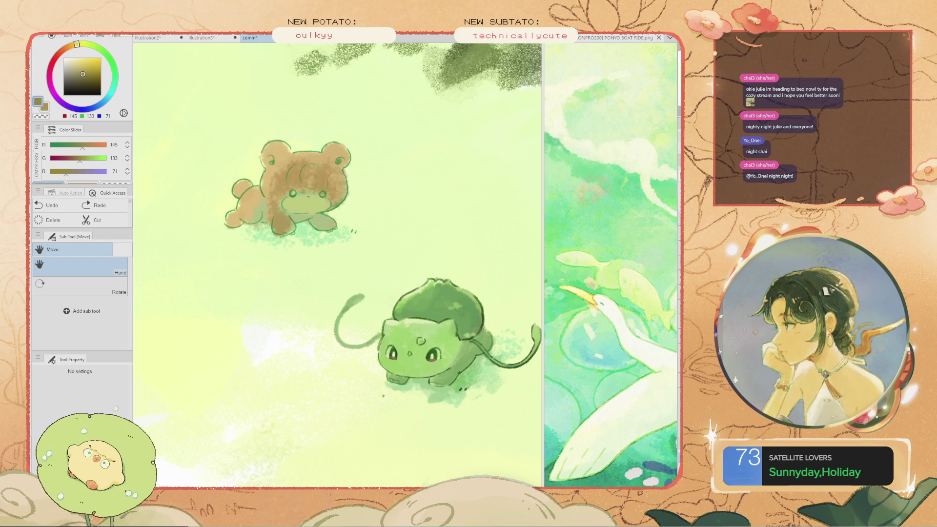
# Dab a small light cream highlight into the bear's right eye with a smaller brush
pyautogui.press('alt')
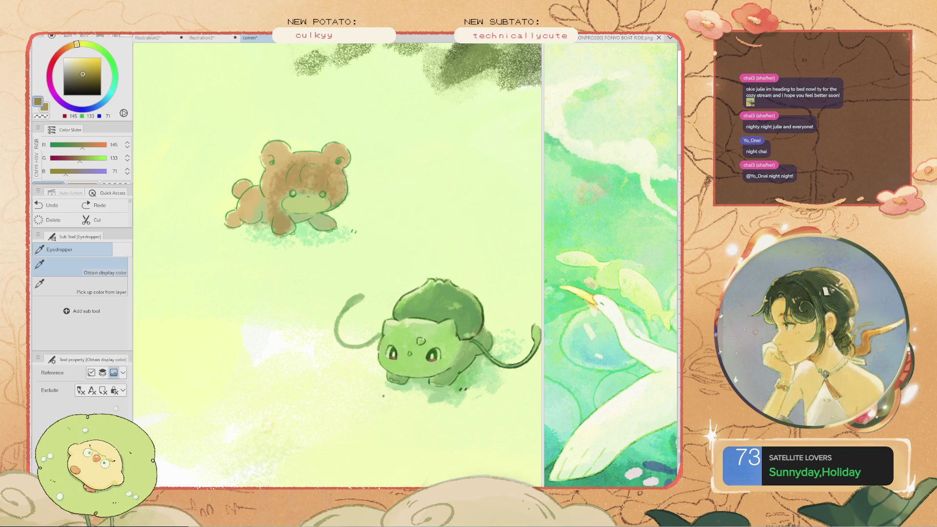
pyautogui.click(336, 175)
pyautogui.click(291, 157)
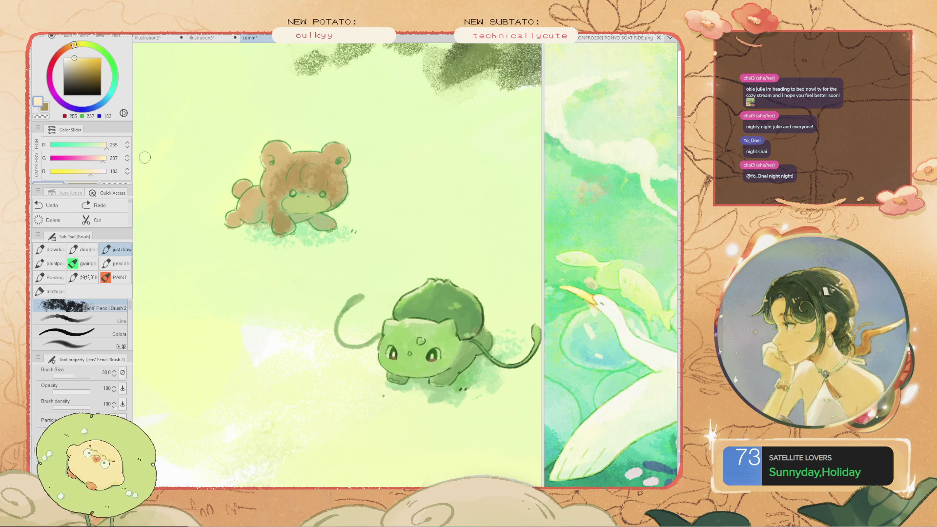
pyautogui.scroll(2, 326, 150)
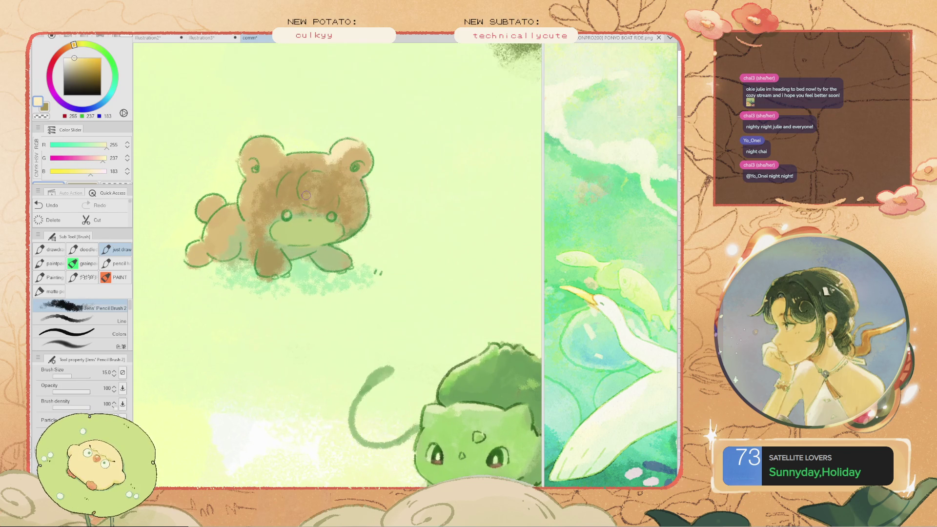
pyautogui.click(330, 215)
pyautogui.hotkey('ctrl', 'z')
pyautogui.press('[')
pyautogui.press('[')
pyautogui.press('[')
pyautogui.click(332, 215)
pyautogui.scroll(-2, 288, 214)
# Darken the bear's belly and legs with sampled brown
pyautogui.press('space')
pyautogui.moveTo(288, 214); pyautogui.dragTo(268, 260)
pyautogui.scroll(3, 219, 277)
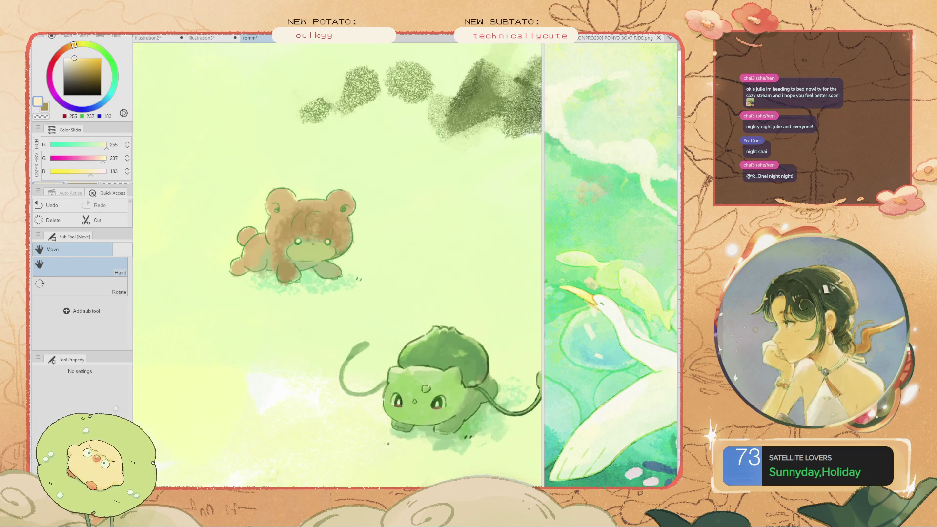
pyautogui.moveTo(325, 244)
pyautogui.mouseDown()
pyautogui.moveTo(313, 228)
pyautogui.moveTo(258, 240)
pyautogui.moveTo(256, 229)
pyautogui.moveTo(294, 262)
pyautogui.mouseUp()
pyautogui.keyDown('alt'); pyautogui.click(312, 229); pyautogui.keyUp('alt')
pyautogui.hotkey('ctrl', 'z')
pyautogui.moveTo(386, 243); pyautogui.dragTo(327, 248)
pyautogui.moveTo(359, 200); pyautogui.dragTo(355, 207)
pyautogui.hotkey('ctrl', 'z')
# Paint a pale tan patch (201/191/128) across the bear's forehead, adjusting the sampled beige first
pyautogui.press('i')
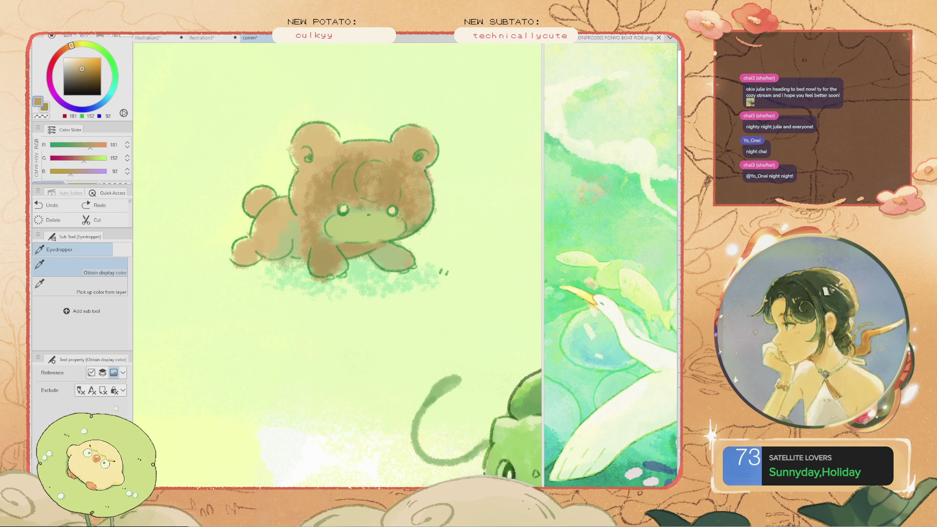
pyautogui.click(300, 146)
pyautogui.press('b')
pyautogui.moveTo(349, 166); pyautogui.dragTo(359, 201)
pyautogui.hotkey('ctrl', 'z')
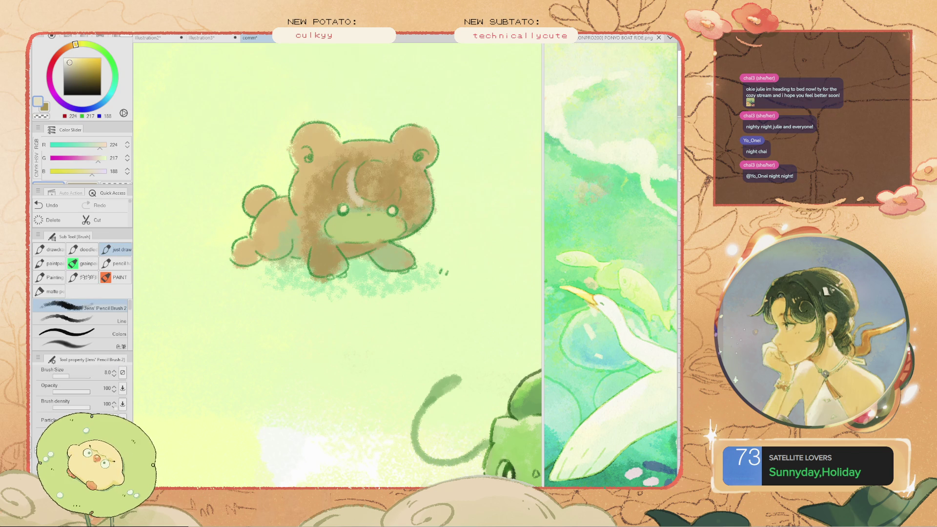
pyautogui.click(102, 159)
pyautogui.hotkey('ctrl', 'z')
pyautogui.hotkey('ctrl', 'y')
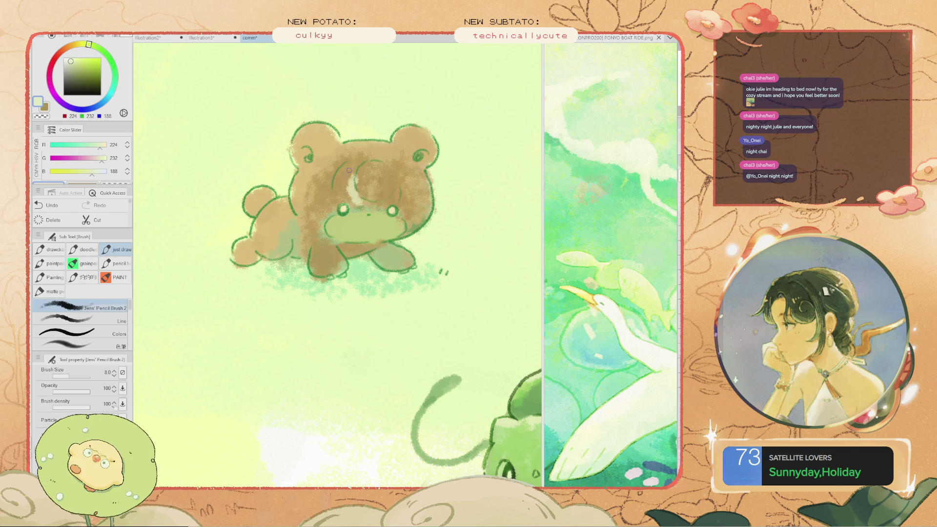
pyautogui.hotkey('ctrl', 'z')
pyautogui.click(87, 171)
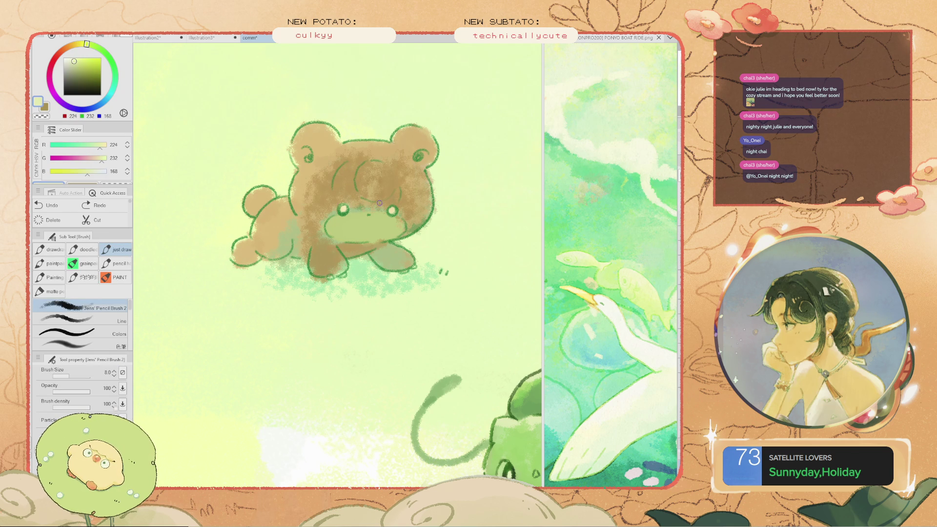
pyautogui.moveTo(398, 189)
pyautogui.mouseDown()
pyautogui.moveTo(370, 206)
pyautogui.moveTo(346, 186)
pyautogui.mouseUp()
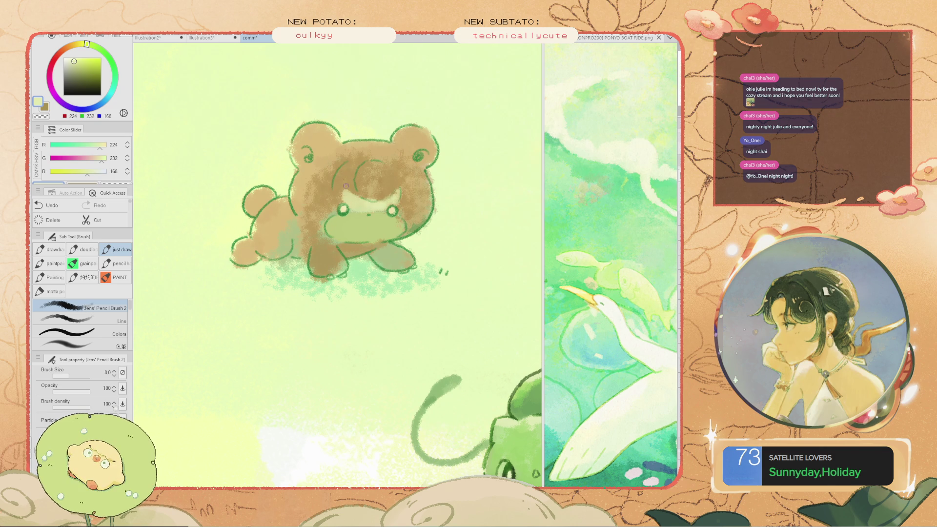
# Soften the dark brown above the bear's left eye with sampled tan
pyautogui.keyDown('alt'); pyautogui.click(350, 193); pyautogui.keyUp('alt')
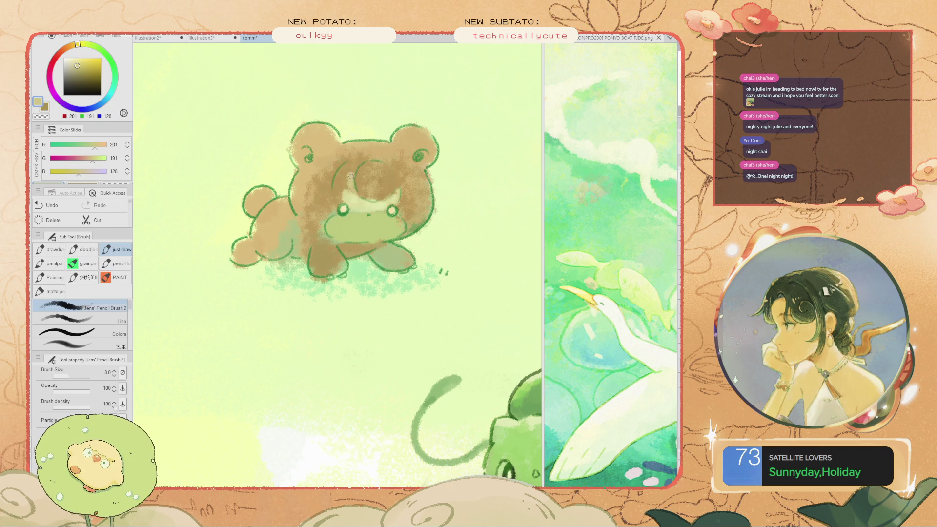
pyautogui.moveTo(350, 191)
pyautogui.mouseDown()
pyautogui.moveTo(341, 196)
pyautogui.moveTo(355, 162)
pyautogui.moveTo(342, 179)
pyautogui.moveTo(365, 204)
pyautogui.mouseUp()
pyautogui.scroll(-2, 377, 207)
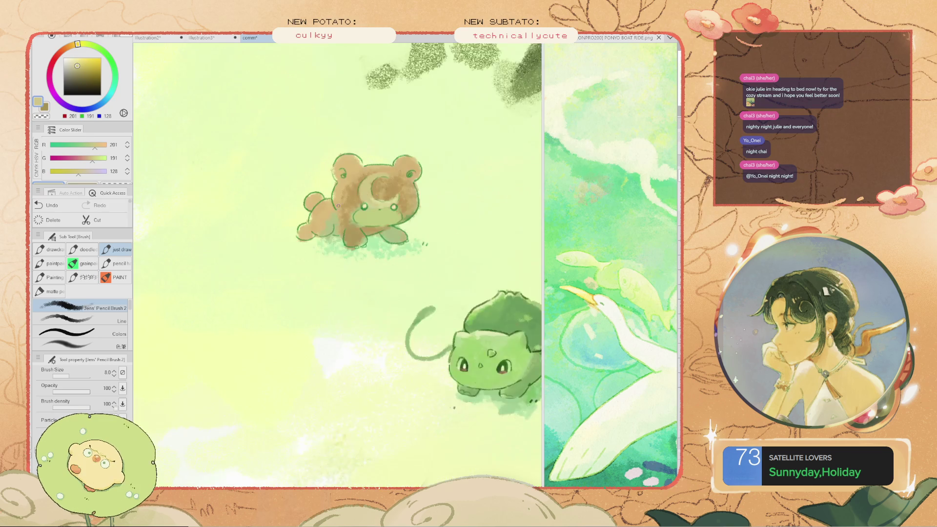
# Sample a darker tan and shade the bear cub's head and right cheek edge in dark brown
pyautogui.keyDown('alt'); pyautogui.click(359, 247); pyautogui.keyUp('alt')
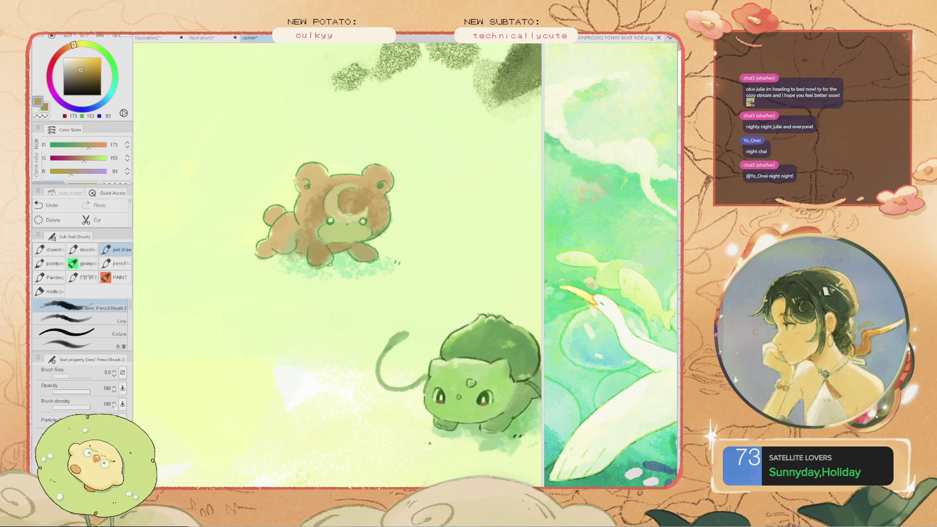
pyautogui.scroll(-4, 256, 266)
pyautogui.scroll(5, 261, 263)
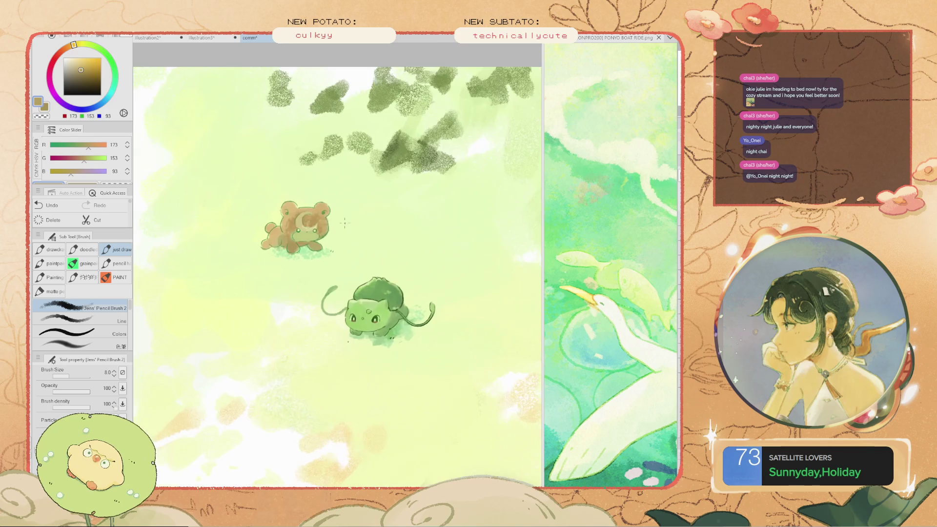
pyautogui.moveTo(313, 200); pyautogui.dragTo(281, 208)
pyautogui.hotkey('ctrl', 'z')
pyautogui.moveTo(340, 223)
pyautogui.mouseDown()
pyautogui.moveTo(350, 238)
pyautogui.moveTo(338, 251)
pyautogui.mouseUp()
pyautogui.moveTo(266, 215)
pyautogui.mouseDown()
pyautogui.moveTo(270, 205)
pyautogui.moveTo(258, 193)
pyautogui.moveTo(271, 221)
pyautogui.mouseUp()
# Sample Bulbasaur's green and add a short stroke near its back leg
pyautogui.scroll(-5, 271, 220)
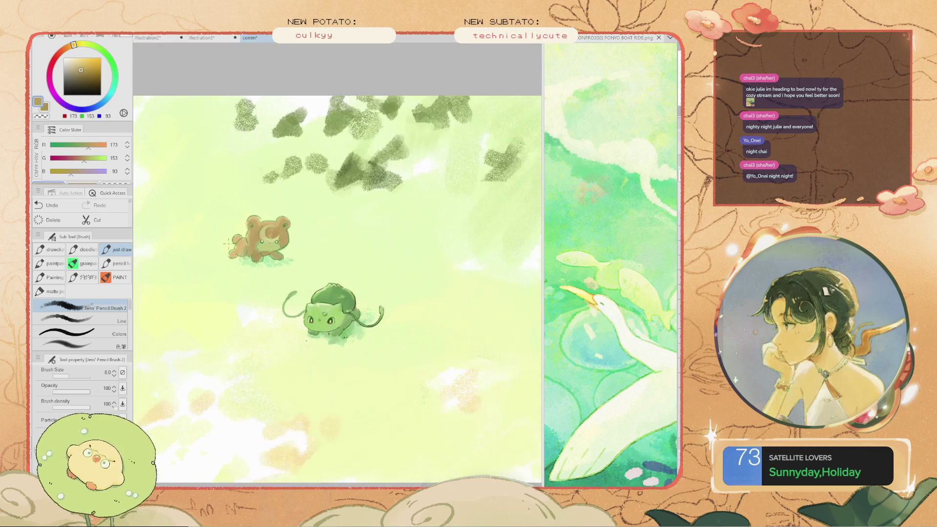
pyautogui.scroll(3, 252, 262)
pyautogui.scroll(2, 281, 269)
pyautogui.keyDown('alt'); pyautogui.click(280, 270); pyautogui.keyUp('alt')
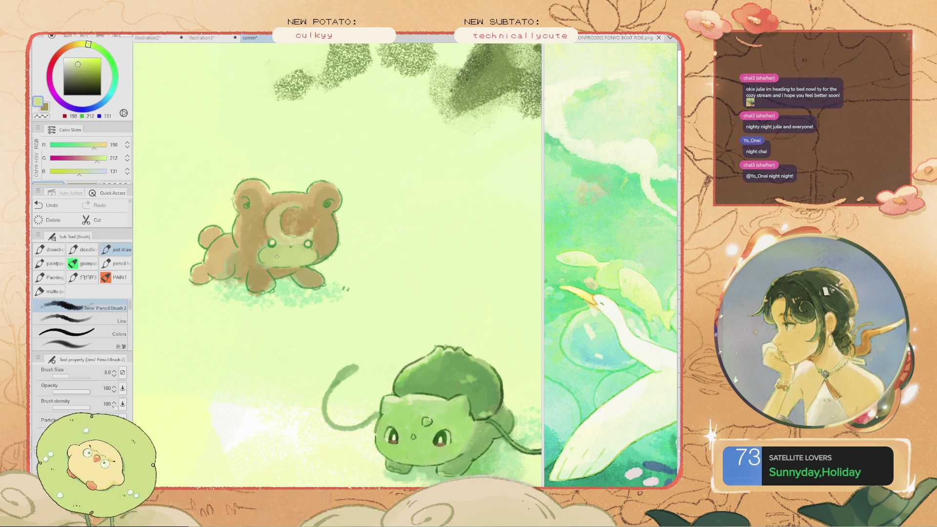
pyautogui.scroll(-5, 267, 255)
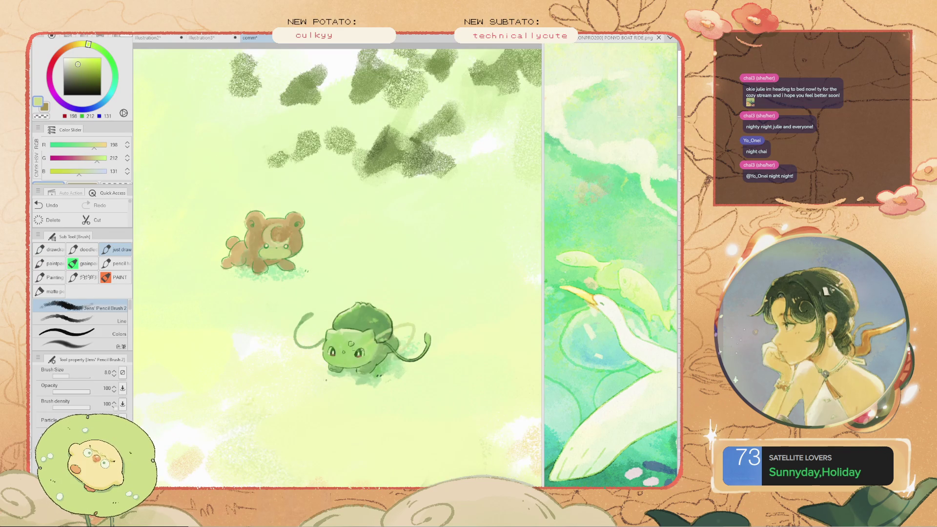
pyautogui.scroll(3, 354, 341)
pyautogui.scroll(1, 366, 366)
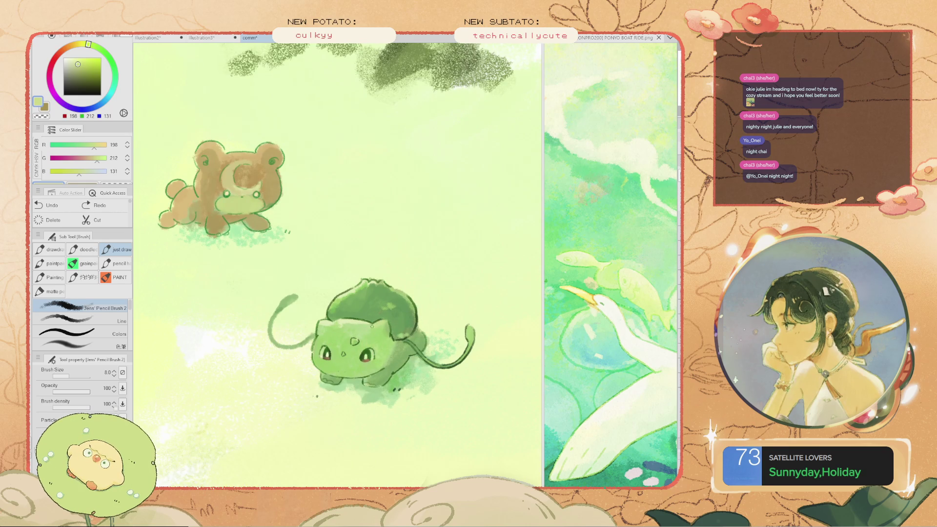
pyautogui.hotkey('ctrl', 'z')
pyautogui.hotkey('ctrl', 'z')
pyautogui.keyDown('alt'); pyautogui.click(321, 324); pyautogui.keyUp('alt')
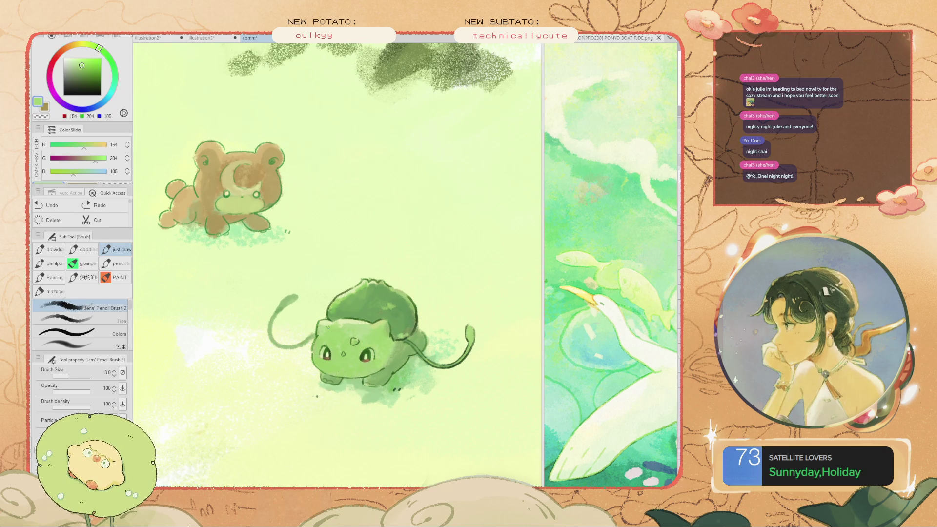
pyautogui.scroll(-2, 328, 328)
pyautogui.scroll(2, 337, 342)
pyautogui.moveTo(374, 341); pyautogui.dragTo(403, 378)
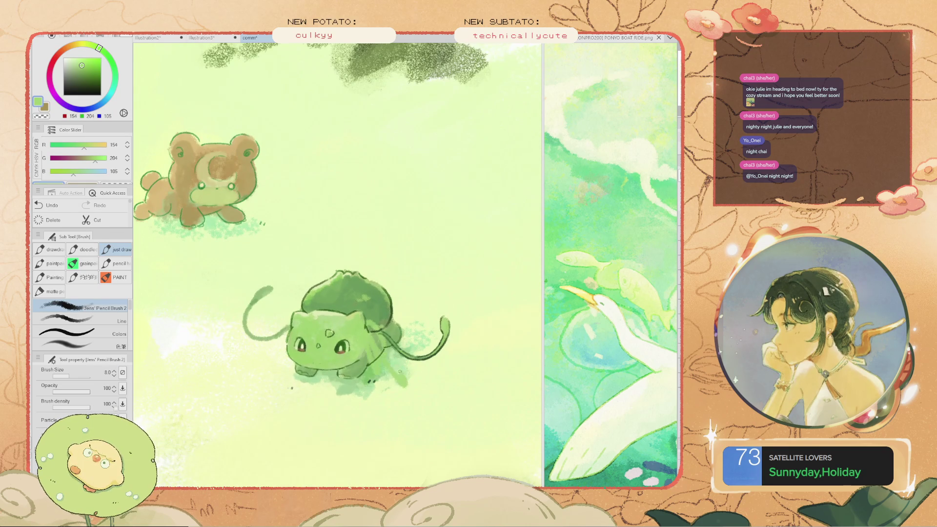
pyautogui.scroll(2, 333, 339)
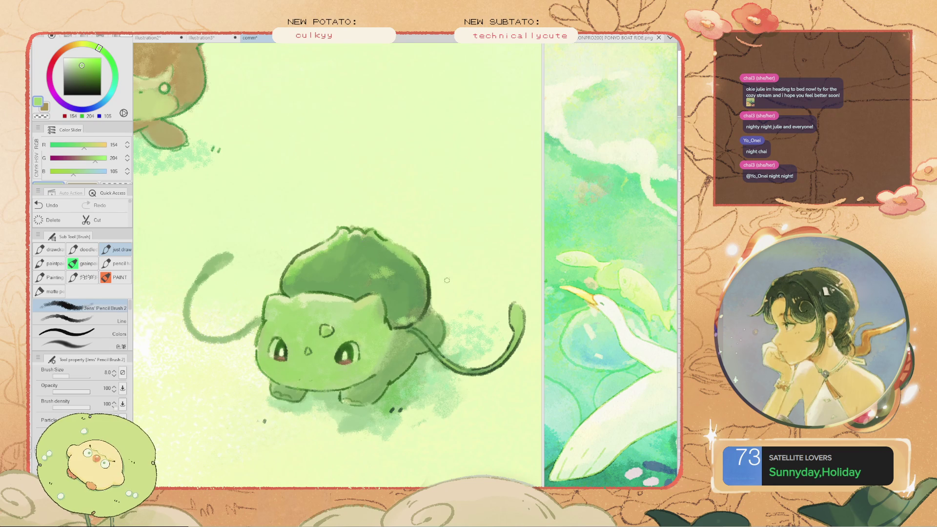
pyautogui.scroll(-6, 445, 282)
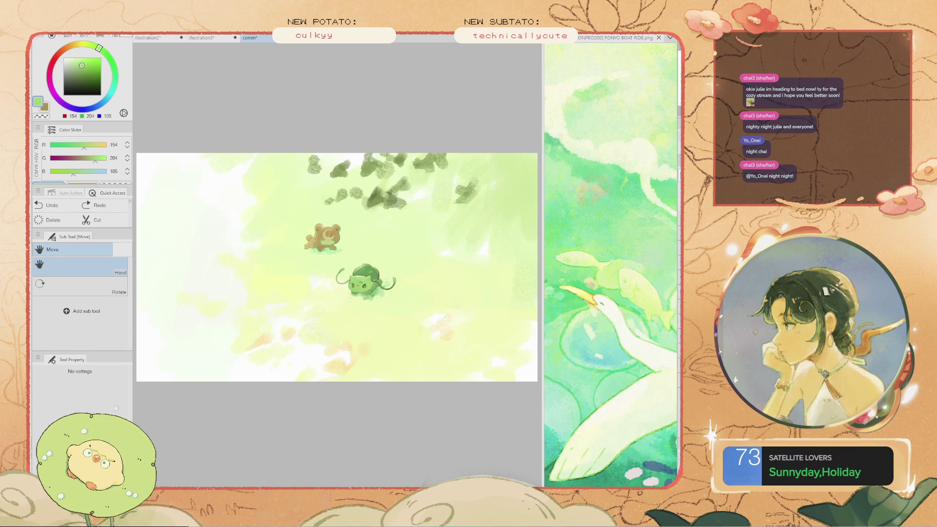
pyautogui.scroll(6, 330, 236)
# Paint a bright yellow-green touch across the bear cub's muzzle
pyautogui.keyDown('alt'); pyautogui.click(329, 236); pyautogui.keyUp('alt')
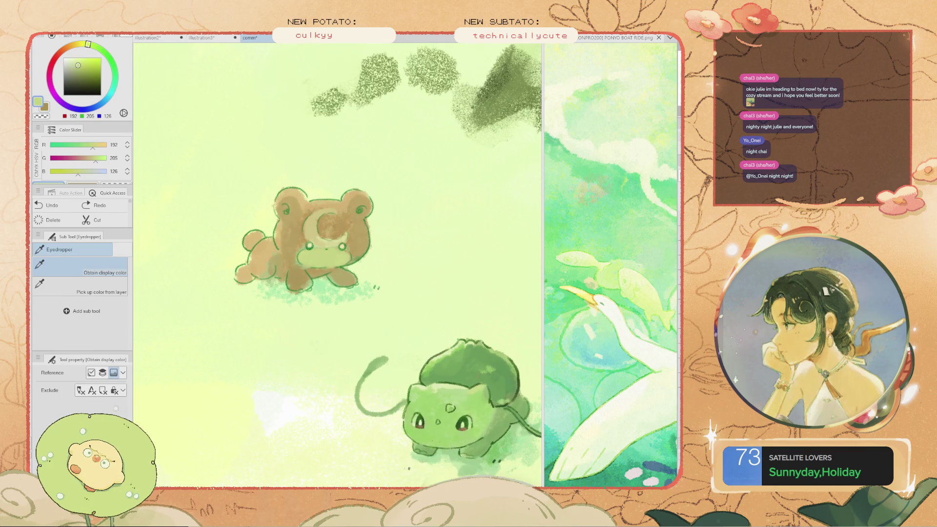
pyautogui.keyDown('alt'); pyautogui.click(390, 234); pyautogui.keyUp('alt')
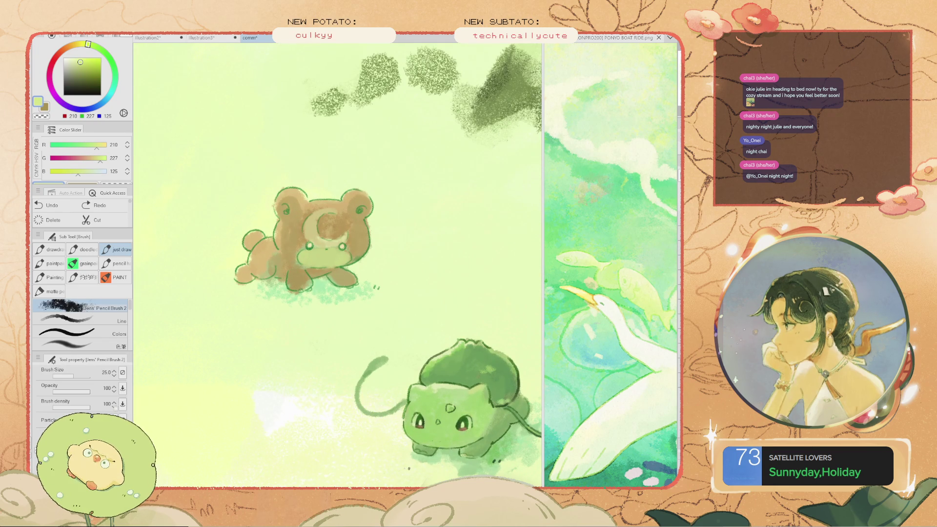
pyautogui.moveTo(315, 258); pyautogui.dragTo(339, 264)
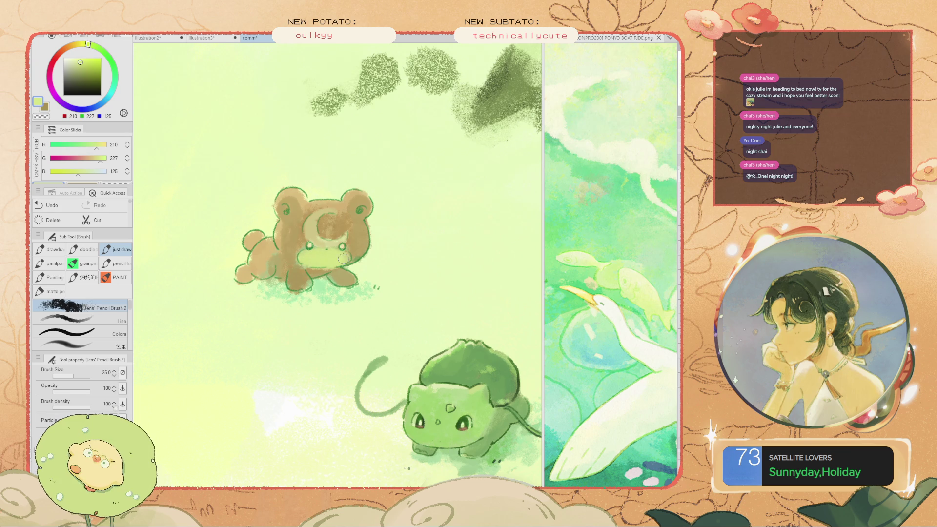
pyautogui.scroll(-3, 288, 169)
pyautogui.scroll(3, 302, 195)
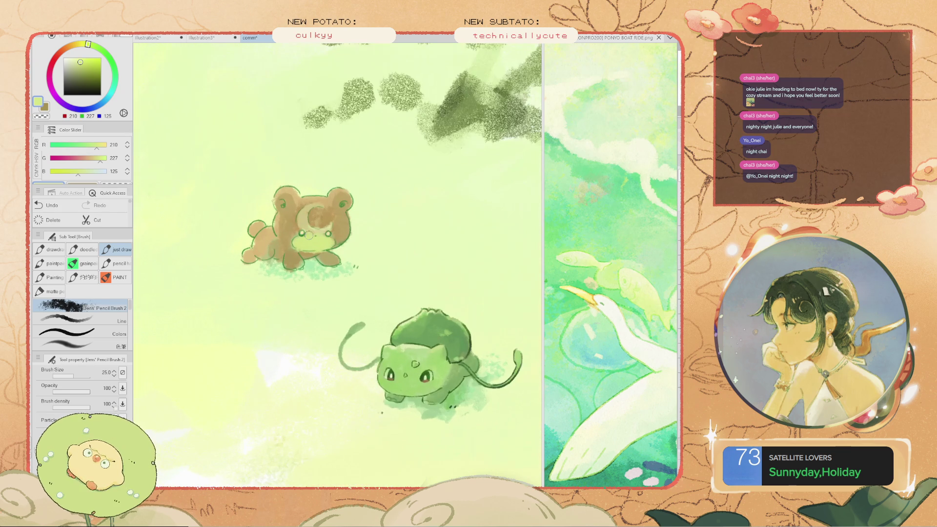
# Paint lightened brown strokes on the bear's face and body, then pick a neutral mid grey
pyautogui.keyDown('alt'); pyautogui.click(307, 219); pyautogui.keyUp('alt')
pyautogui.keyDown('alt'); pyautogui.click(295, 239); pyautogui.keyUp('alt')
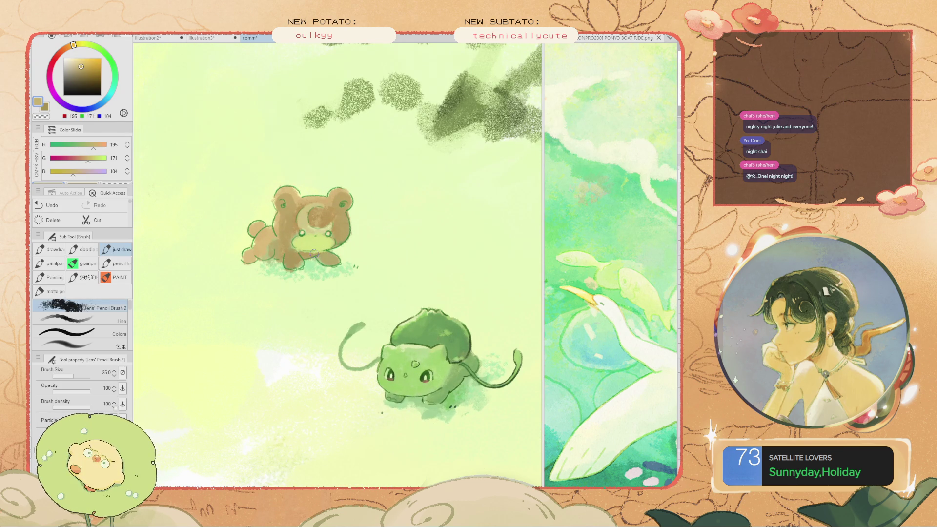
pyautogui.moveTo(293, 215)
pyautogui.mouseDown()
pyautogui.moveTo(285, 264)
pyautogui.moveTo(286, 224)
pyautogui.mouseUp()
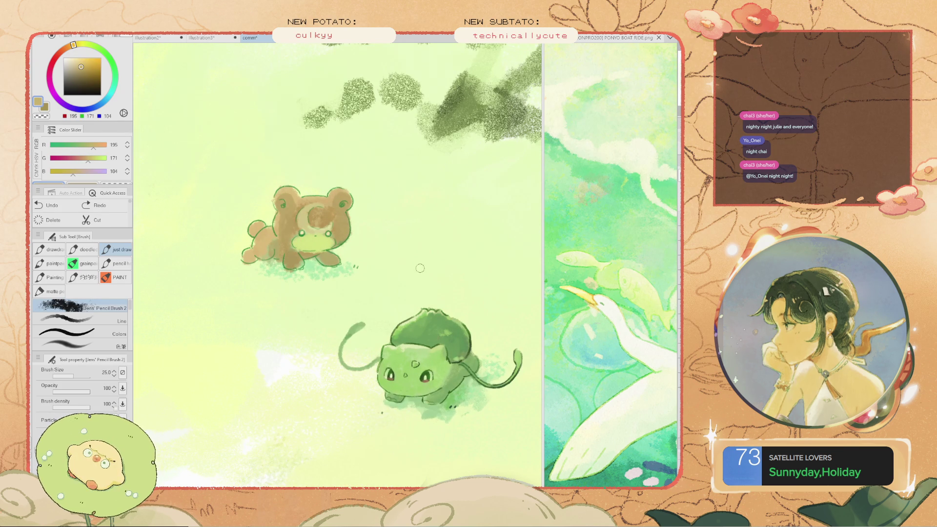
pyautogui.scroll(-3, 286, 224)
pyautogui.scroll(3, 318, 237)
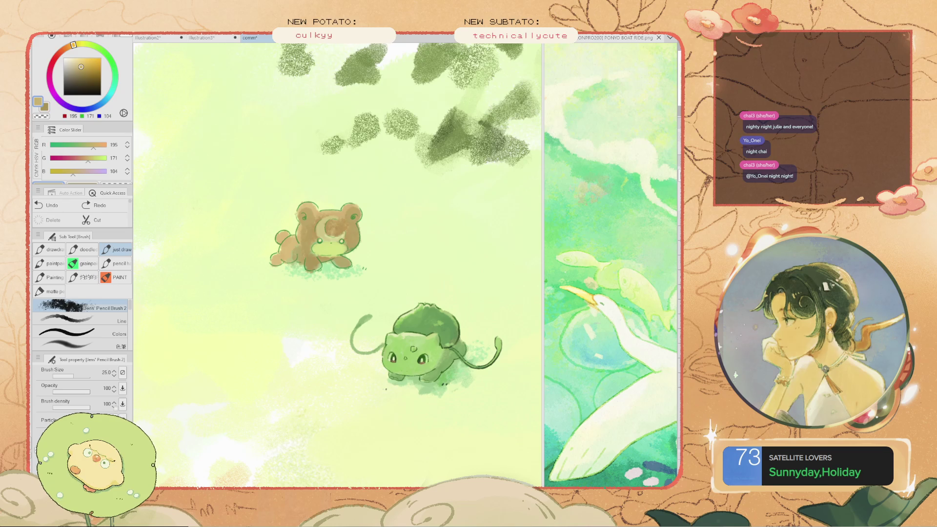
pyautogui.click(329, 227)
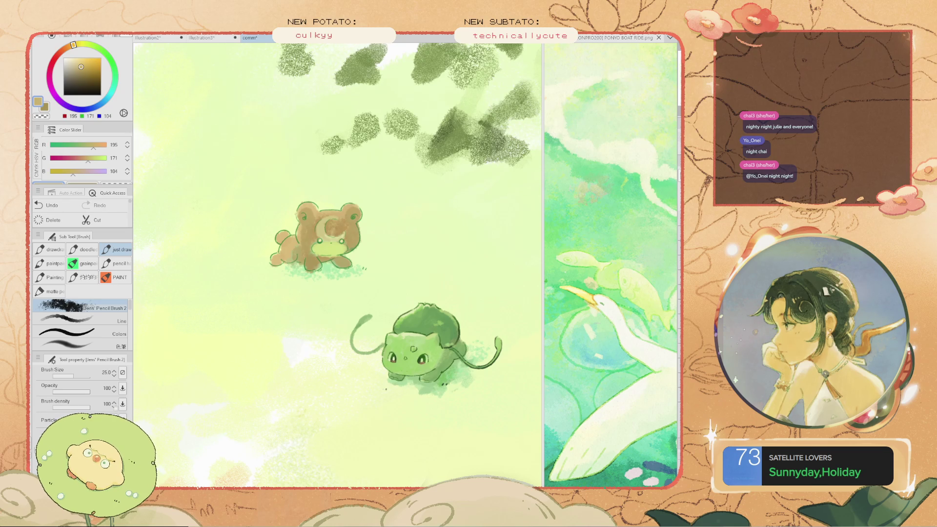
pyautogui.click(64, 76)
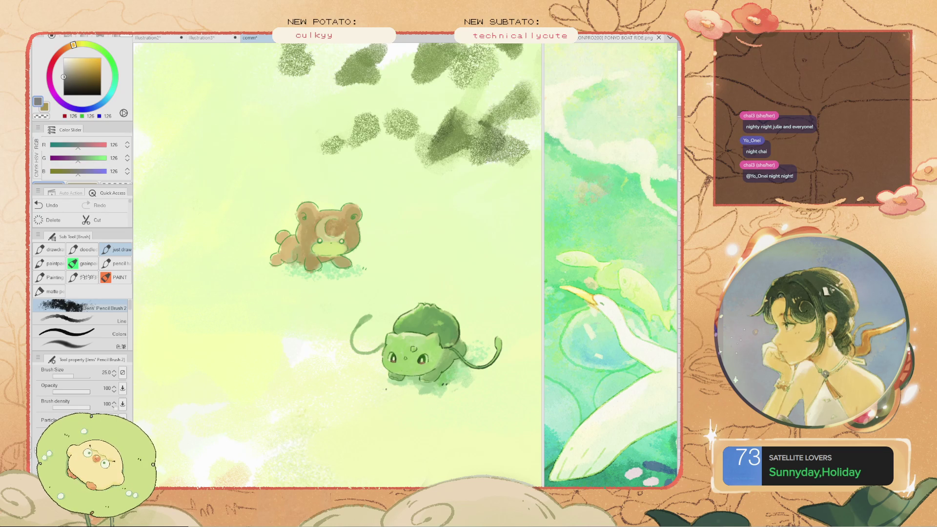
# Fill a check layer with mid grey to judge values, then undo it to restore full colour
pyautogui.press('g')
pyautogui.hotkey('alt', 'BackSpace')
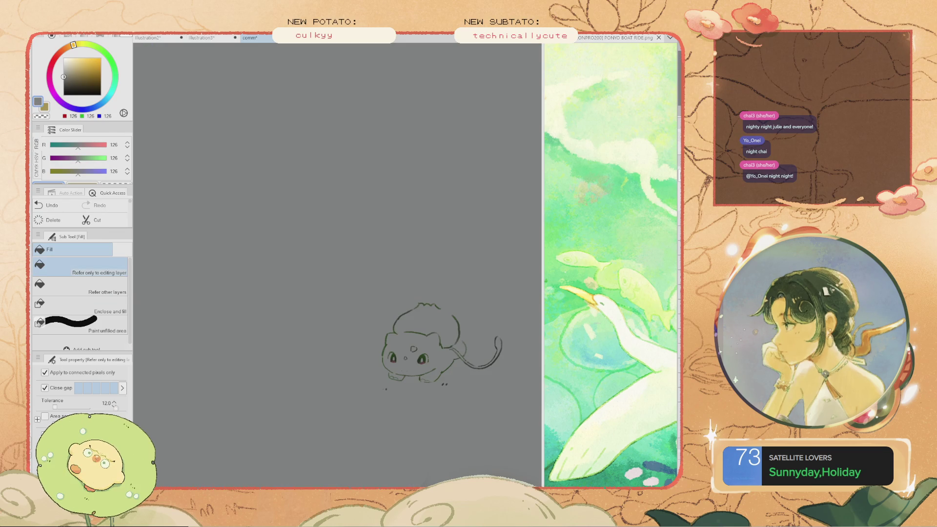
pyautogui.press('Delete')
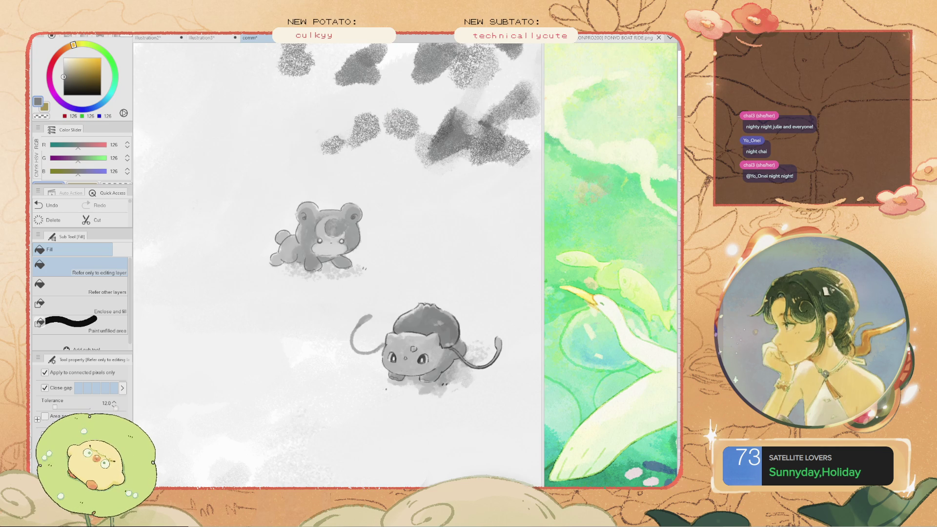
pyautogui.scroll(-2, 337, 263)
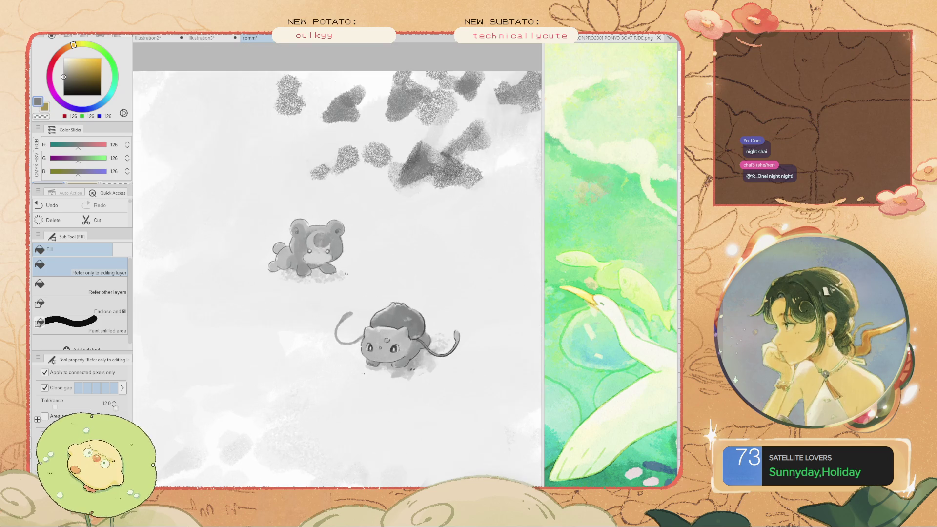
pyautogui.scroll(1, 327, 277)
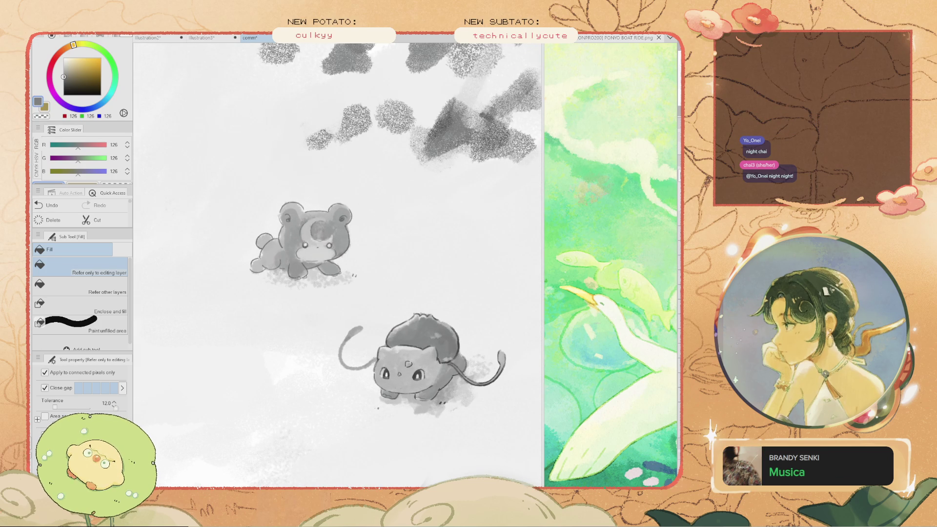
pyautogui.hotkey('ctrl', 'z')
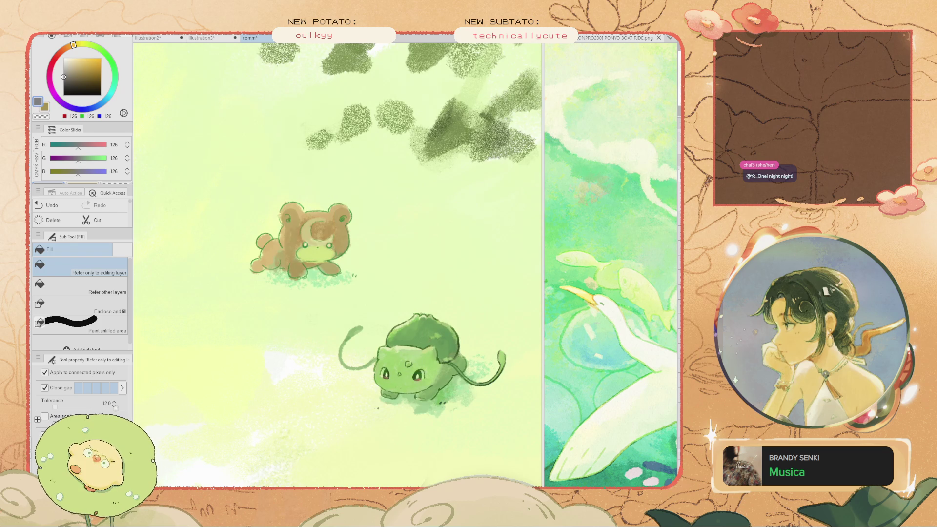
# Sample a yellowish tone and paint warm strokes over the bear cub's ear and head
pyautogui.press('i')
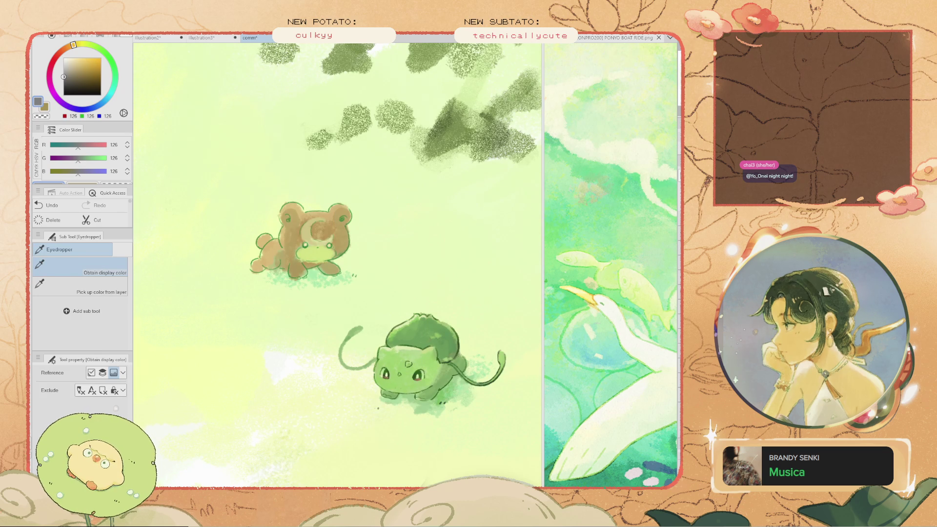
pyautogui.click(334, 213)
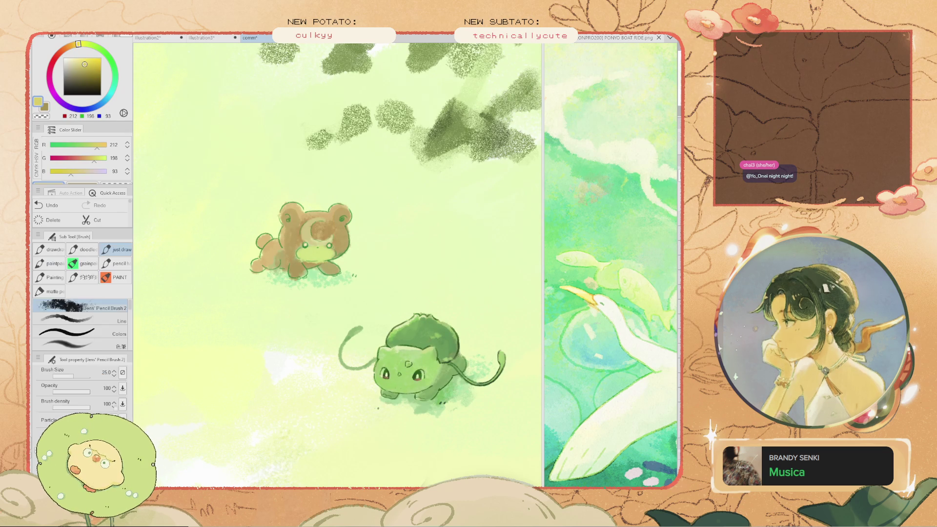
pyautogui.press('b')
pyautogui.scroll(2, 335, 213)
pyautogui.moveTo(344, 203); pyautogui.dragTo(327, 217)
pyautogui.keyDown('alt'); pyautogui.click(335, 211); pyautogui.keyUp('alt')
pyautogui.hotkey('ctrl', 'z')
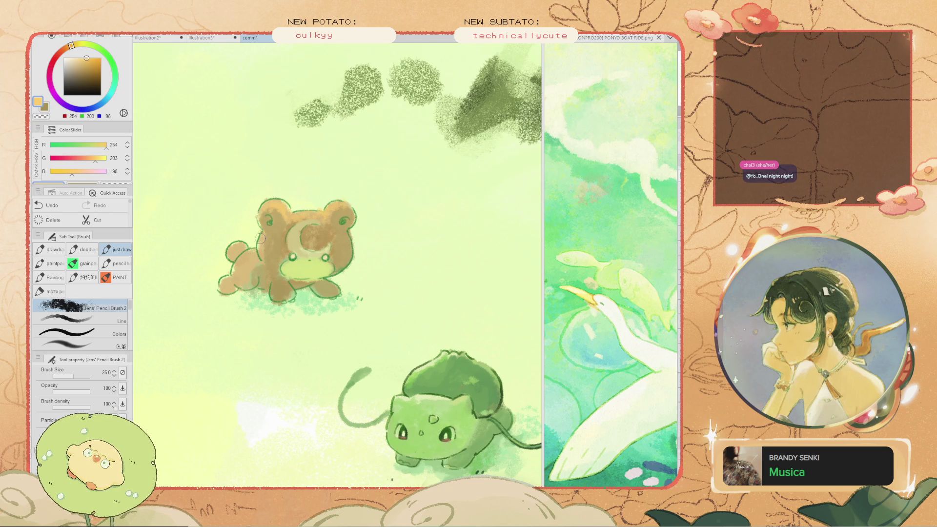
pyautogui.hotkey('ctrl', 'z')
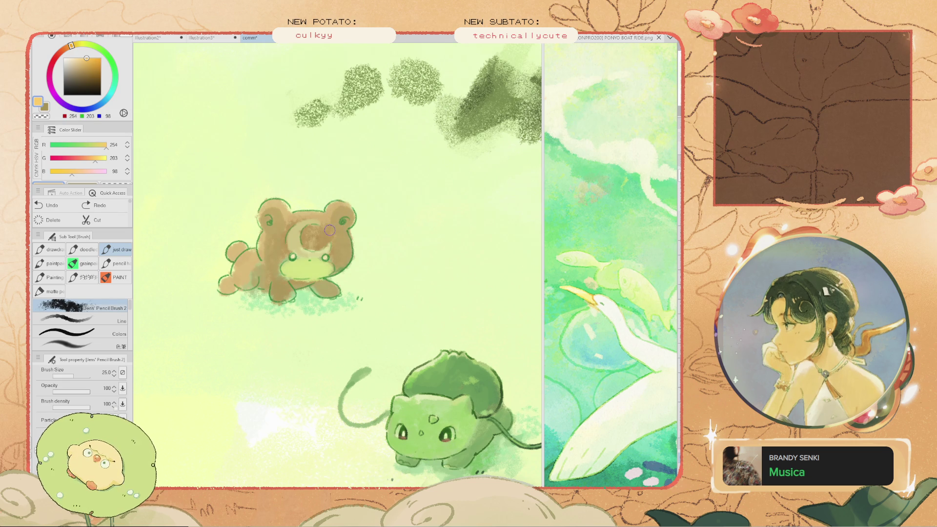
pyautogui.moveTo(333, 204); pyautogui.dragTo(285, 209)
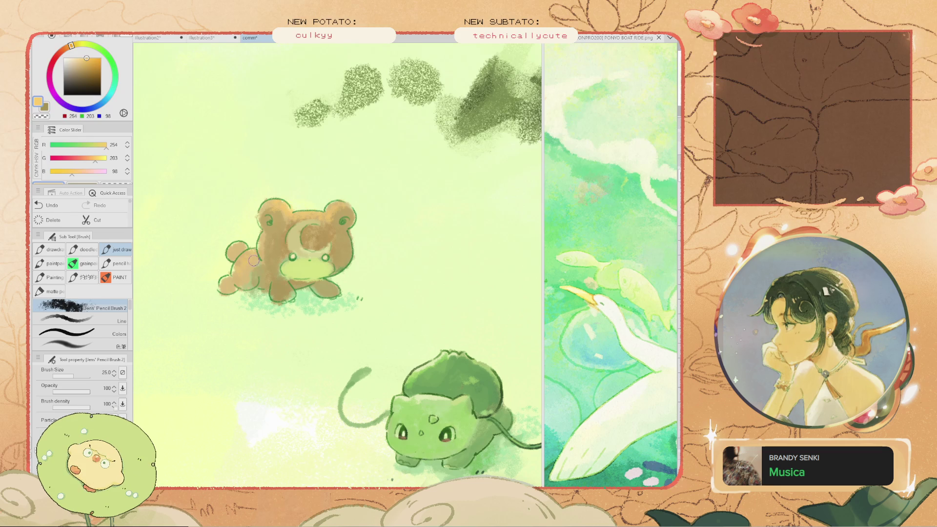
# Set the brush size to 45, sample warm brown from the bear, then pick a pale ground yellow
pyautogui.moveTo(296, 235); pyautogui.dragTo(290, 235)
pyautogui.scroll(-2, 272, 225)
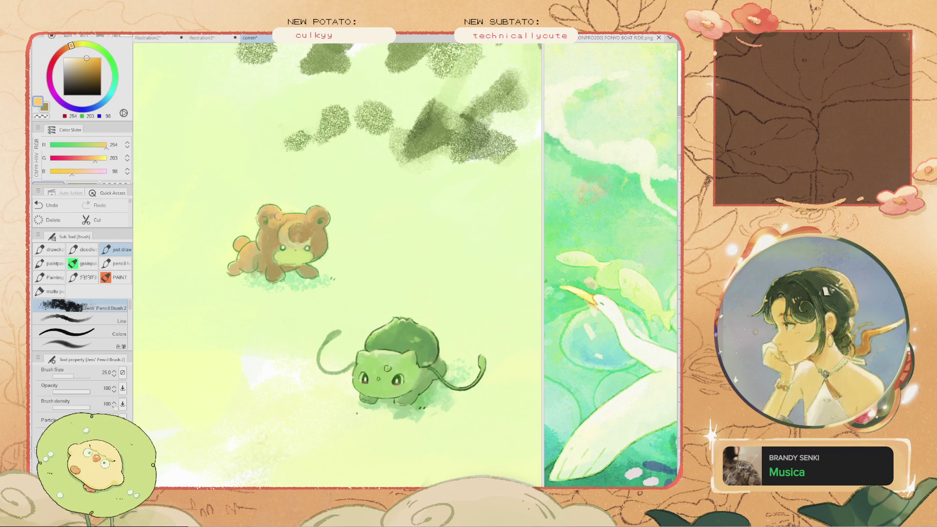
pyautogui.scroll(-2, 257, 218)
pyautogui.scroll(2, 240, 248)
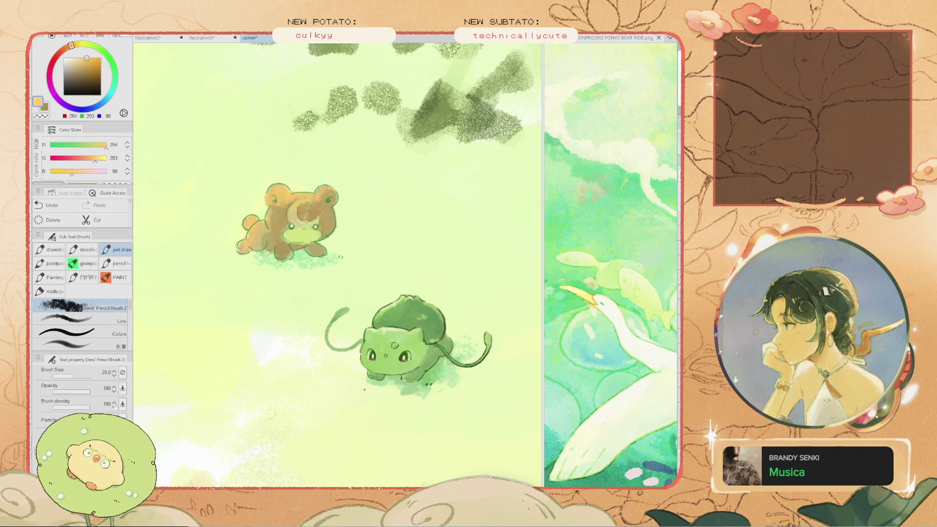
pyautogui.scroll(2, 242, 242)
pyautogui.keyDown('alt'); pyautogui.click(227, 210); pyautogui.keyUp('alt')
pyautogui.moveTo(227, 210); pyautogui.dragTo(211, 219)
pyautogui.keyDown('alt'); pyautogui.click(217, 212); pyautogui.keyUp('alt')
pyautogui.keyDown('alt'); pyautogui.click(217, 213); pyautogui.keyUp('alt')
pyautogui.scroll(-3, 212, 220)
pyautogui.moveTo(348, 243); pyautogui.dragTo(193, 270)
pyautogui.hotkey('ctrl', 'z')
pyautogui.scroll(5, 201, 217)
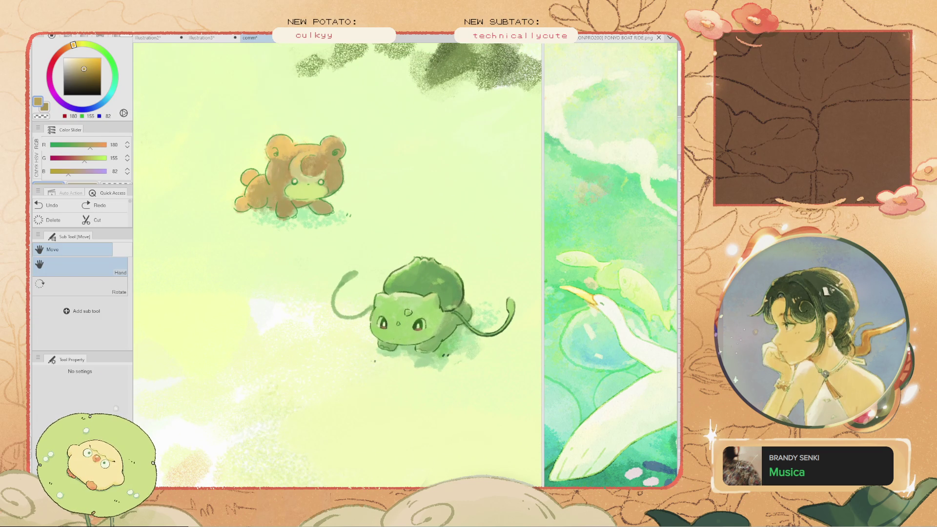
pyautogui.keyDown('alt'); pyautogui.click(371, 254); pyautogui.keyUp('alt')
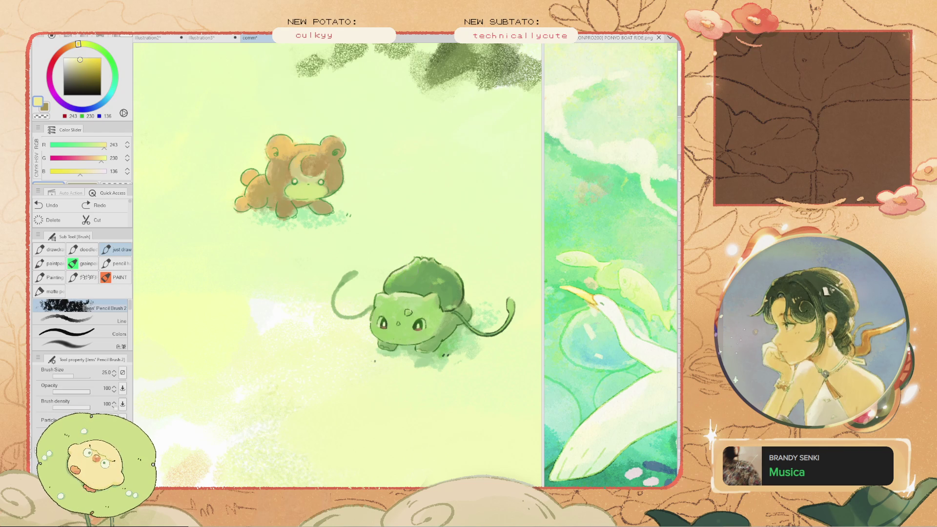
# Sample the light yellow-green 201,239,109 from the glowing ground as the paint colour
pyautogui.scroll(-2, 325, 161)
pyautogui.scroll(2, 370, 269)
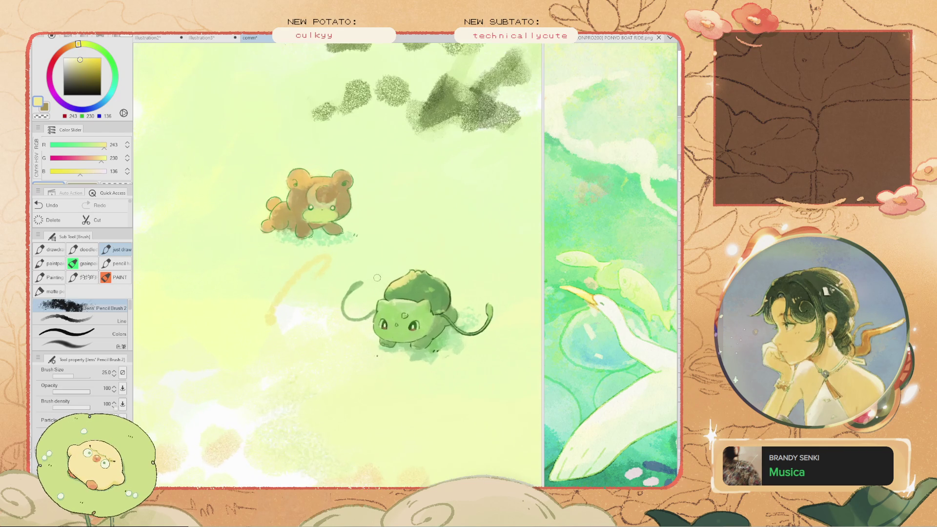
pyautogui.keyDown('alt'); pyautogui.click(410, 293); pyautogui.keyUp('alt')
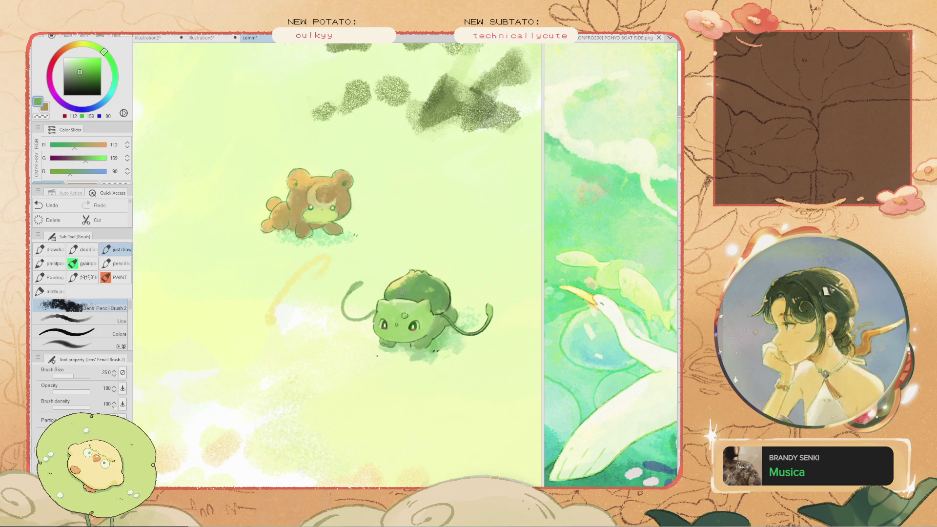
pyautogui.keyDown('alt'); pyautogui.click(328, 269); pyautogui.keyUp('alt')
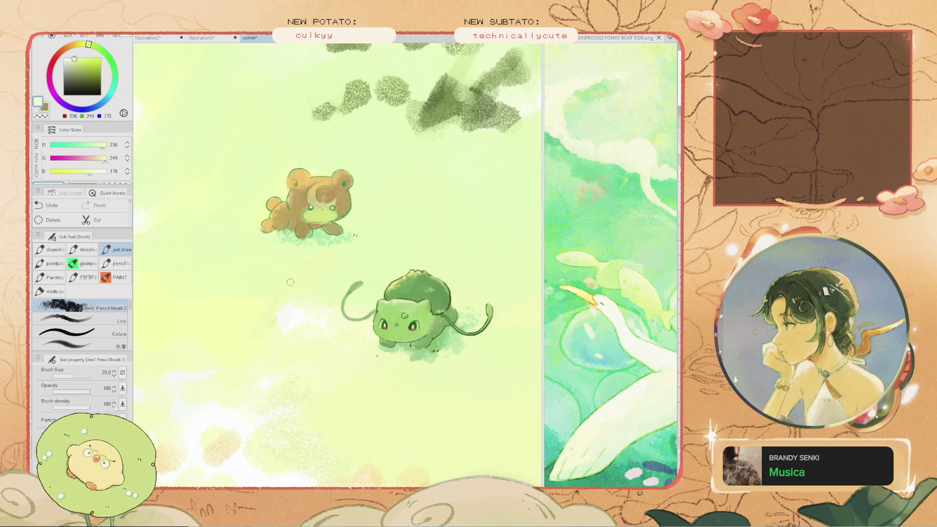
pyautogui.press('alt')
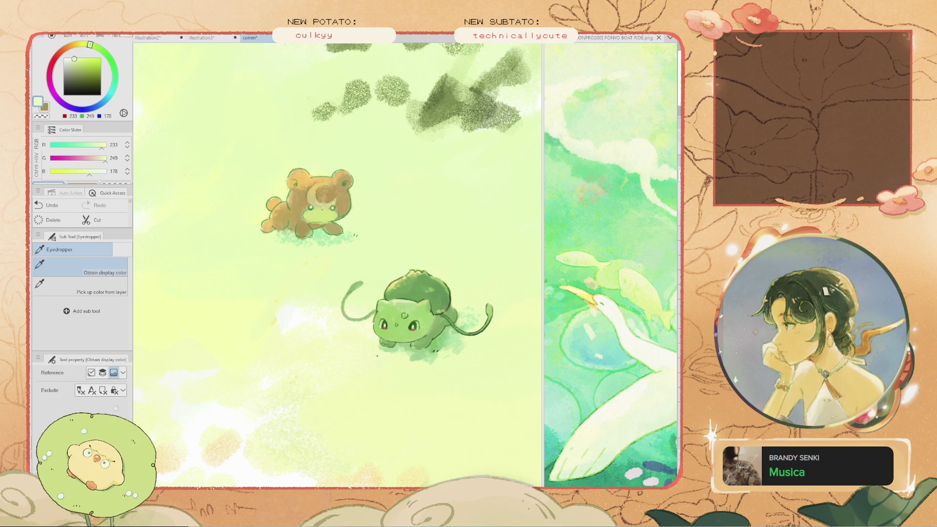
pyautogui.keyDown('alt'); pyautogui.click(342, 235); pyautogui.keyUp('alt')
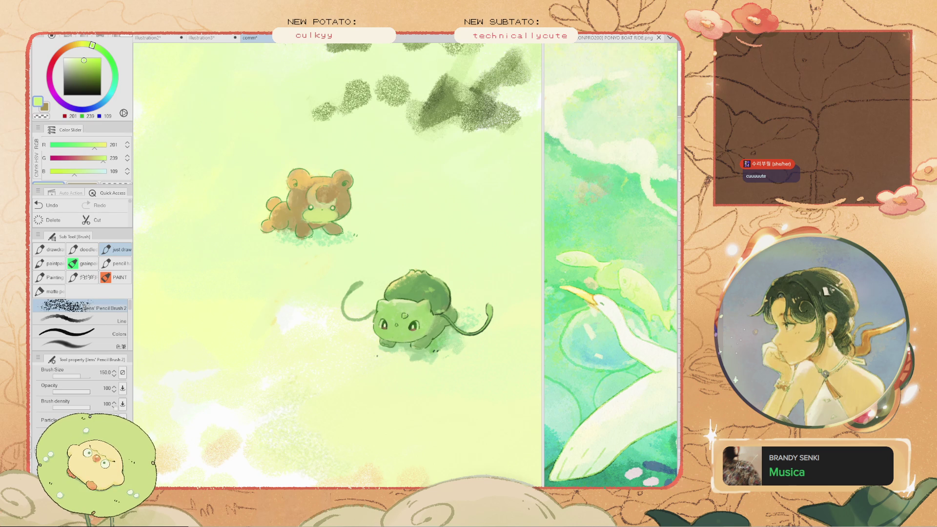
# Resize the brush from 800 down to 100 and brush yellow-green texture around Bulbasaur
pyautogui.moveTo(469, 248); pyautogui.dragTo(517, 249)
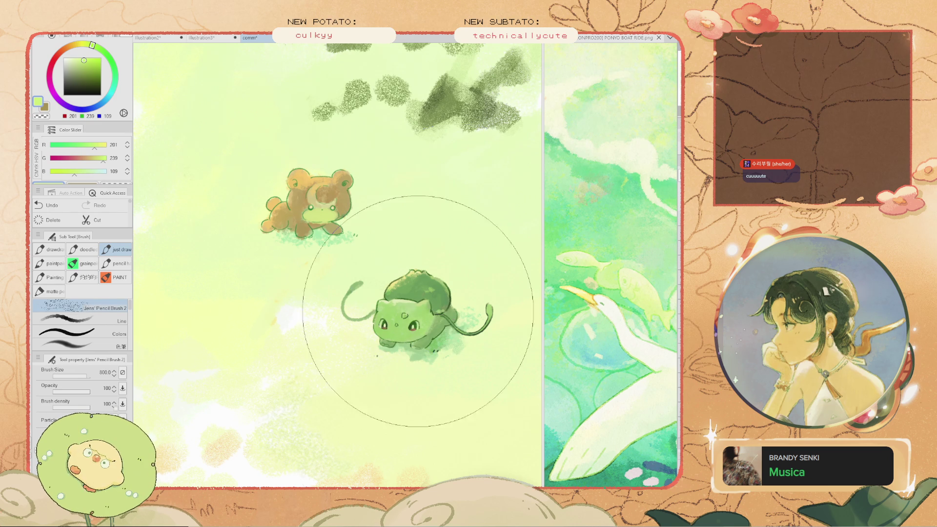
pyautogui.scroll(-2, 441, 263)
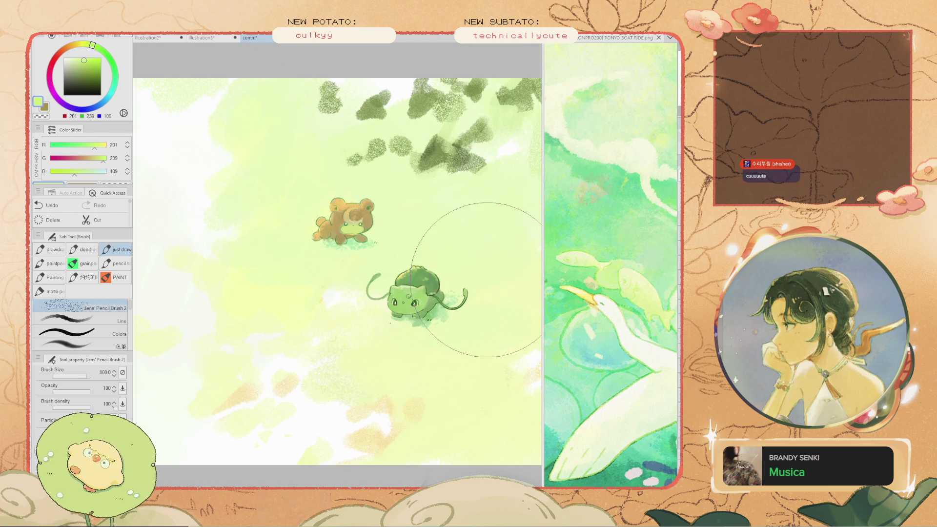
pyautogui.moveTo(391, 210)
pyautogui.mouseDown()
pyautogui.moveTo(412, 246)
pyautogui.moveTo(425, 230)
pyautogui.moveTo(430, 266)
pyautogui.mouseUp()
pyautogui.press('[')
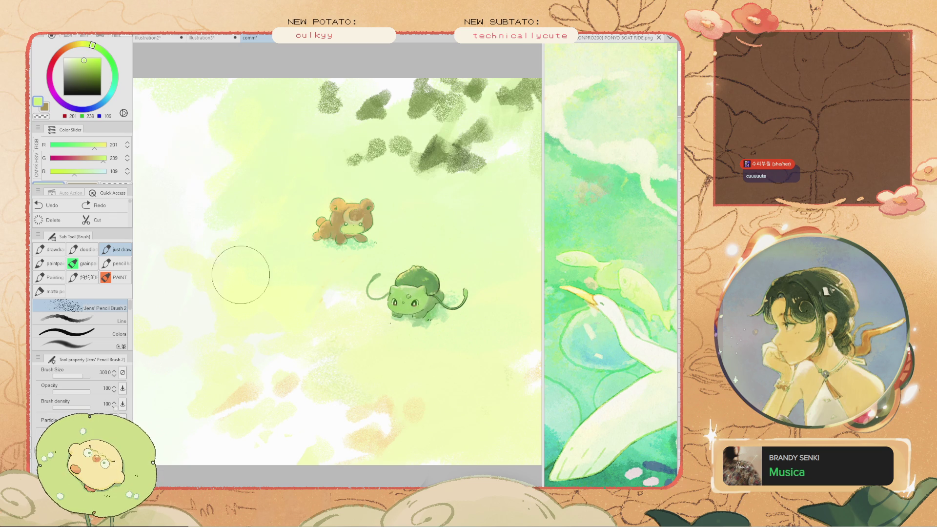
pyautogui.press('[')
pyautogui.press('[')
pyautogui.press('[')
pyautogui.moveTo(409, 296)
pyautogui.mouseDown()
pyautogui.moveTo(358, 308)
pyautogui.moveTo(282, 264)
pyautogui.mouseUp()
pyautogui.moveTo(402, 232)
pyautogui.mouseDown()
pyautogui.moveTo(393, 242)
pyautogui.moveTo(404, 253)
pyautogui.mouseUp()
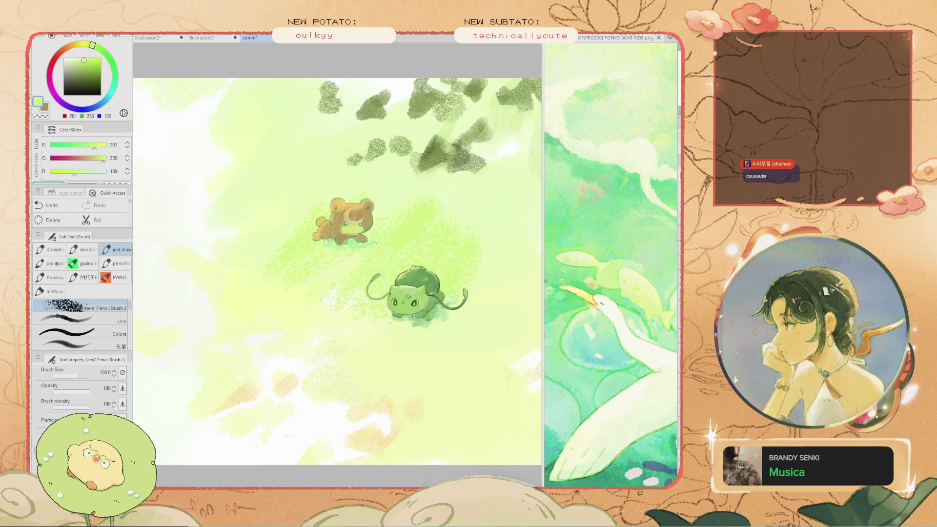
# Compare the texture on and off, undo some strokes, and brush a faint glow around Bulbasaur
pyautogui.press('Delete')
pyautogui.hotkey('ctrl', 'z')
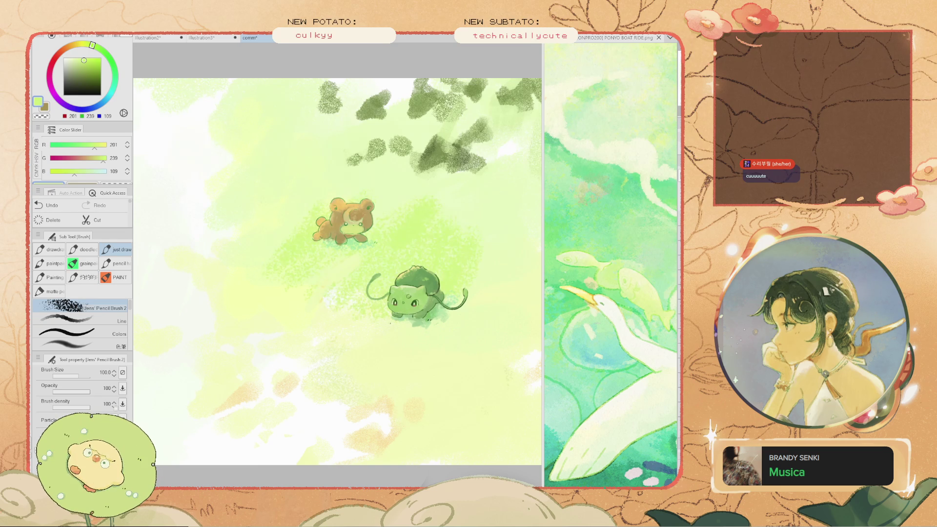
pyautogui.press('Delete')
pyautogui.hotkey('ctrl', 'z')
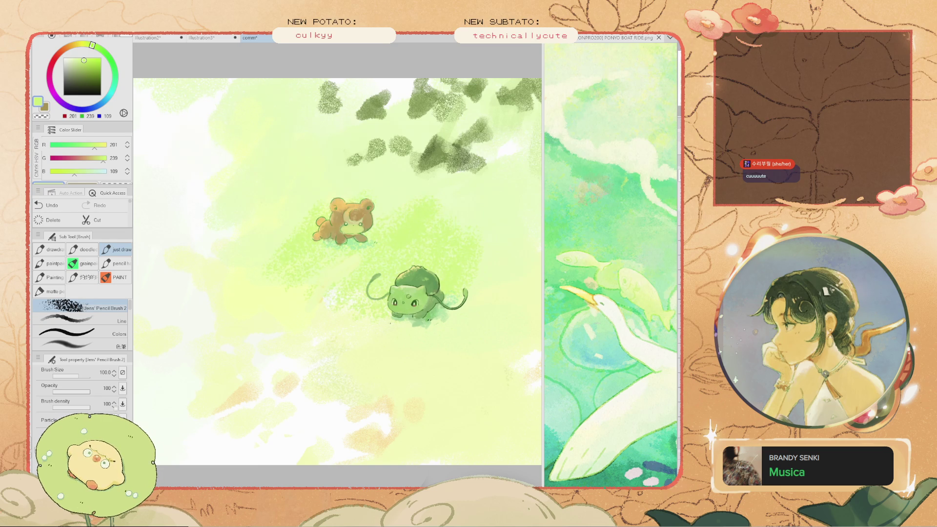
pyautogui.scroll(-3, 293, 205)
pyautogui.scroll(3, 312, 200)
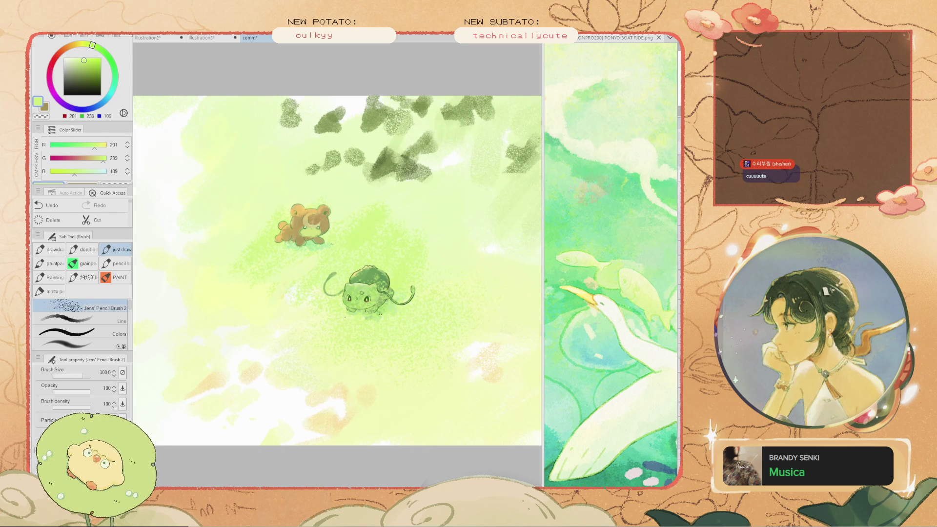
pyautogui.hotkey('ctrl', 'z')
pyautogui.hotkey('ctrl', 'z')
pyautogui.hotkey('ctrl', 'z')
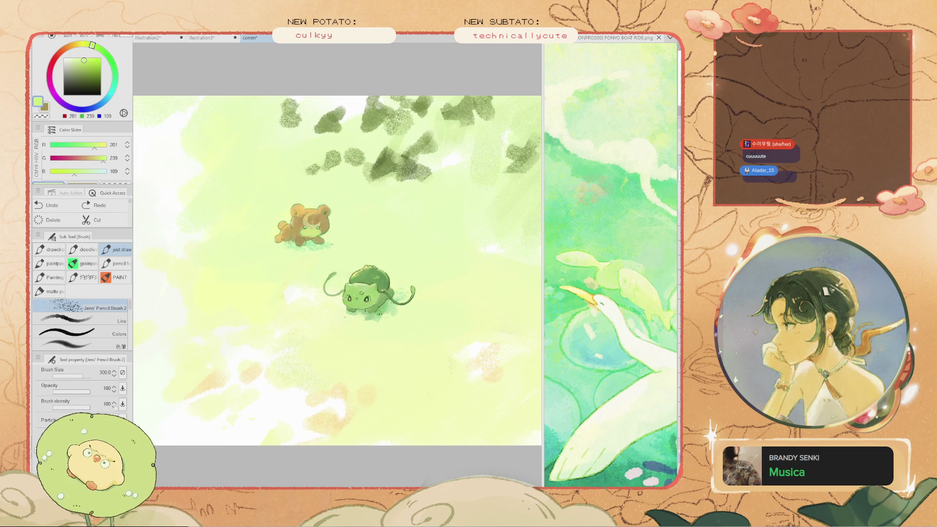
pyautogui.moveTo(449, 261)
pyautogui.mouseDown()
pyautogui.moveTo(435, 324)
pyautogui.moveTo(442, 299)
pyautogui.moveTo(387, 293)
pyautogui.moveTo(361, 278)
pyautogui.mouseUp()
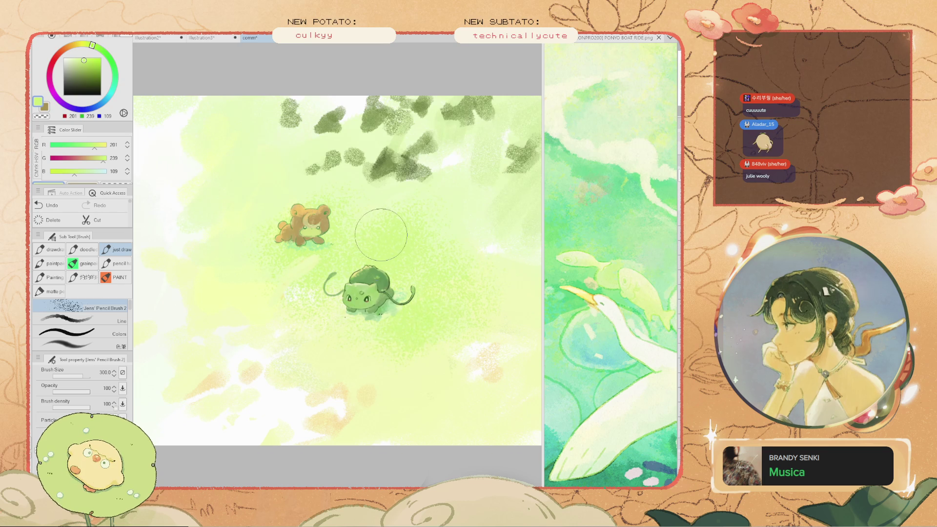
pyautogui.scroll(2, 361, 232)
pyautogui.hotkey('ctrl', 'z')
pyautogui.hotkey('ctrl', 'y')
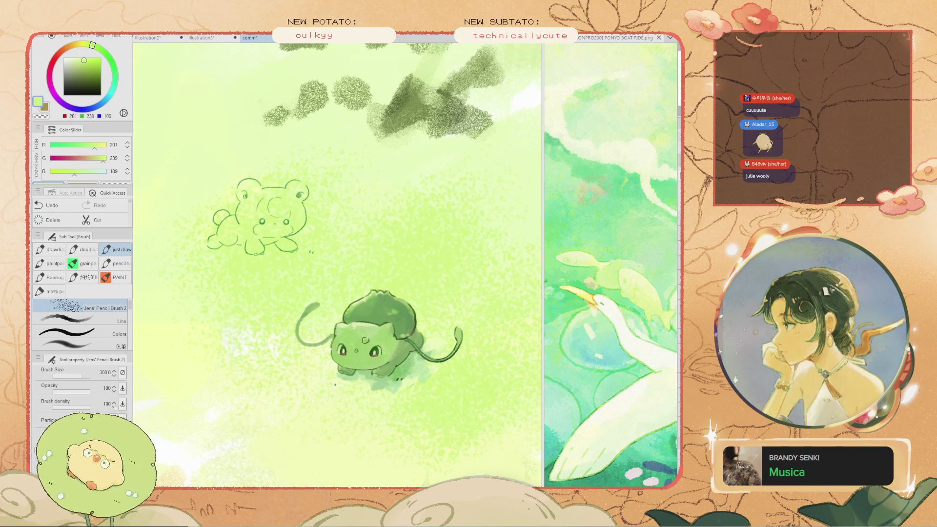
# Draw and clear a freehand selection left of Bulbasaur, then pan the painting
pyautogui.press('m')
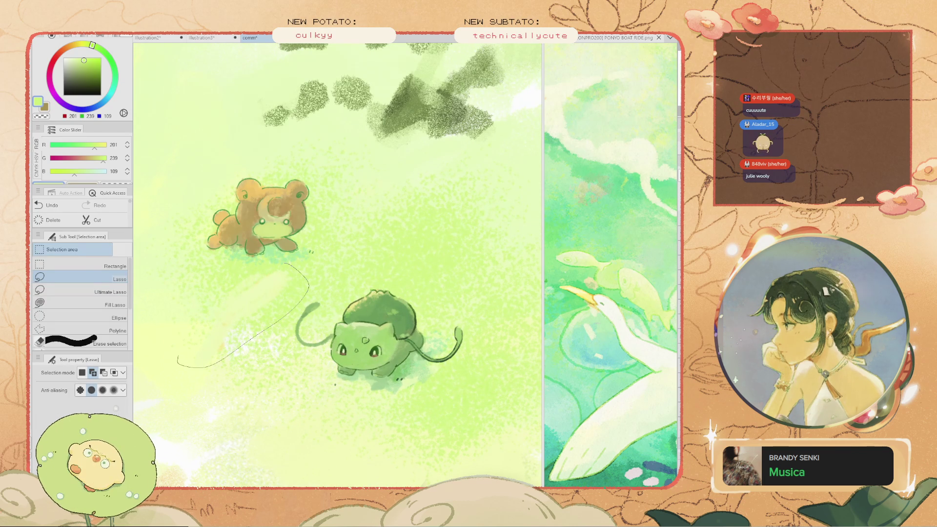
pyautogui.moveTo(178, 364); pyautogui.dragTo(227, 262)
pyautogui.hotkey('ctrl', 'd')
pyautogui.press('b')
pyautogui.moveTo(430, 307); pyautogui.dragTo(518, 288)
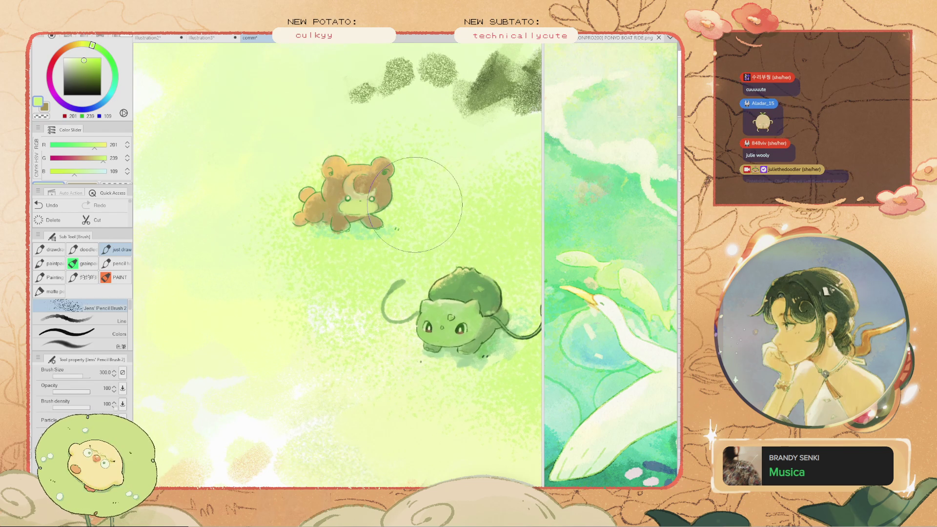
pyautogui.scroll(-3, 429, 230)
pyautogui.scroll(3, 336, 234)
pyautogui.scroll(3, 217, 298)
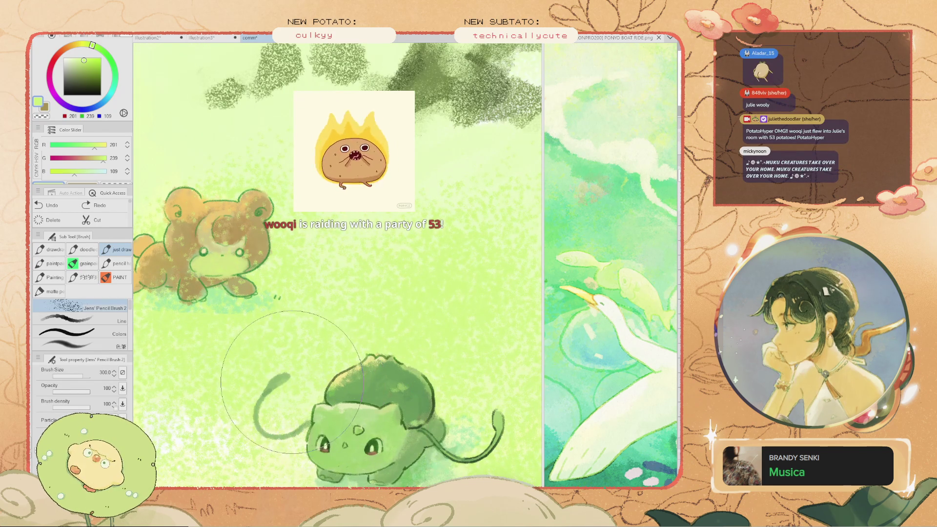
# Widen the reference pane and switch it from the Ponyo painting to the faint face sketch
pyautogui.press('h')
pyautogui.moveTo(313, 429); pyautogui.dragTo(353, 326)
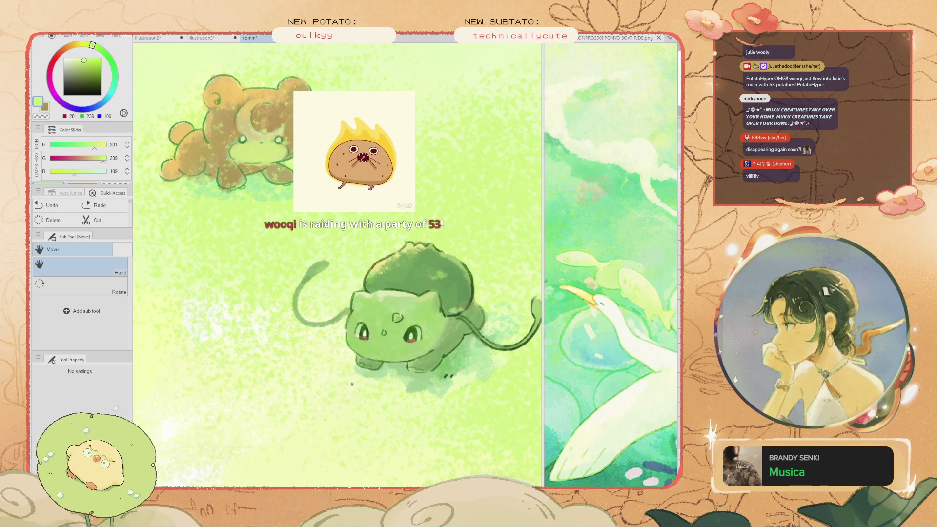
pyautogui.moveTo(543, 263); pyautogui.dragTo(432, 263)
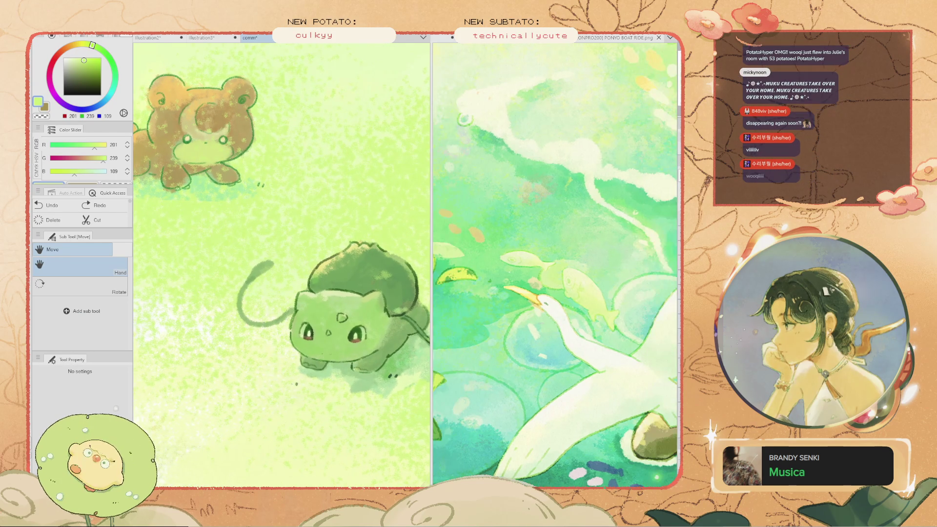
pyautogui.scroll(-2, 281, 264)
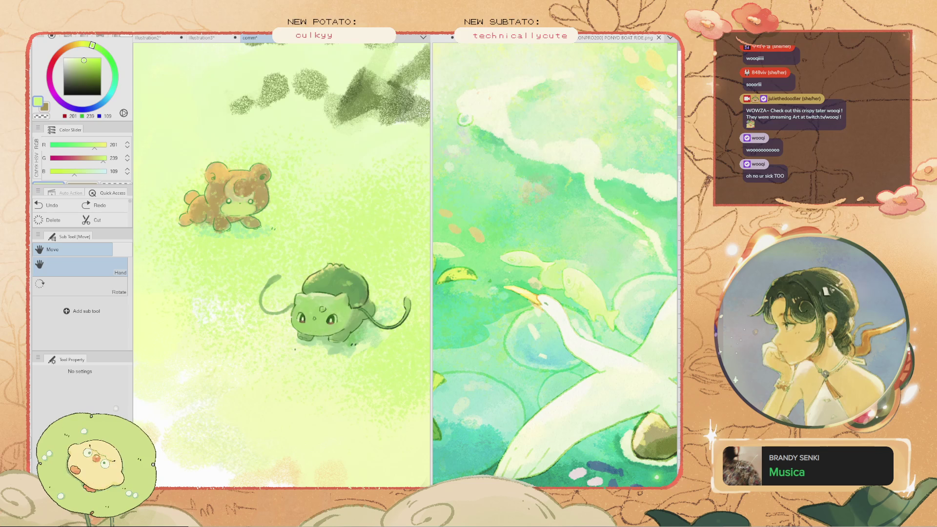
pyautogui.hotkey('ctrl', 'Tab')
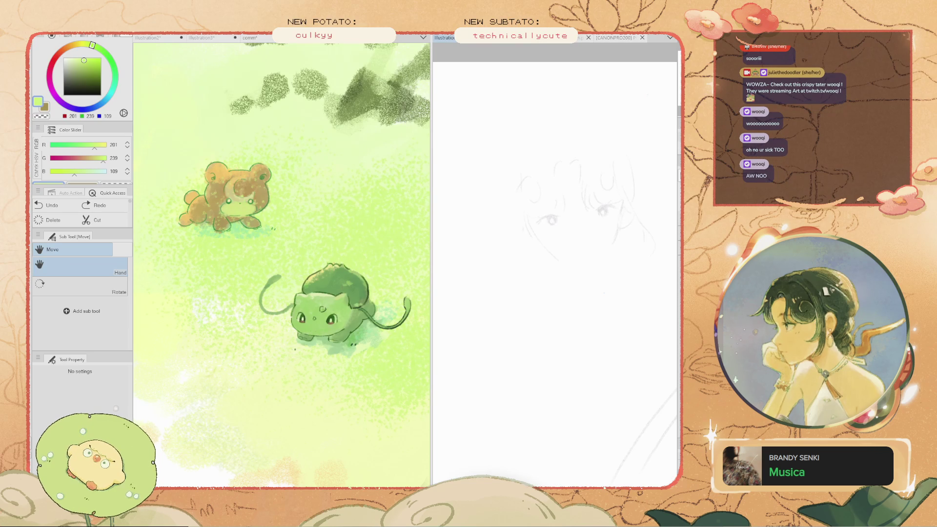
# Show the long-haired girl portrait as reference, zoom in on the scene, and select the pencil brush
pyautogui.hotkey('ctrl', 'Tab')
pyautogui.hotkey('ctrl', 'Tab')
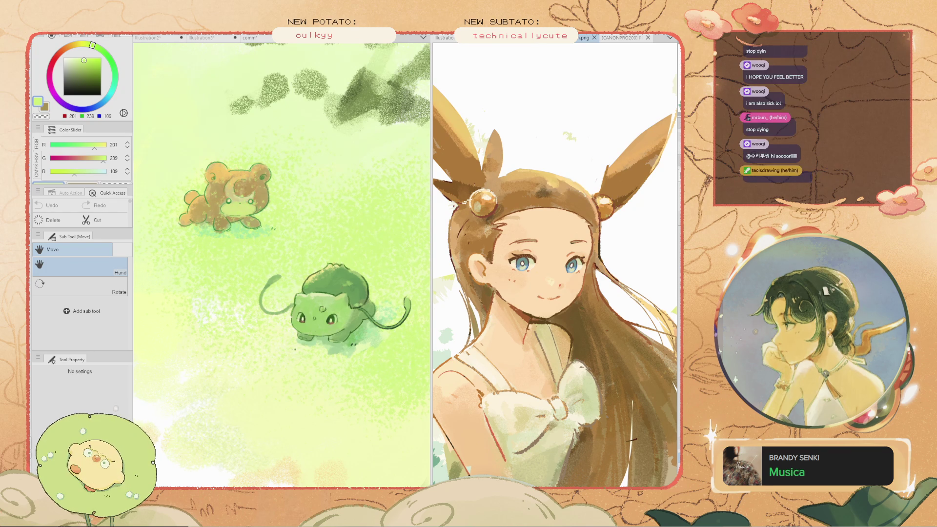
pyautogui.click(423, 455)
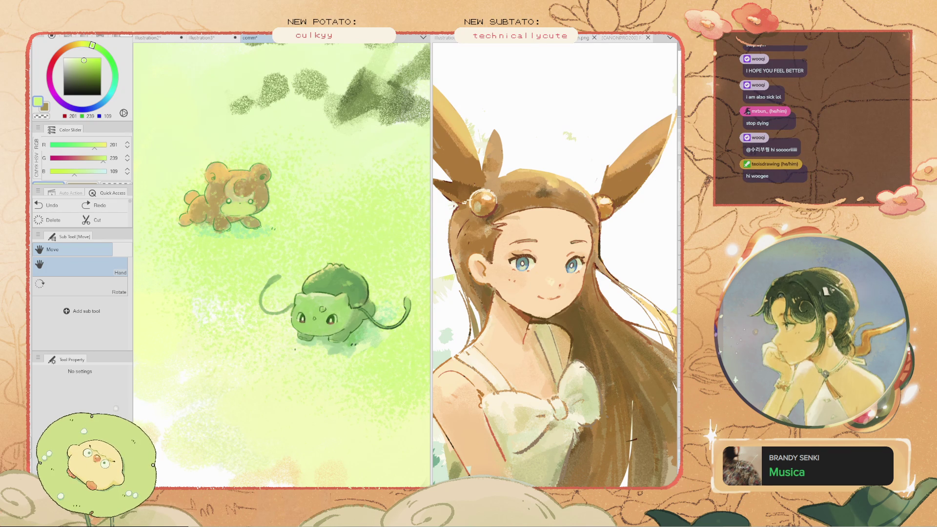
pyautogui.hotkey('ctrl', '+')
pyautogui.press('b')
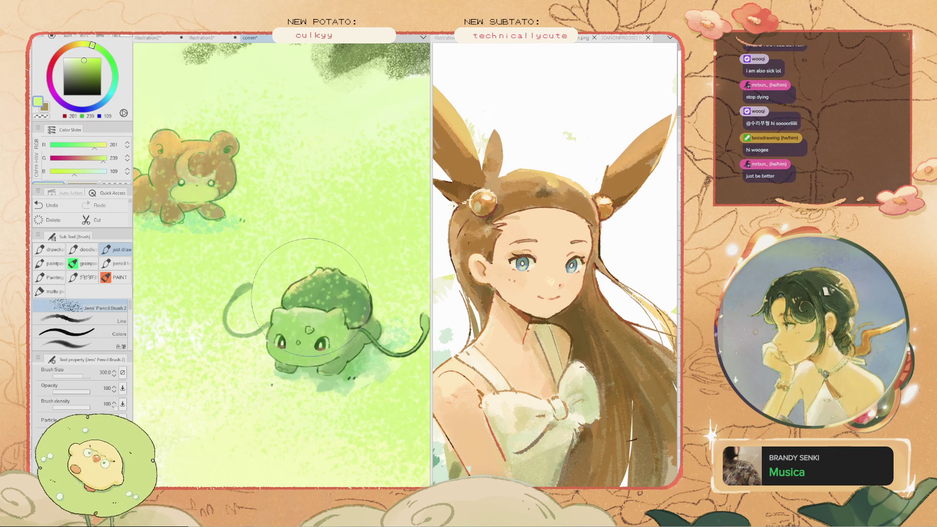
# Darken the shading on Bulbasaur's bulb with a size-100 brush, then shrink it to 50
pyautogui.press('[')
pyautogui.press('[')
pyautogui.press('[')
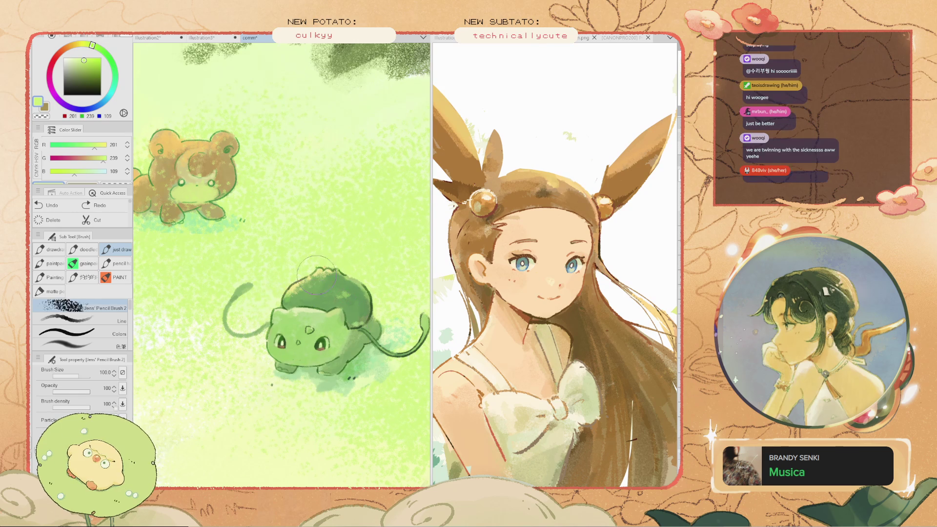
pyautogui.moveTo(300, 282); pyautogui.dragTo(319, 283)
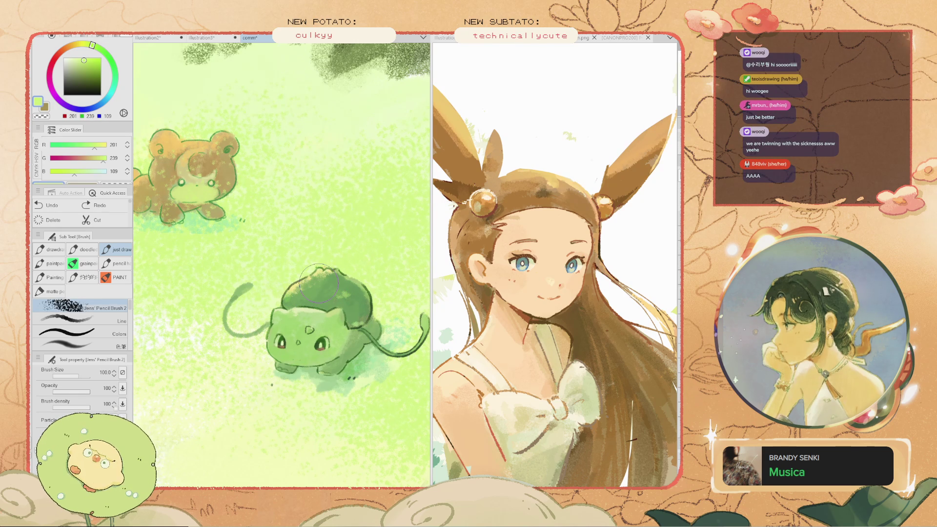
pyautogui.press('[')
pyautogui.press('[')
pyautogui.press('[')
pyautogui.hotkey('ctrl', '-')
pyautogui.hotkey('ctrl', '+')
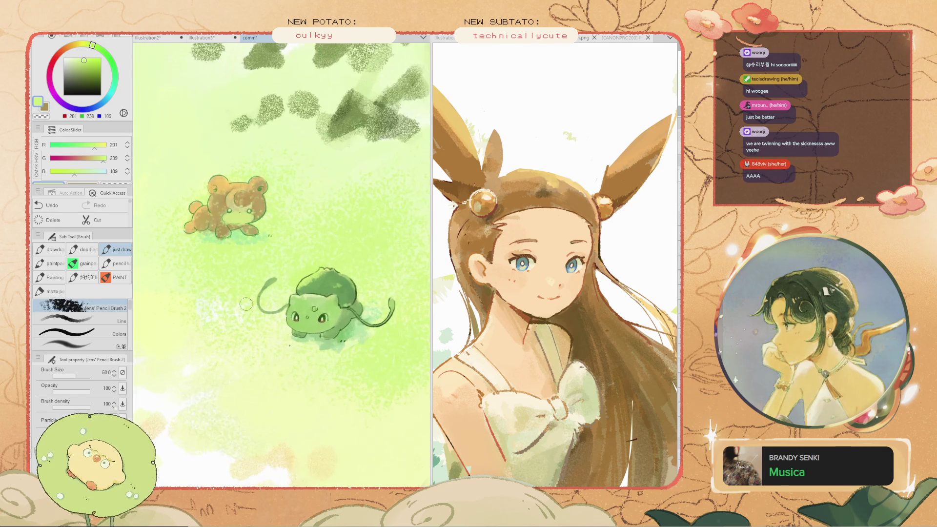
pyautogui.scroll(2, 232, 292)
pyautogui.moveTo(222, 288)
pyautogui.mouseDown()
pyautogui.moveTo(309, 306)
pyautogui.moveTo(205, 299)
pyautogui.mouseUp()
pyautogui.scroll(2, 332, 277)
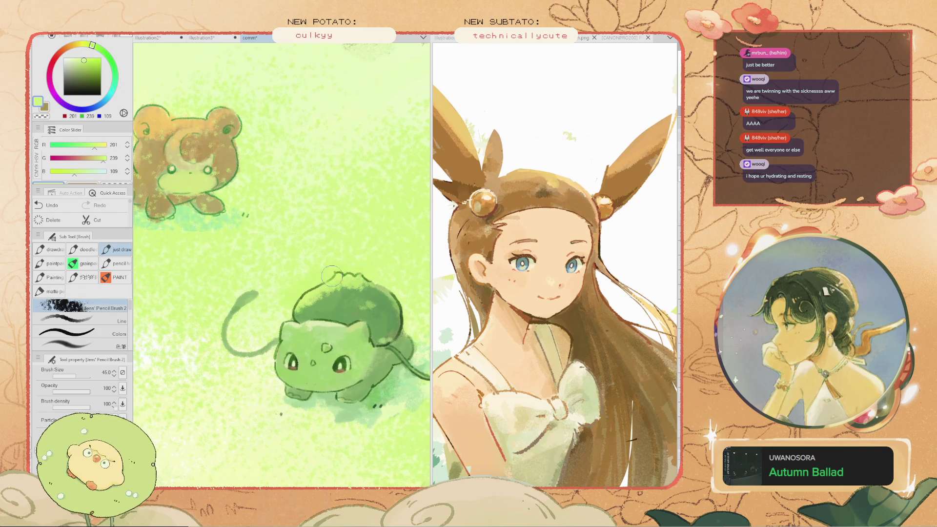
pyautogui.scroll(-4, 332, 276)
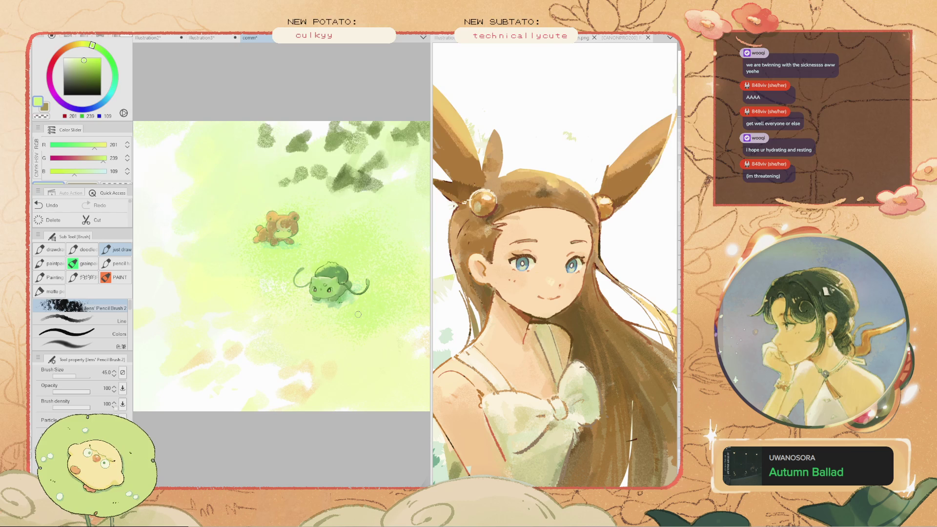
pyautogui.scroll(1, 358, 314)
pyautogui.scroll(2, 391, 254)
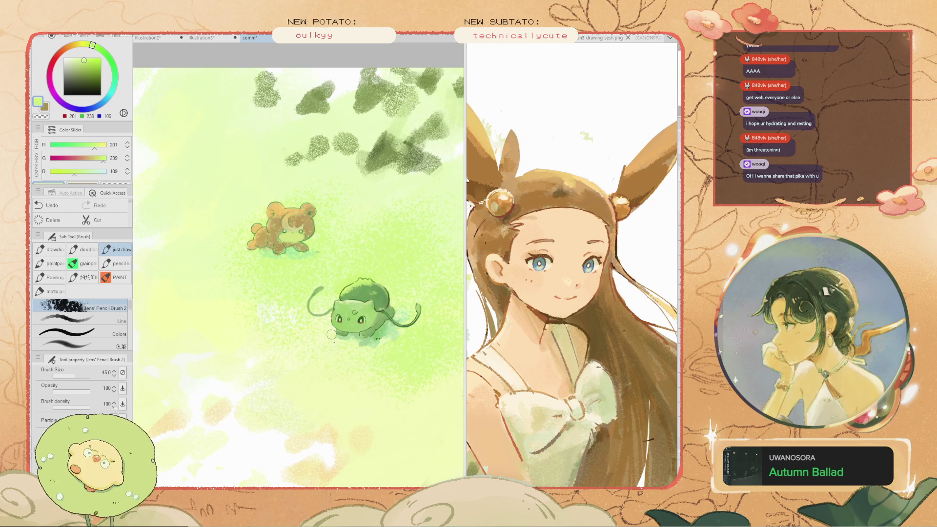
pyautogui.scroll(5, 361, 310)
pyautogui.scroll(2, 381, 299)
pyautogui.scroll(-3, 285, 289)
pyautogui.scroll(-3, 319, 302)
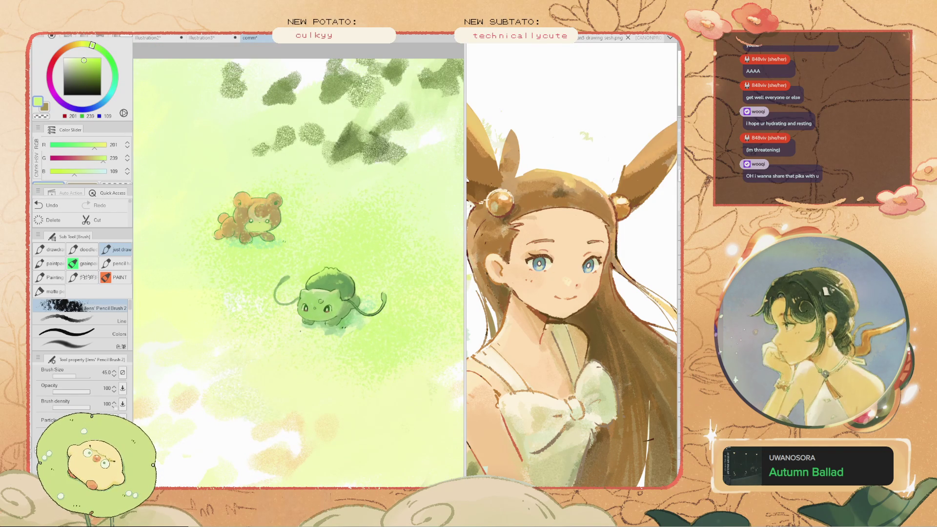
# Toggle undo and redo to compare the bear, bulb shading and curved stroke before and after
pyautogui.hotkey('ctrl', 'z')
pyautogui.hotkey('ctrl', 'z')
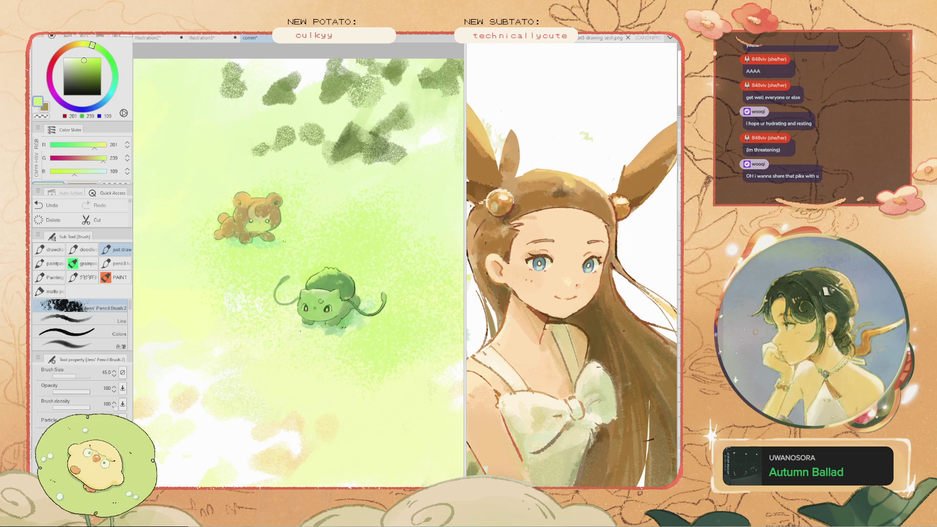
pyautogui.hotkey('ctrl', 'y')
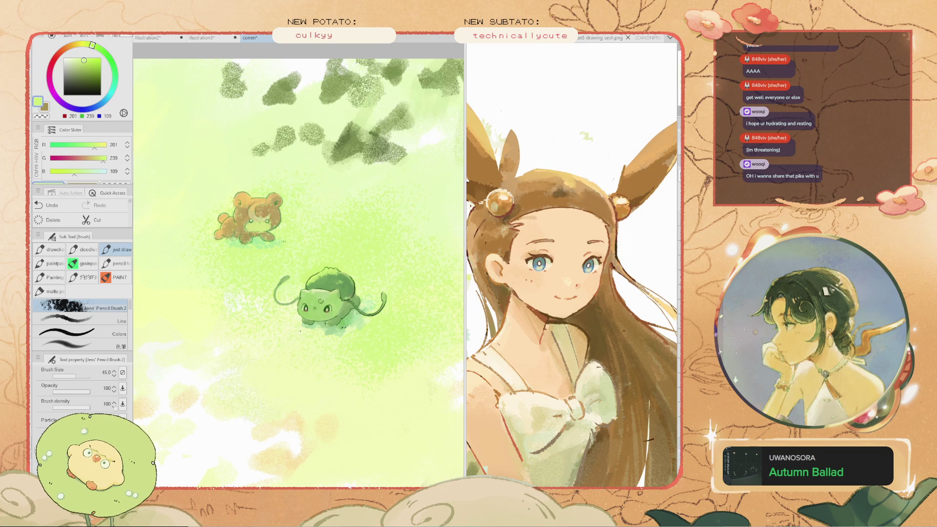
pyautogui.hotkey('ctrl', 'z')
pyautogui.hotkey('ctrl', 'y')
pyautogui.hotkey('ctrl', 'z')
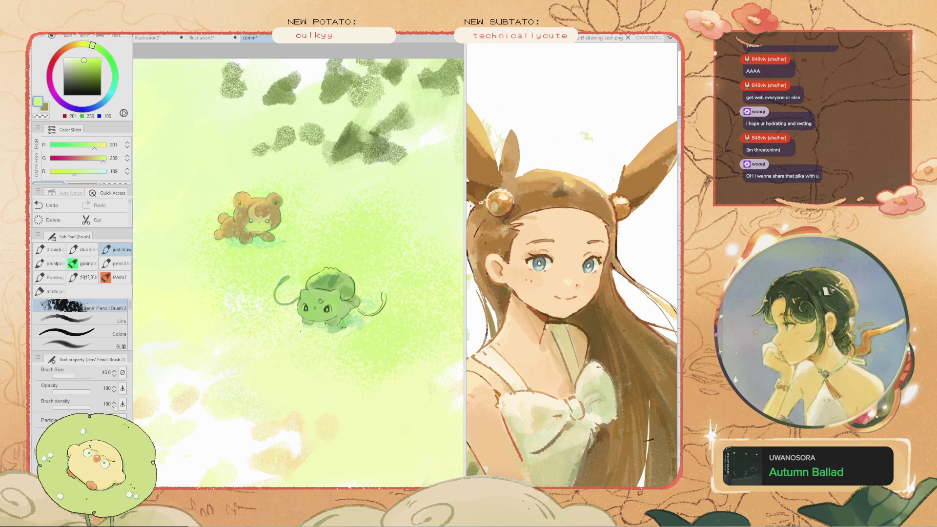
pyautogui.hotkey('ctrl', 'y')
pyautogui.hotkey('ctrl', 'z')
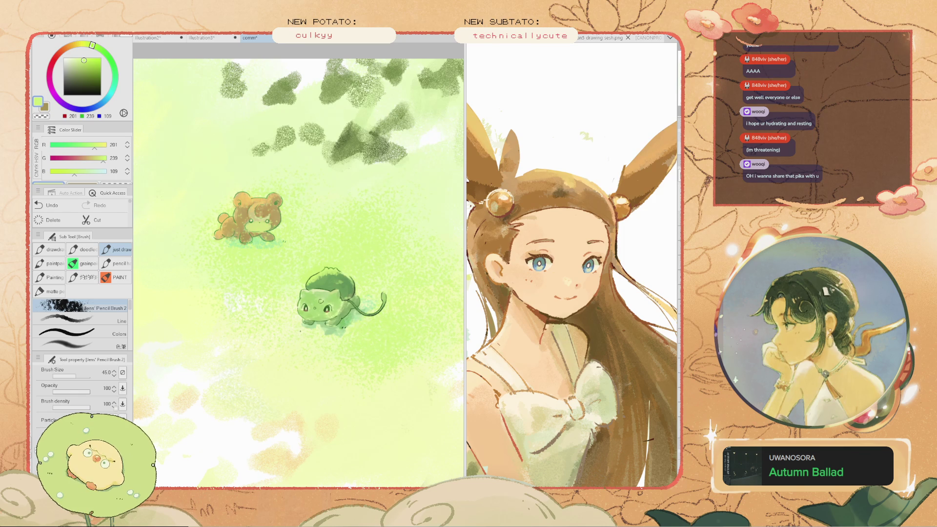
pyautogui.hotkey('ctrl', 'y')
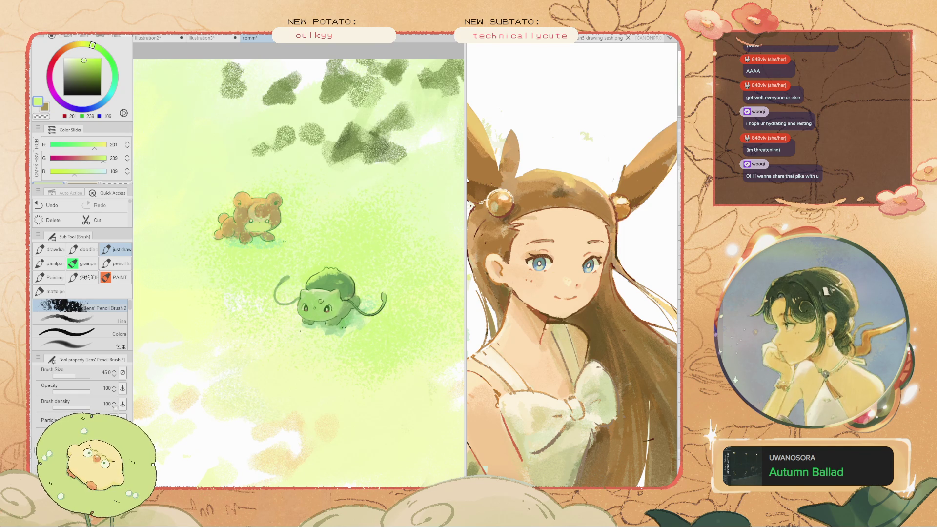
pyautogui.hotkey('ctrl', 'z')
pyautogui.hotkey('ctrl', 'y')
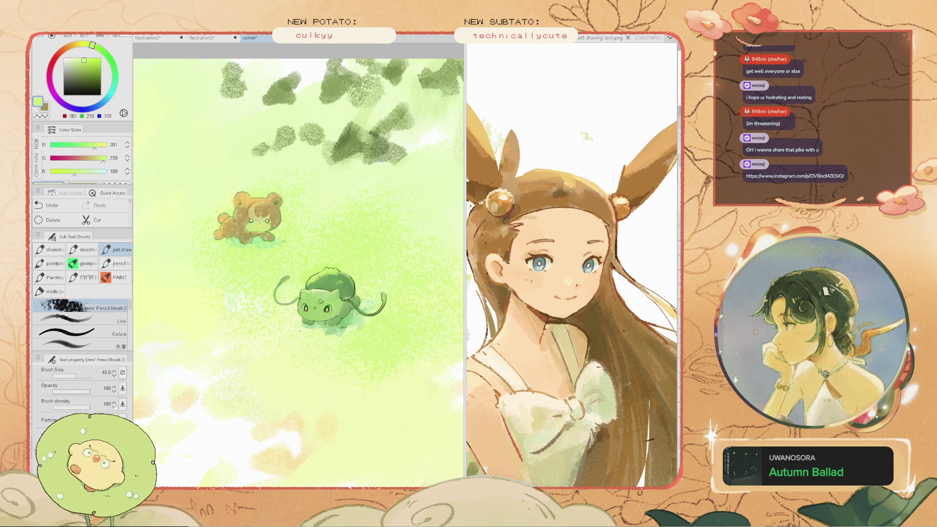
pyautogui.hotkey('ctrl', 'z')
pyautogui.hotkey('ctrl', 'y')
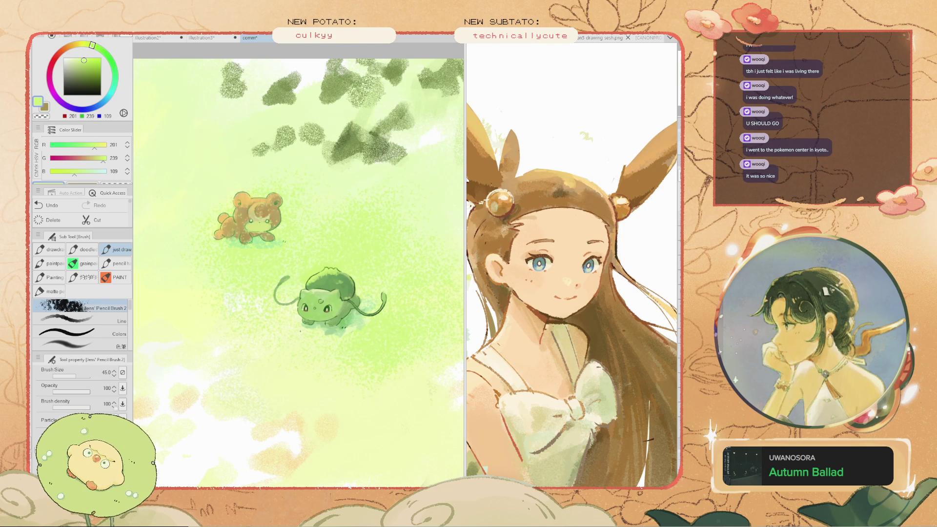
# Like the Valentine's Day Pikachu chocolates fan-art post in the browser, then switch windows again
pyautogui.hotkey('alt', 'Tab')
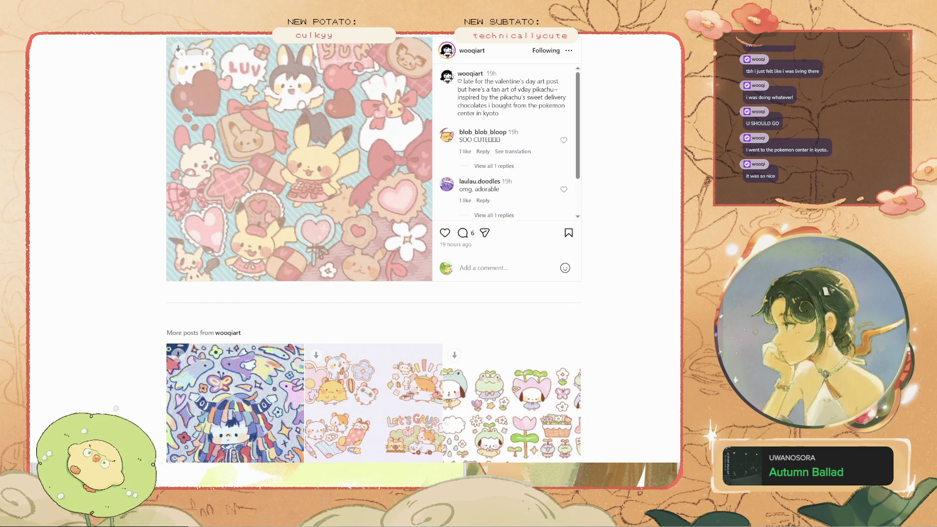
pyautogui.click(445, 233)
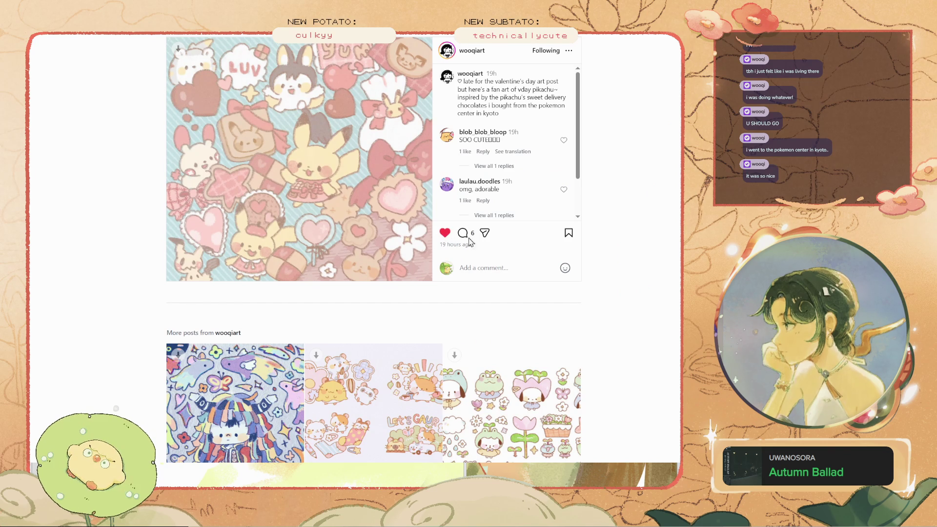
pyautogui.hotkey('alt', 'Tab')
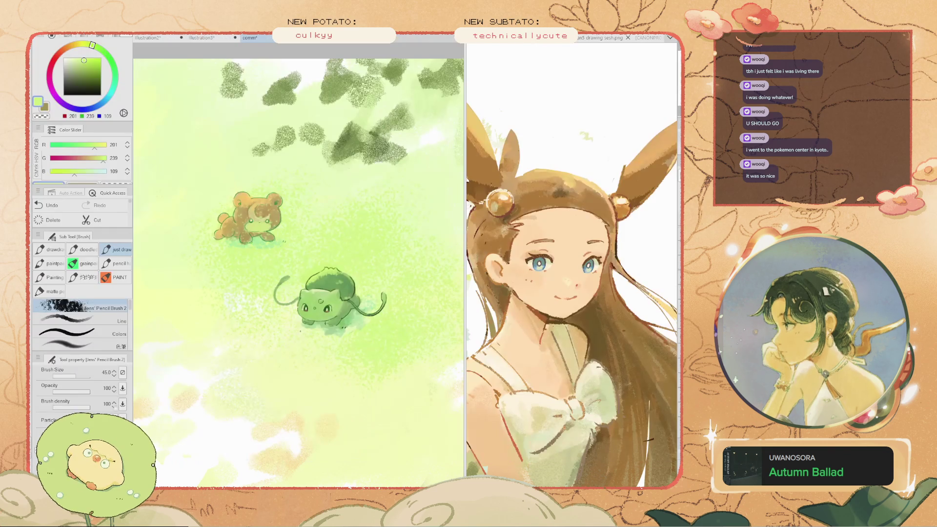
pyautogui.hotkey('alt', 'Tab')
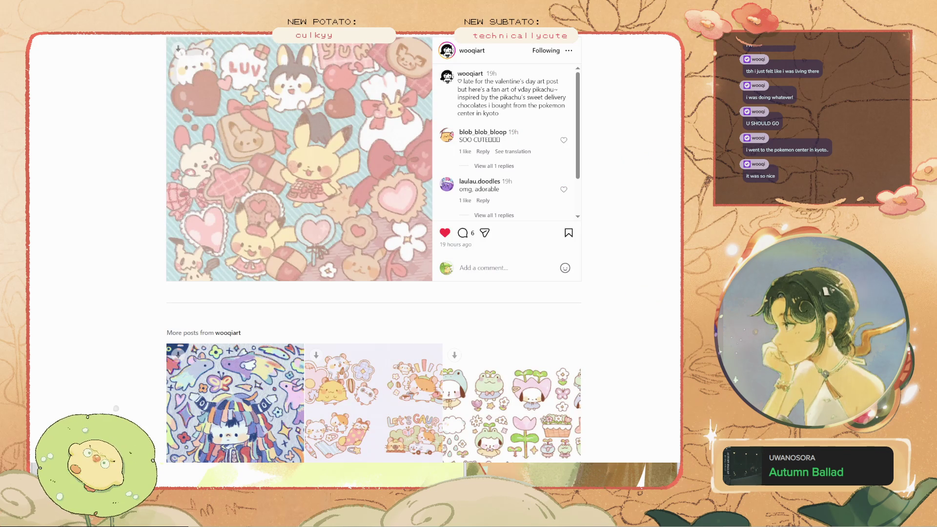
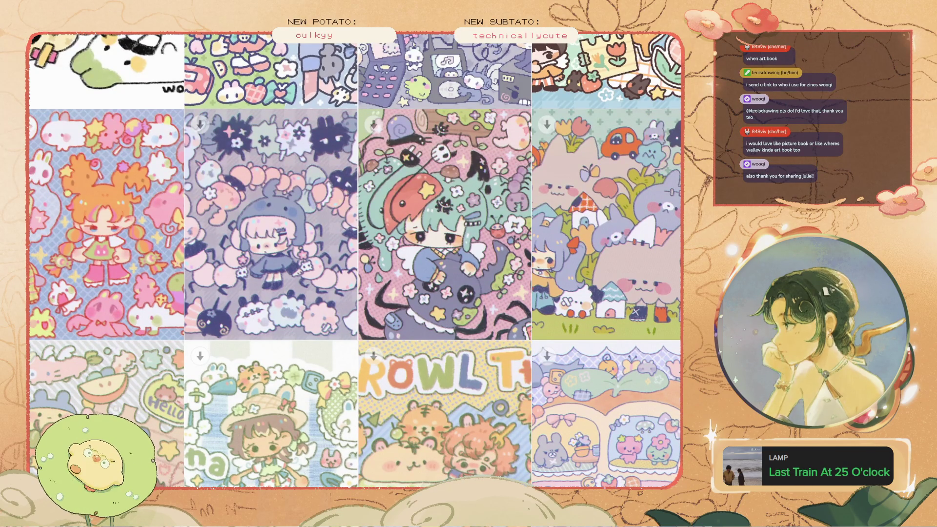
# Scroll through the artist's grid of cute illustration posts and back toward the highlights
pyautogui.scroll(-10, 444, 303)
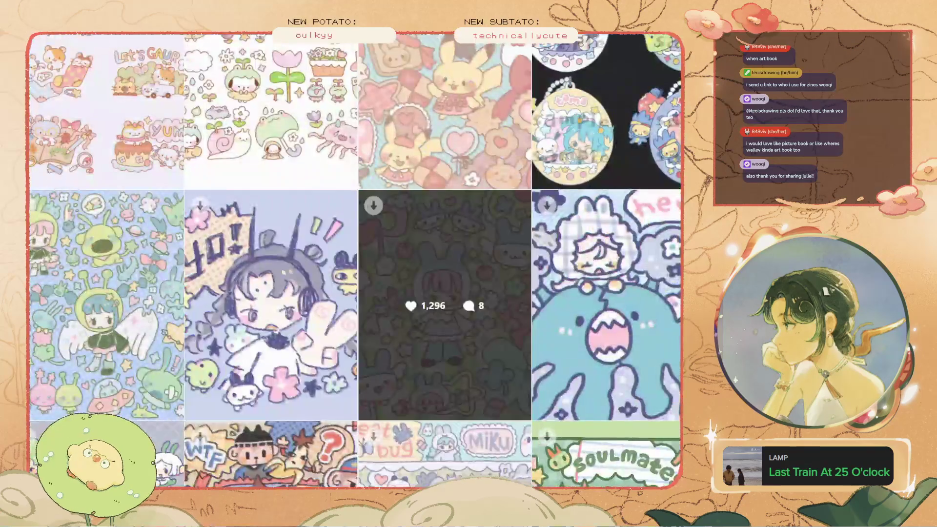
pyautogui.scroll(3, 444, 302)
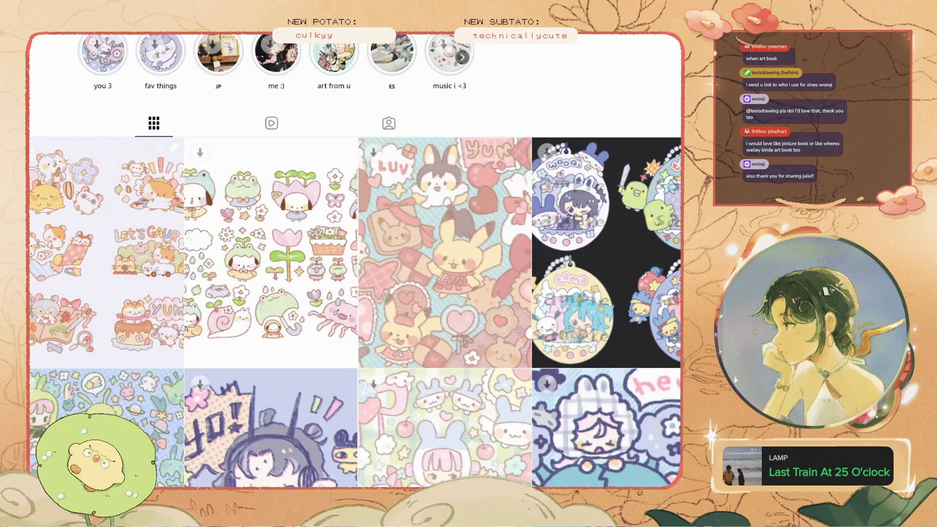
pyautogui.scroll(-1, 444, 303)
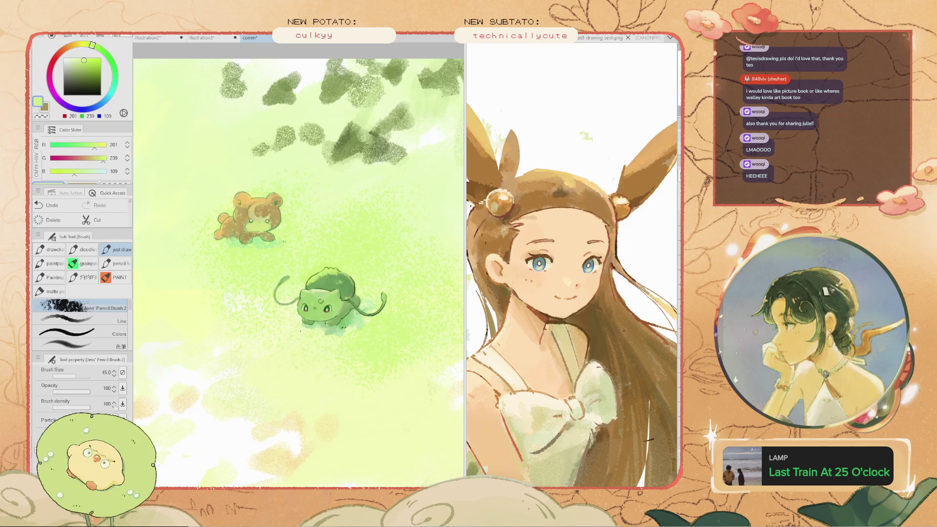
# Undo the latest strokes on Teddiursa's face
pyautogui.hotkey('ctrl', 'z')
pyautogui.hotkey('ctrl', 'z')
pyautogui.hotkey('ctrl', 'z')
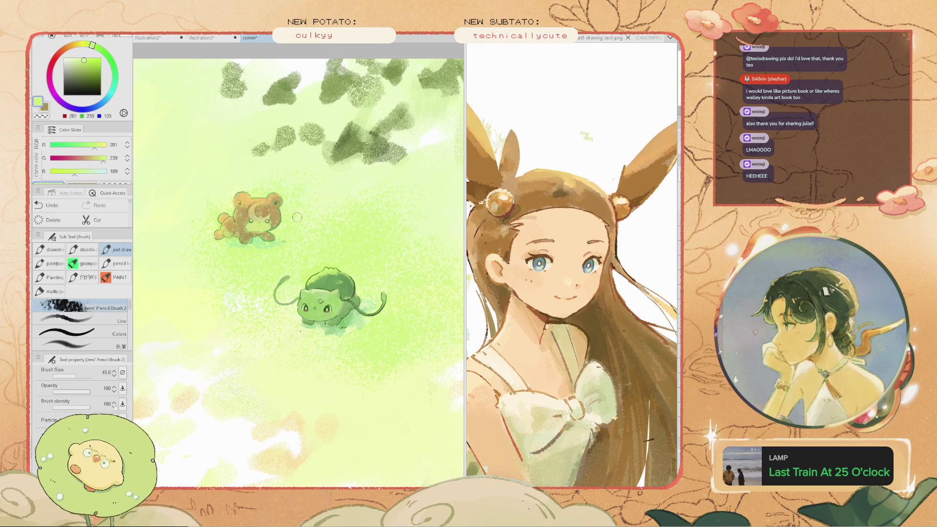
pyautogui.scroll(-5, 298, 273)
pyautogui.scroll(5, 299, 273)
# Pan the canvas with the Hand tool to reposition Teddiursa and Bulbasaur
pyautogui.press('h')
pyautogui.moveTo(299, 273)
pyautogui.mouseDown()
pyautogui.moveTo(343, 279)
pyautogui.moveTo(282, 305)
pyautogui.mouseUp()
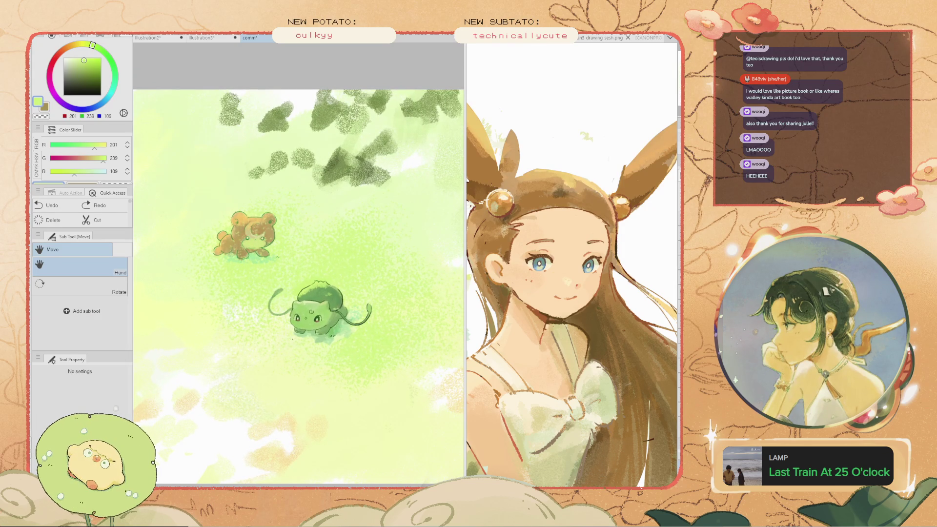
pyautogui.scroll(2, 315, 270)
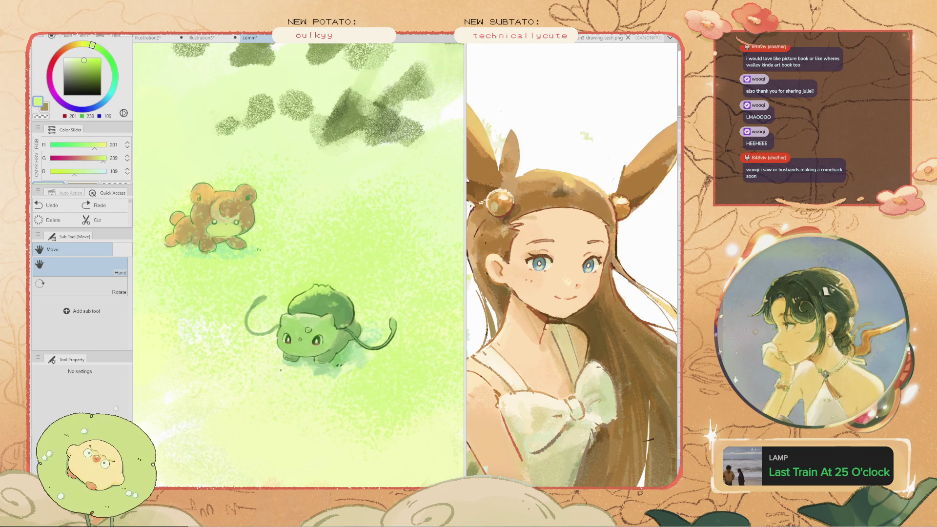
pyautogui.scroll(-2, 234, 259)
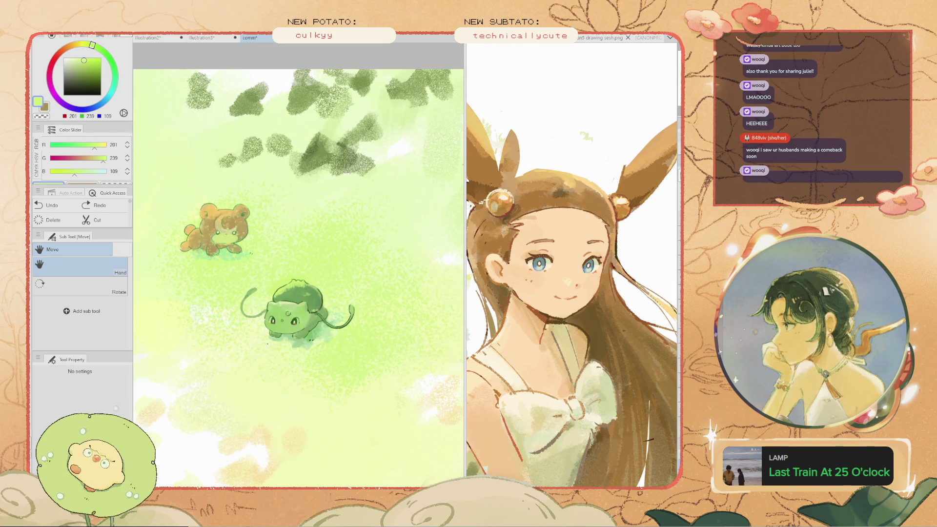
pyautogui.scroll(-2, 317, 293)
pyautogui.scroll(1, 317, 293)
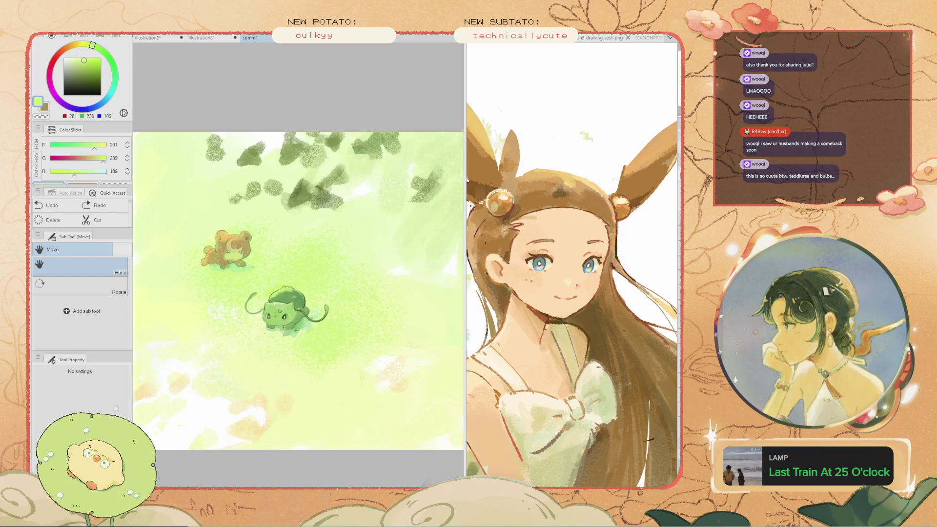
pyautogui.moveTo(292, 293)
pyautogui.mouseDown()
pyautogui.moveTo(247, 299)
pyautogui.moveTo(263, 299)
pyautogui.mouseUp()
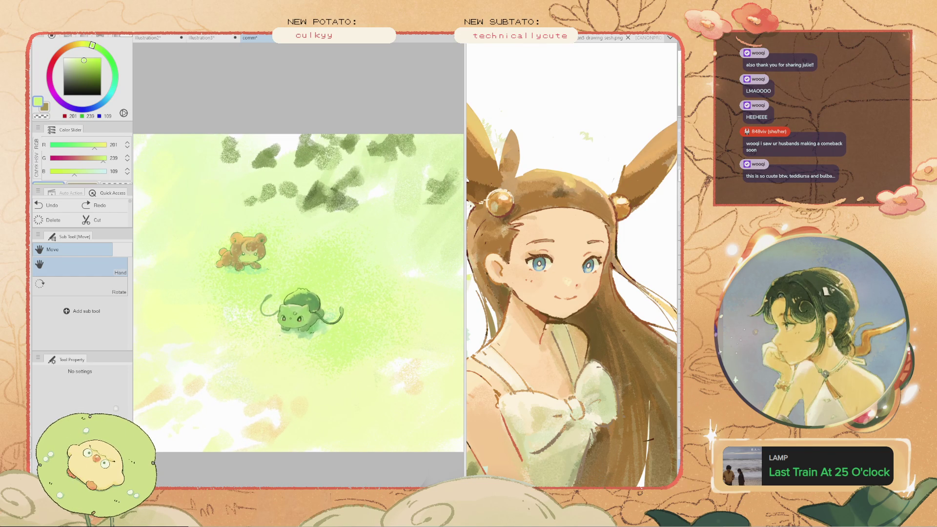
# Widen the reference portrait panel and shift the animals higher in the canvas view
pyautogui.hotkey('ctrl', 'Tab')
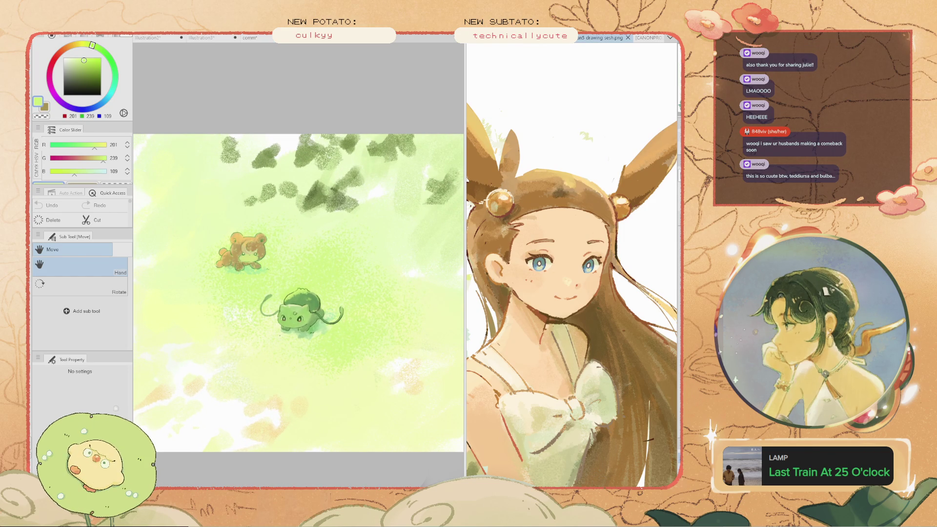
pyautogui.moveTo(464, 264)
pyautogui.mouseDown()
pyautogui.moveTo(350, 264)
pyautogui.moveTo(533, 263)
pyautogui.moveTo(425, 264)
pyautogui.mouseUp()
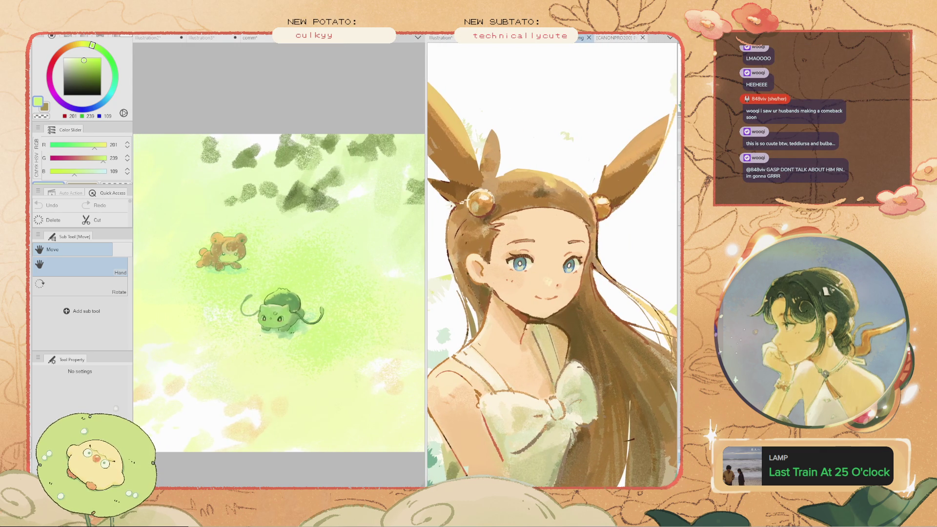
pyautogui.scroll(5, 279, 281)
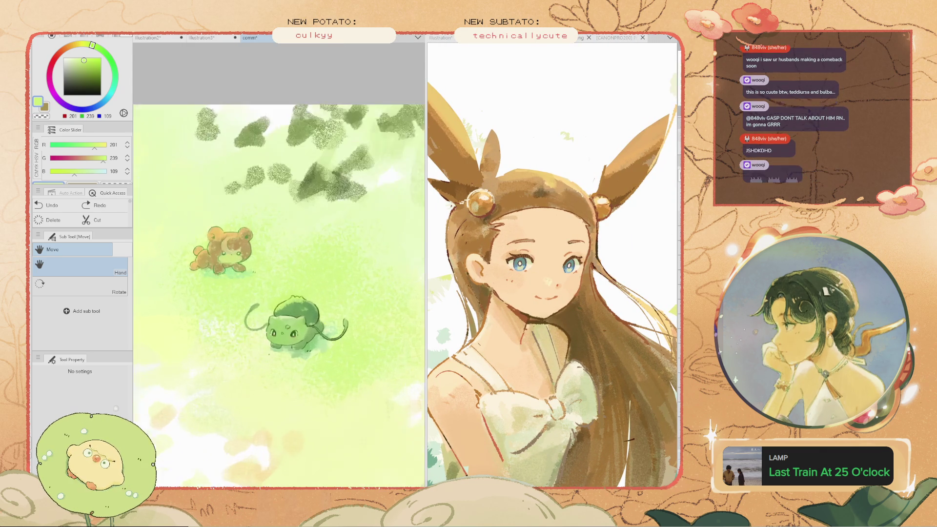
pyautogui.moveTo(317, 336)
pyautogui.mouseDown()
pyautogui.moveTo(295, 273)
pyautogui.moveTo(366, 376)
pyautogui.mouseUp()
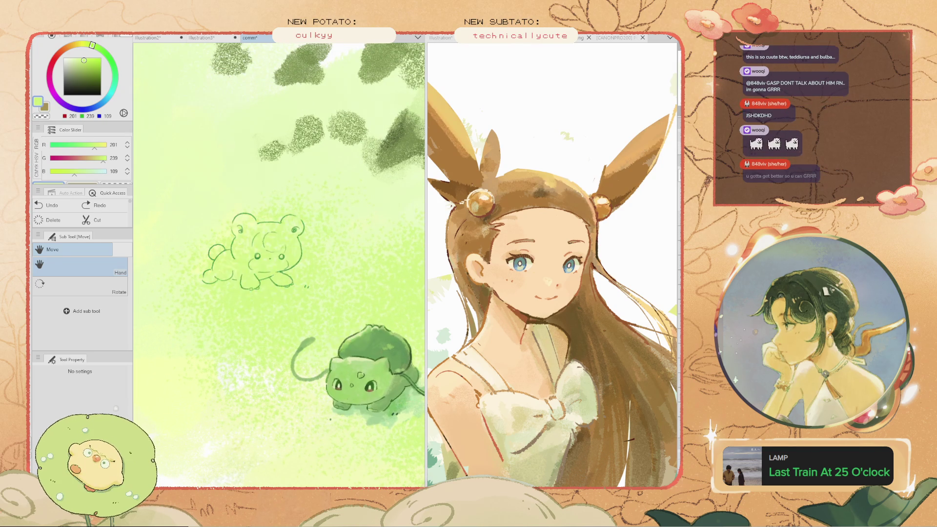
# Compare Teddiursa with and without its brown fill and dark line detail, restoring both
pyautogui.scroll(-3, 229, 261)
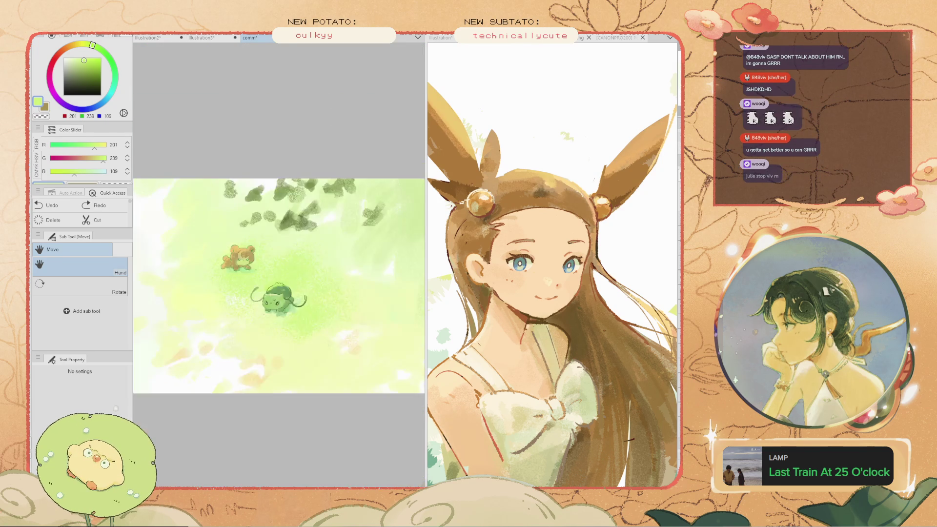
pyautogui.scroll(2, 390, 249)
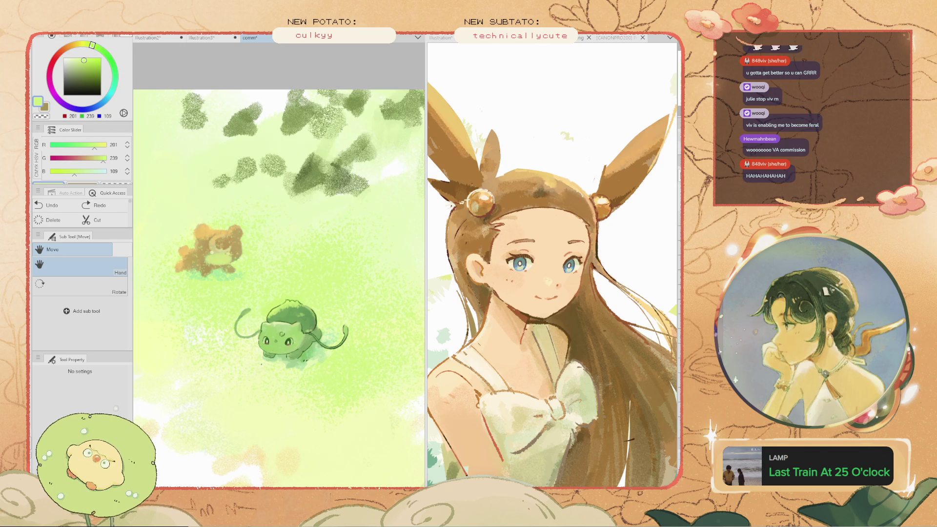
pyautogui.press('Delete')
pyautogui.hotkey('ctrl', 'z')
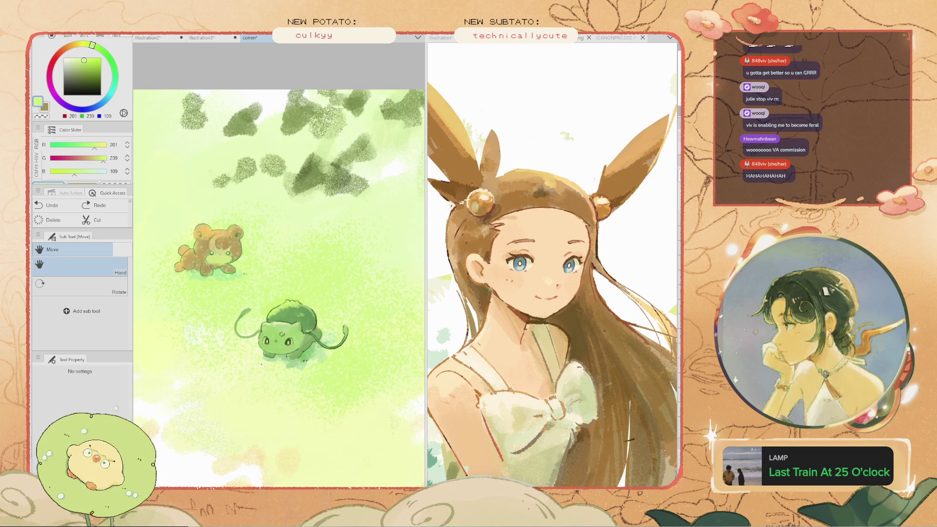
pyautogui.press('Delete')
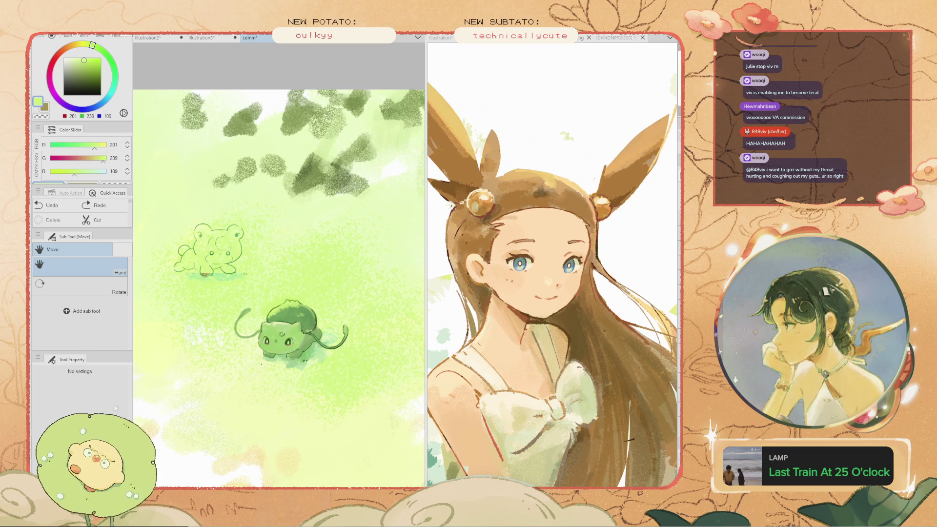
pyautogui.hotkey('ctrl', 'z')
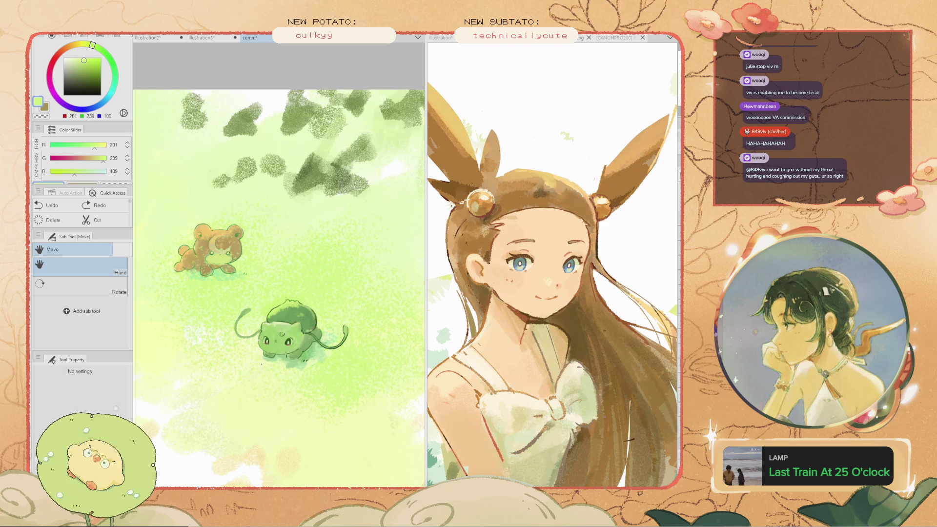
pyautogui.press('Delete')
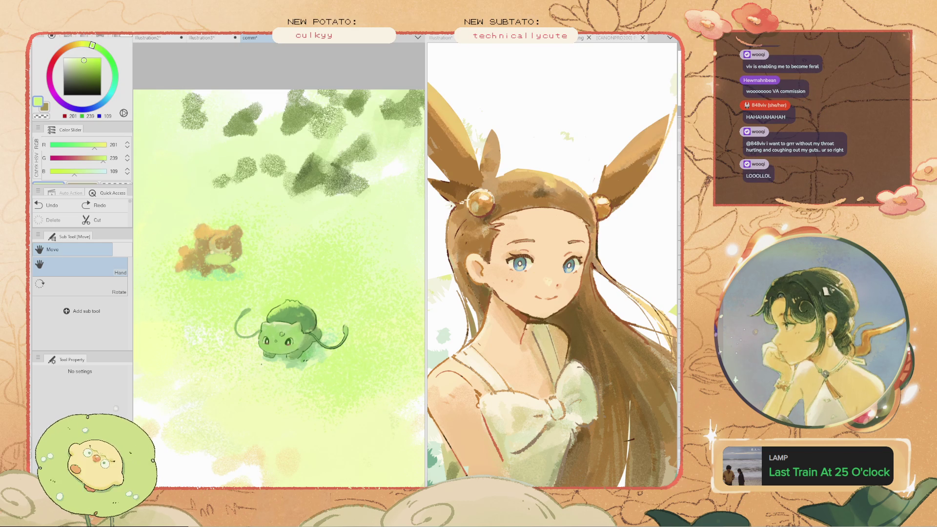
pyautogui.hotkey('ctrl', 'z')
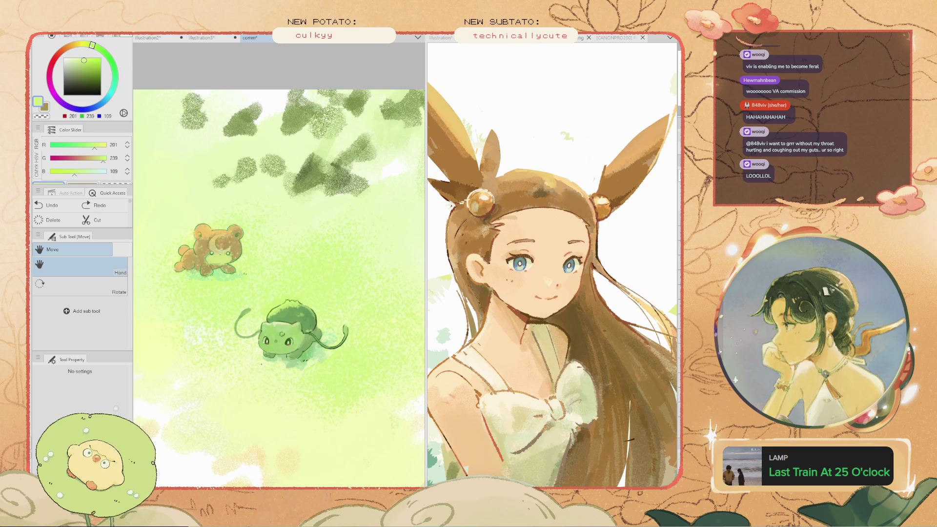
# Lighten part of Teddiursa's brown colouring, then switch to the Pencil Brush
pyautogui.press('Delete')
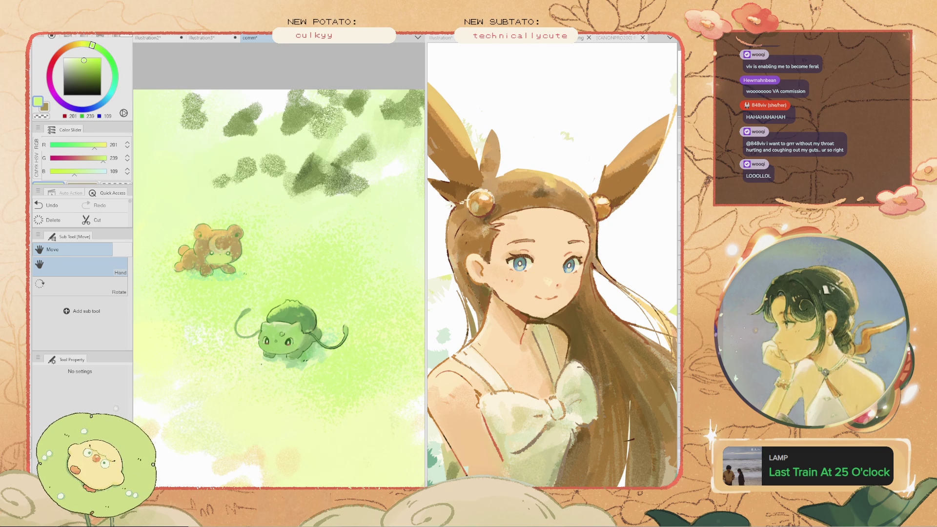
pyautogui.scroll(5, 210, 248)
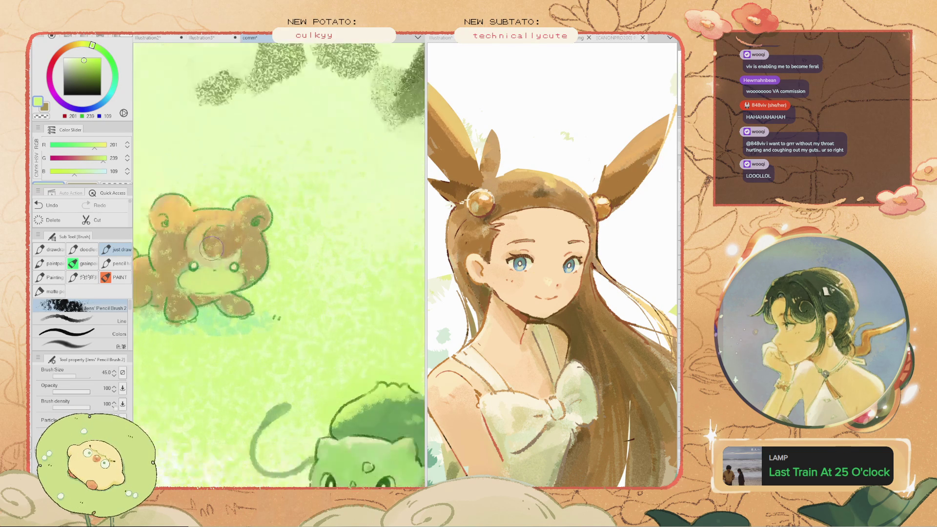
pyautogui.scroll(-5, 278, 264)
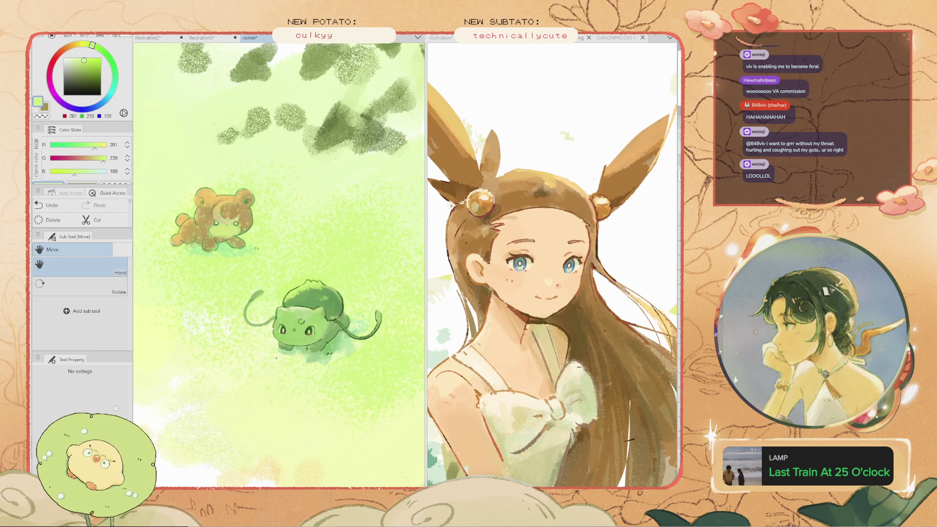
pyautogui.press('b')
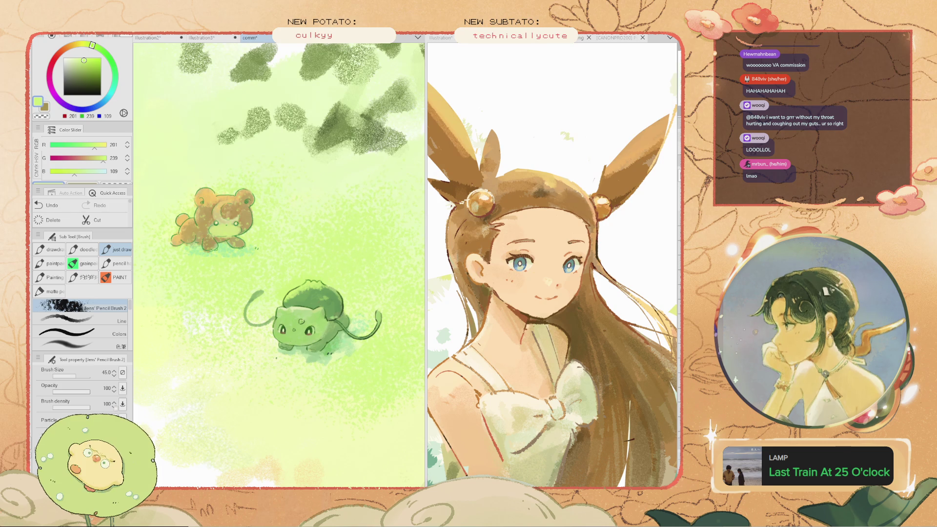
pyautogui.scroll(-3, 193, 281)
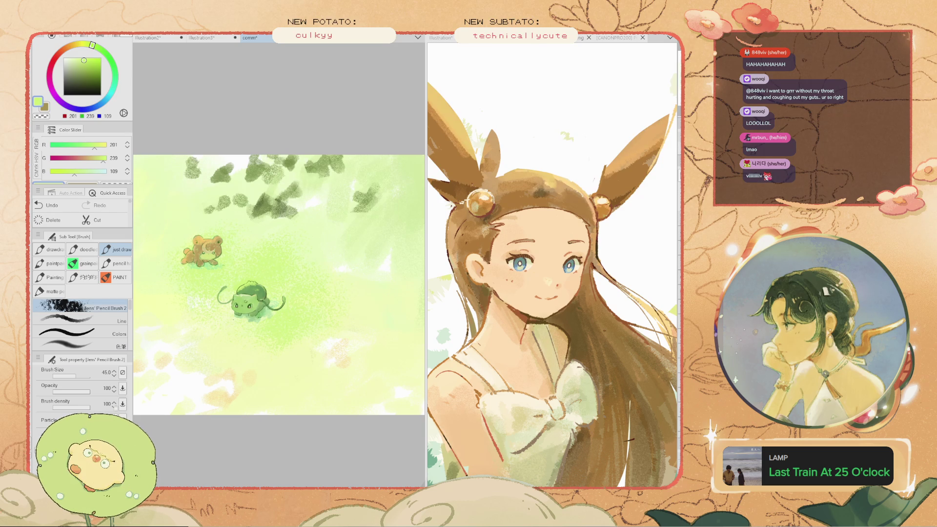
pyautogui.scroll(6, 200, 304)
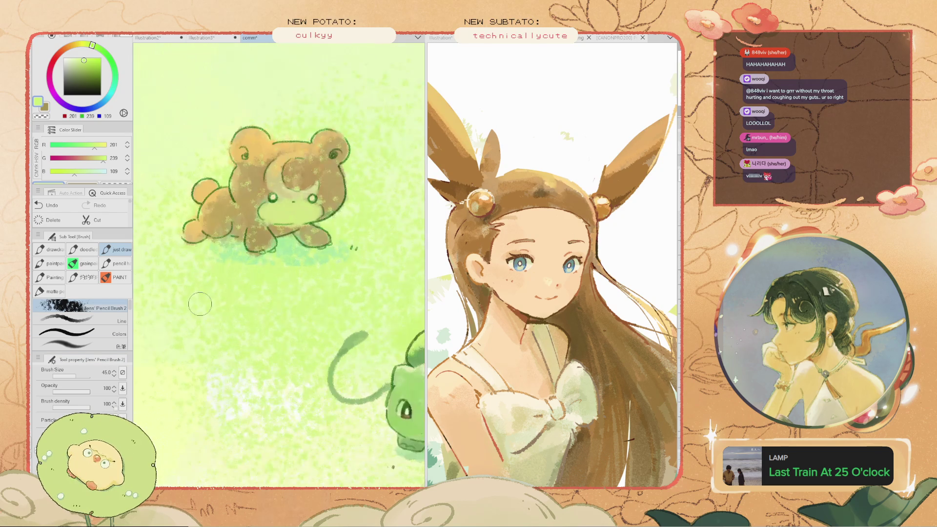
pyautogui.scroll(-5, 223, 254)
pyautogui.scroll(3, 224, 252)
pyautogui.scroll(-2, 224, 252)
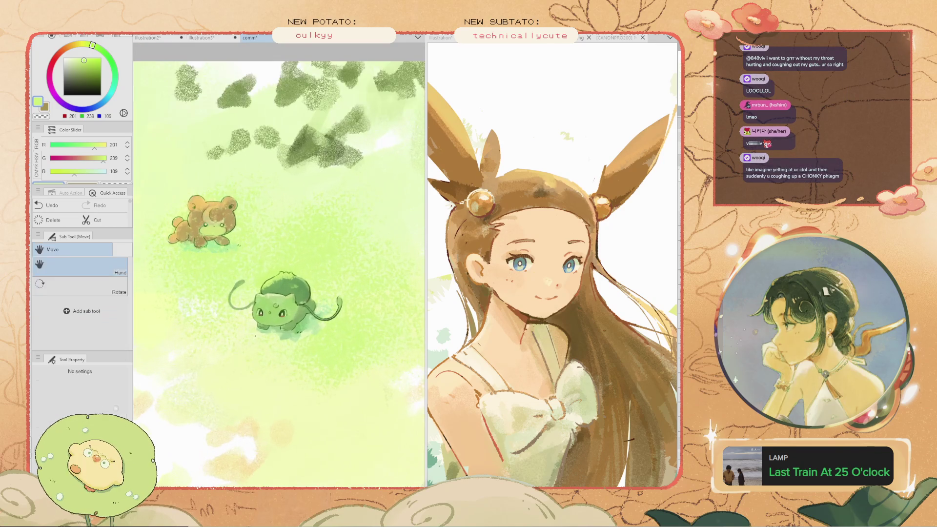
pyautogui.scroll(2, 244, 249)
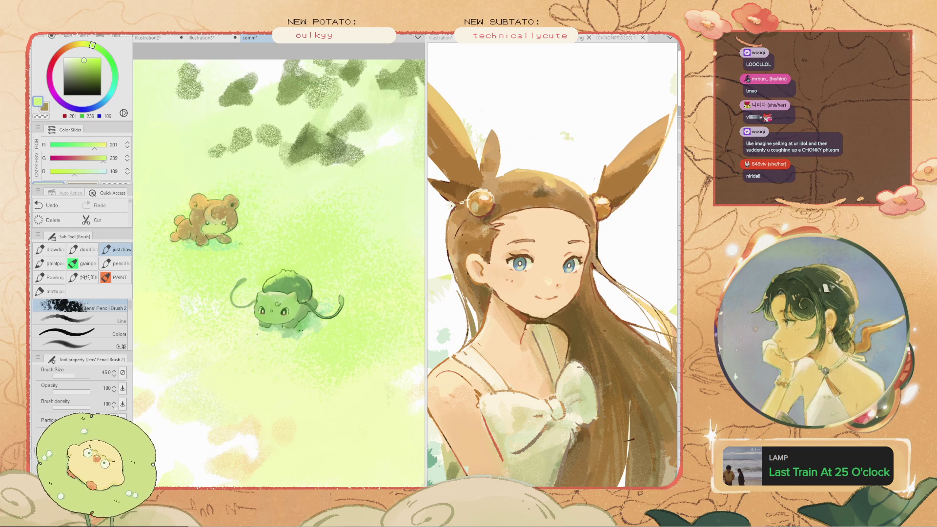
pyautogui.press('Delete')
pyautogui.hotkey('ctrl', 'z')
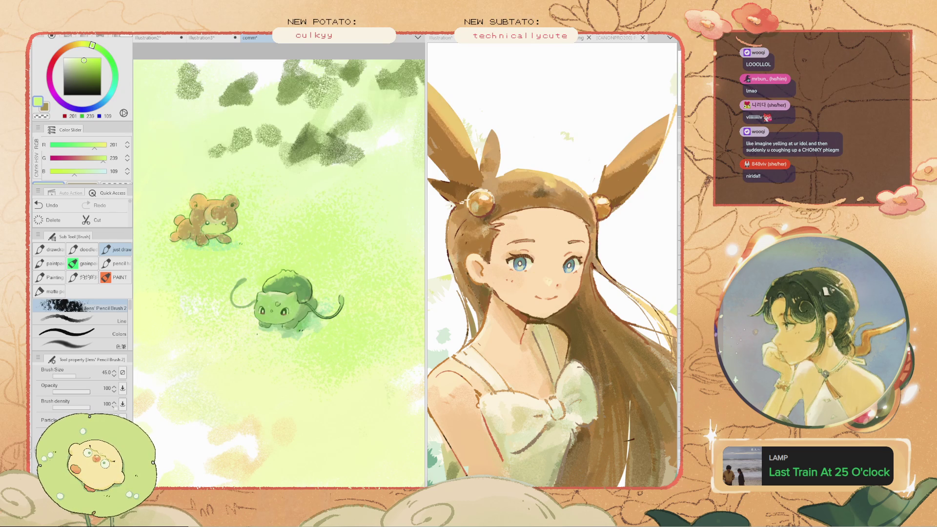
pyautogui.press('Delete')
pyautogui.hotkey('ctrl', 'z')
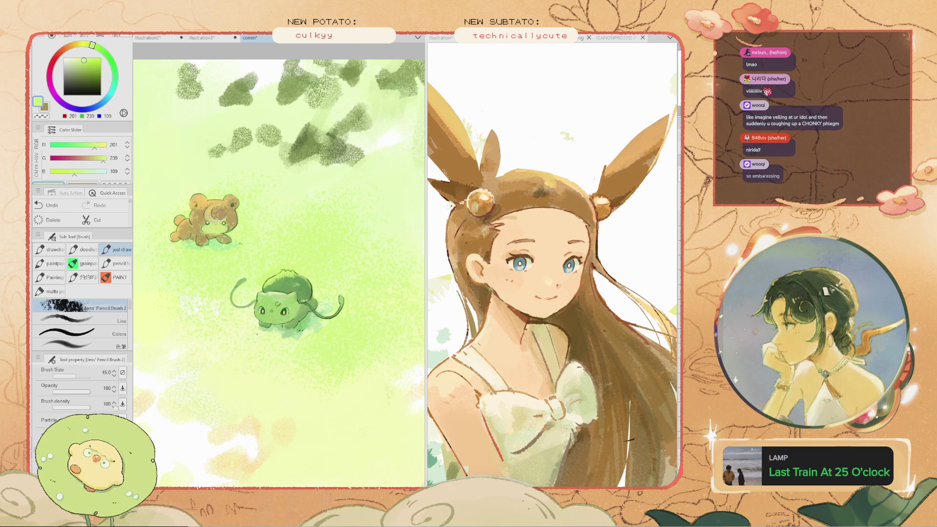
pyautogui.scroll(3, 199, 240)
pyautogui.scroll(-5, 251, 295)
pyautogui.scroll(3, 257, 373)
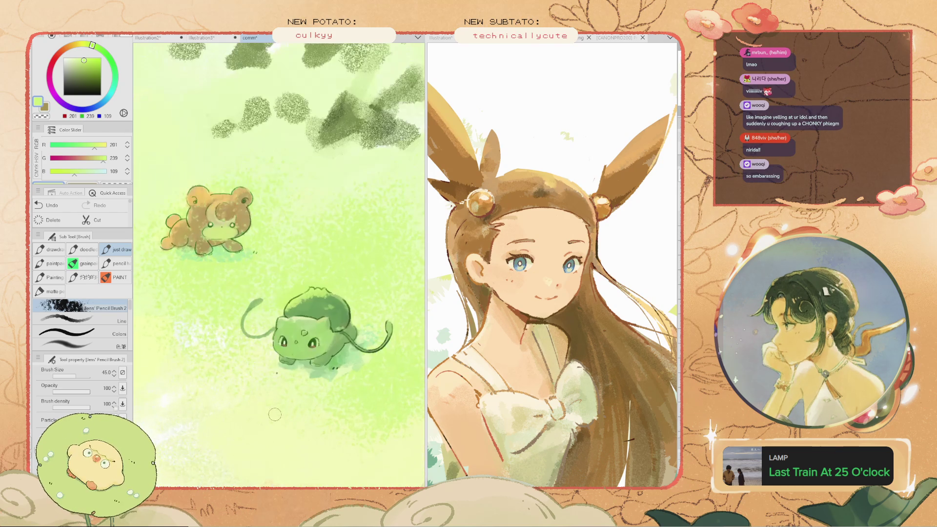
pyautogui.press('space')
pyautogui.moveTo(257, 372); pyautogui.dragTo(247, 343)
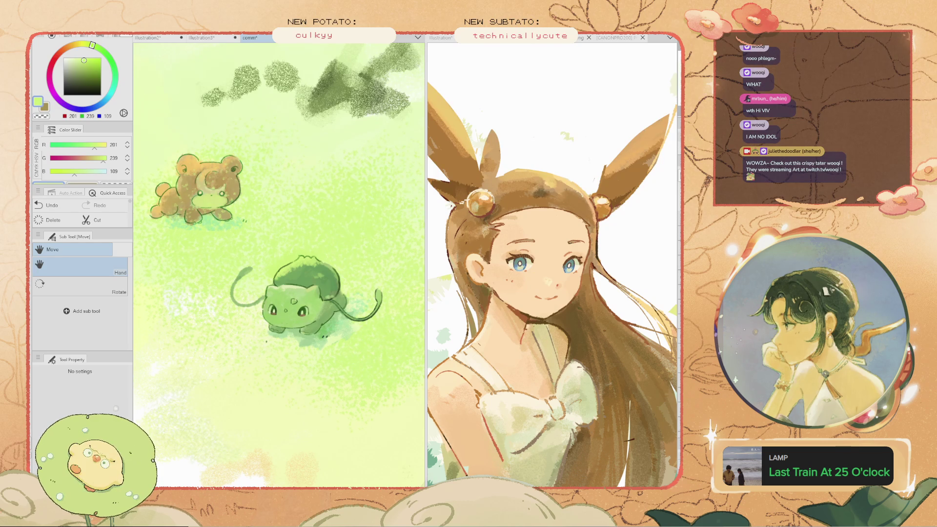
# Sample a darker green and paint shading across Bulbasaur's bulb
pyautogui.scroll(3, 278, 263)
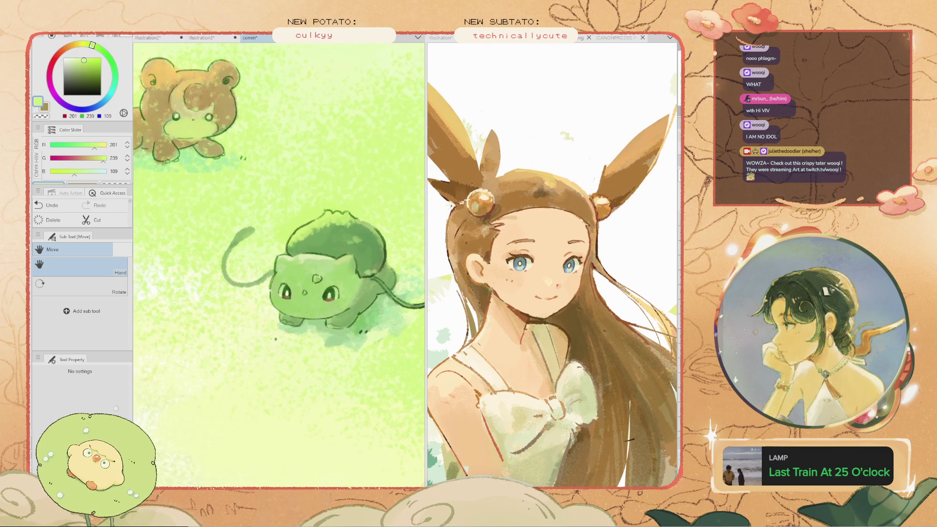
pyautogui.press('i')
pyautogui.click(341, 234)
pyautogui.press('b')
pyautogui.moveTo(355, 219); pyautogui.dragTo(314, 239)
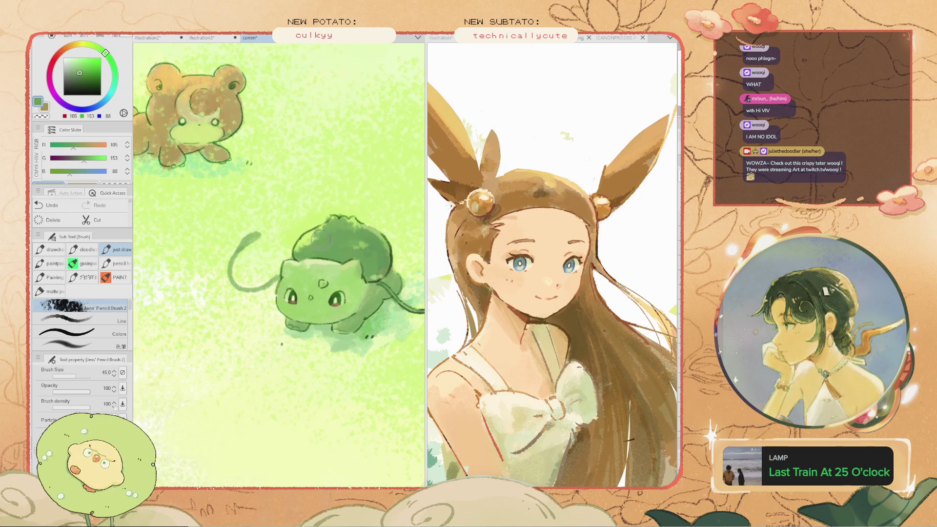
pyautogui.scroll(-3, 339, 238)
pyautogui.scroll(2, 338, 238)
# Compare Bulbasaur with and without the darker bulb shading, keeping the shading
pyautogui.hotkey('ctrl', 'z')
pyautogui.hotkey('ctrl', 'z')
pyautogui.hotkey('ctrl', 'z')
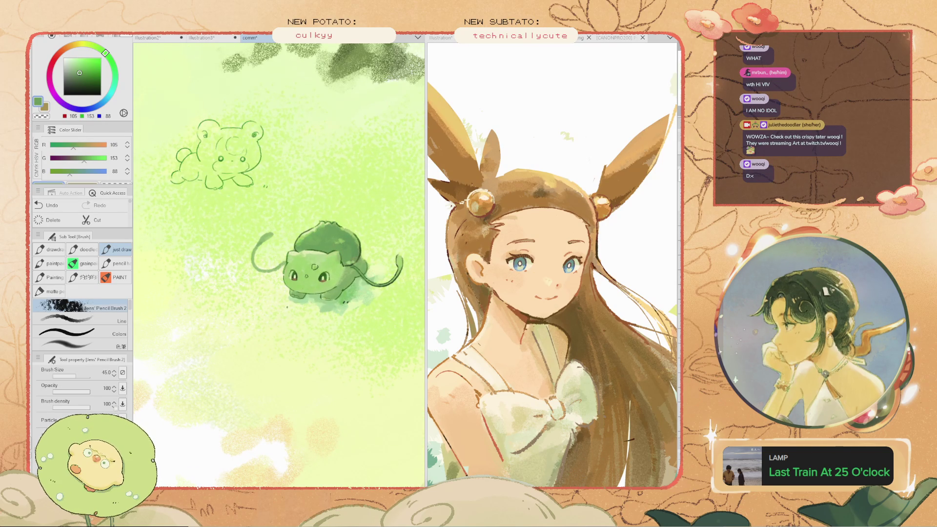
pyautogui.hotkey('ctrl', 'y')
pyautogui.hotkey('ctrl', 'z')
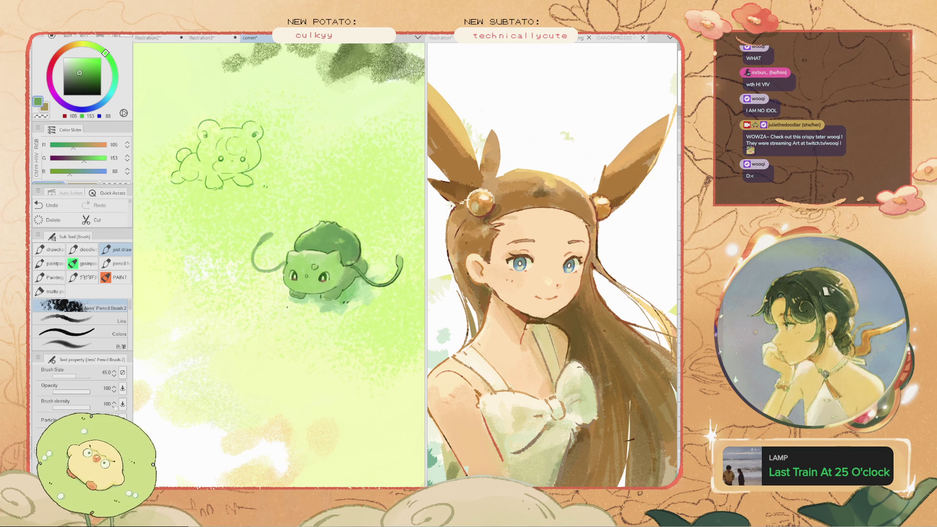
pyautogui.scroll(-4, 345, 293)
pyautogui.scroll(6, 344, 293)
pyautogui.scroll(2, 345, 291)
pyautogui.press('space')
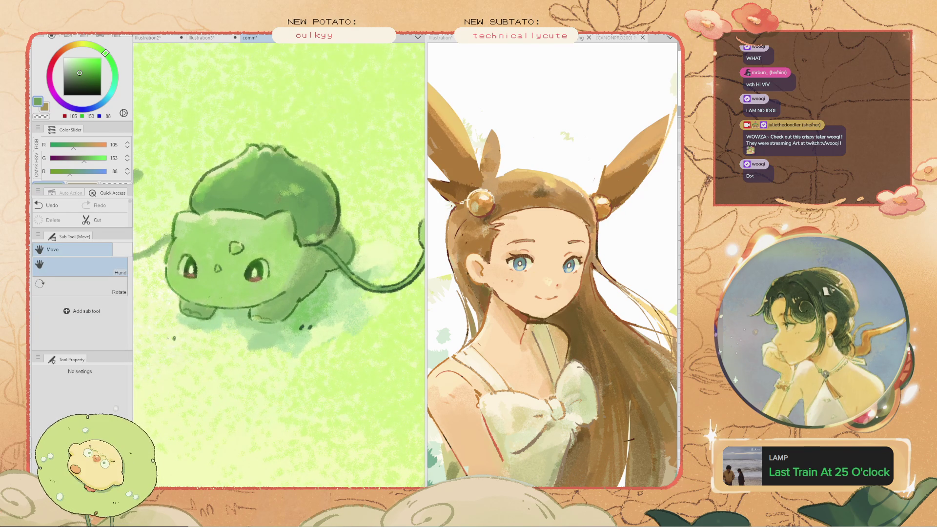
pyautogui.scroll(-2, 278, 220)
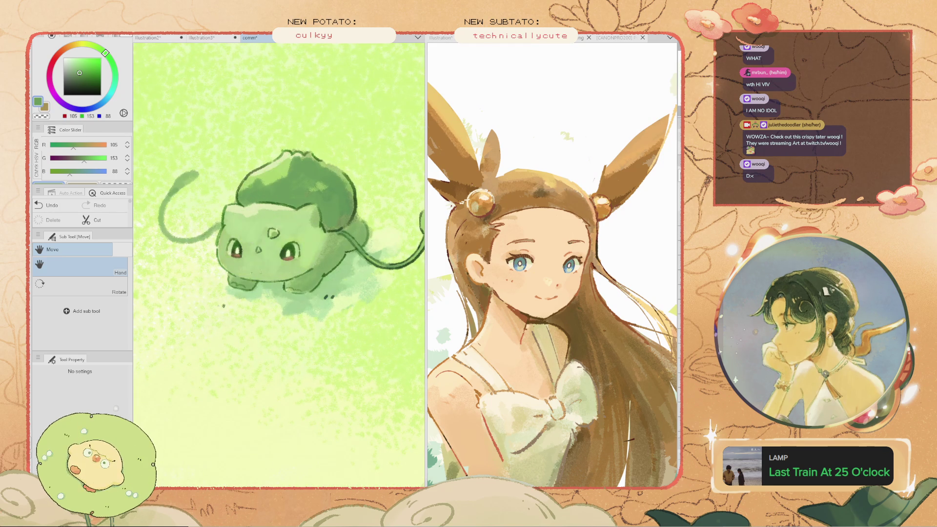
pyautogui.hotkey('ctrl', 'z')
pyautogui.hotkey('ctrl', 'y')
pyautogui.hotkey('ctrl', 'z')
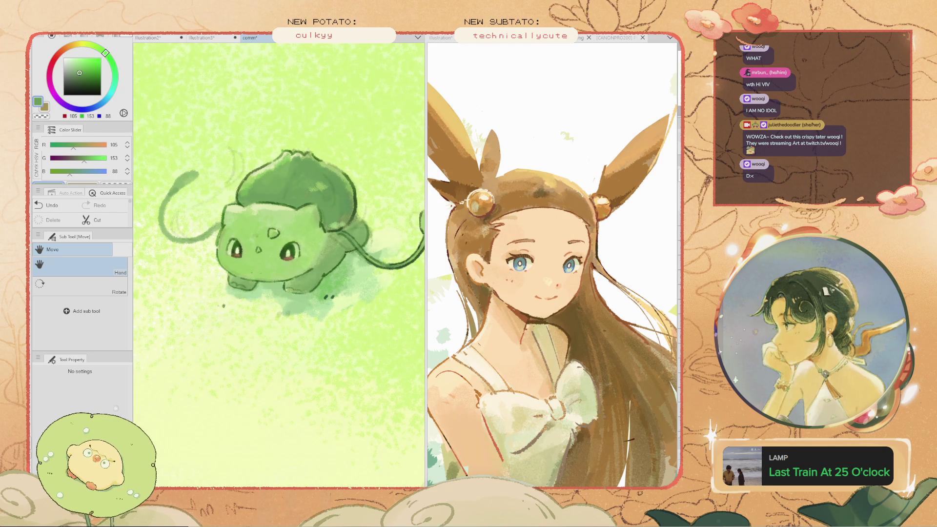
pyautogui.scroll(-3, 278, 263)
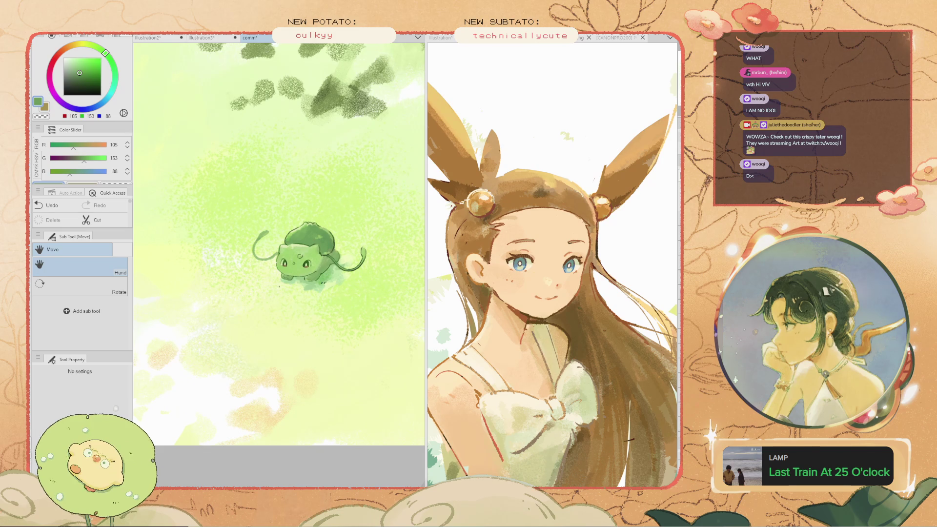
pyautogui.hotkey('ctrl', 'v')
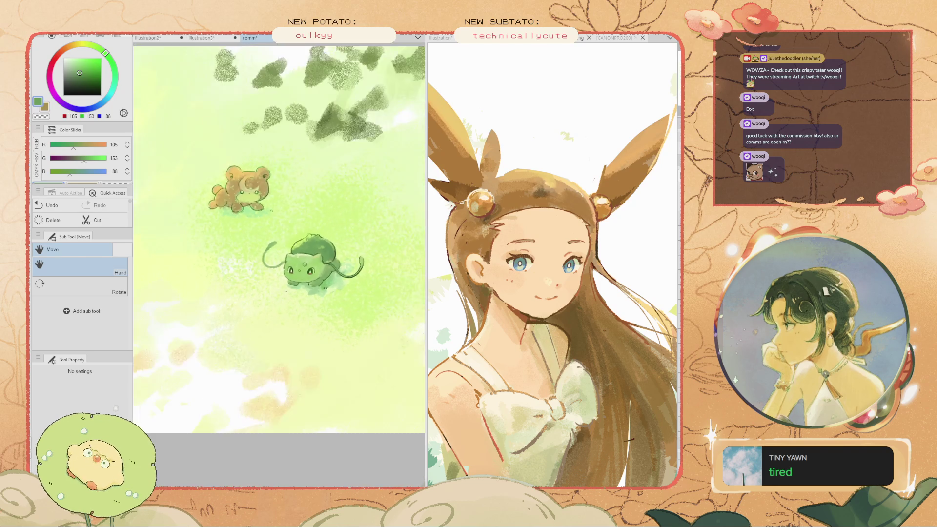
pyautogui.scroll(-2, 279, 263)
pyautogui.scroll(3, 279, 263)
pyautogui.scroll(2, 295, 242)
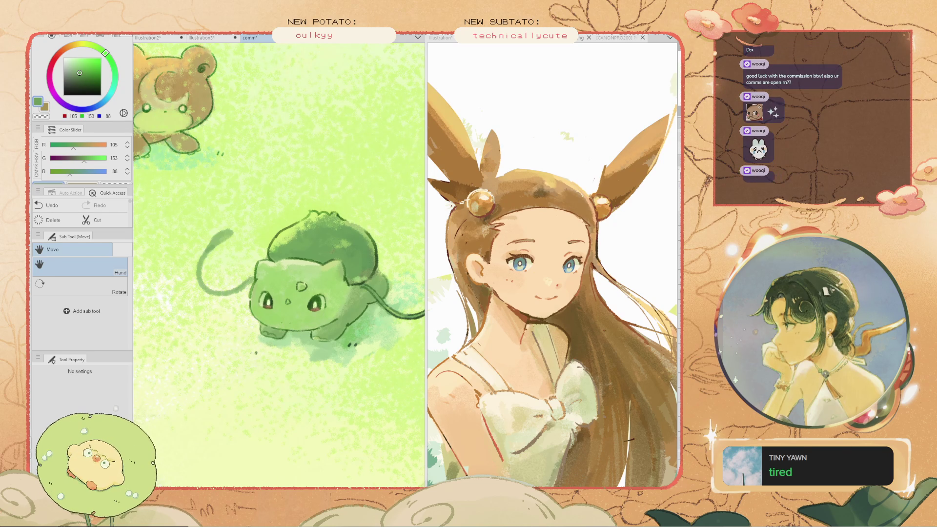
# Try darker and lighter green strokes on Bulbasaur's upper back, undoing both
pyautogui.press('b')
pyautogui.moveTo(256, 271); pyautogui.dragTo(278, 257)
pyautogui.hotkey('ctrl', 'z')
pyautogui.keyDown('alt'); pyautogui.click(326, 277); pyautogui.keyUp('alt')
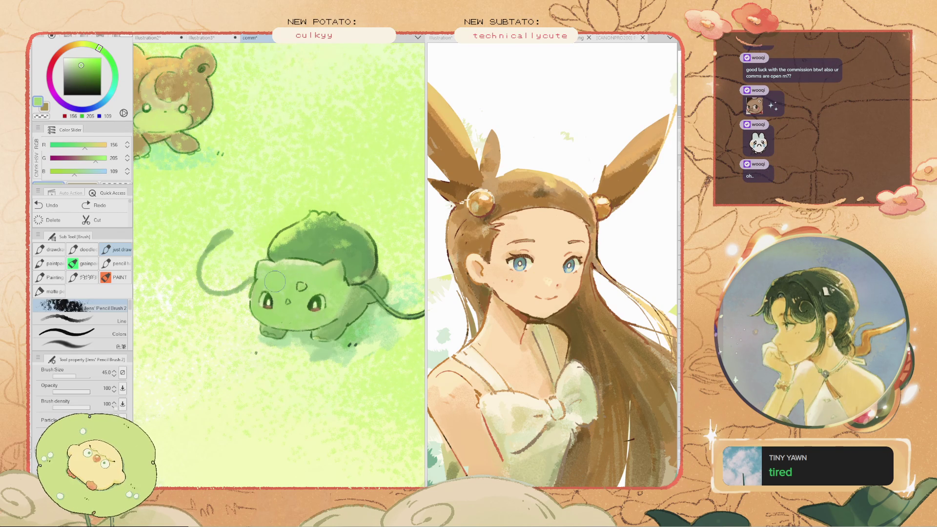
pyautogui.scroll(-3, 280, 277)
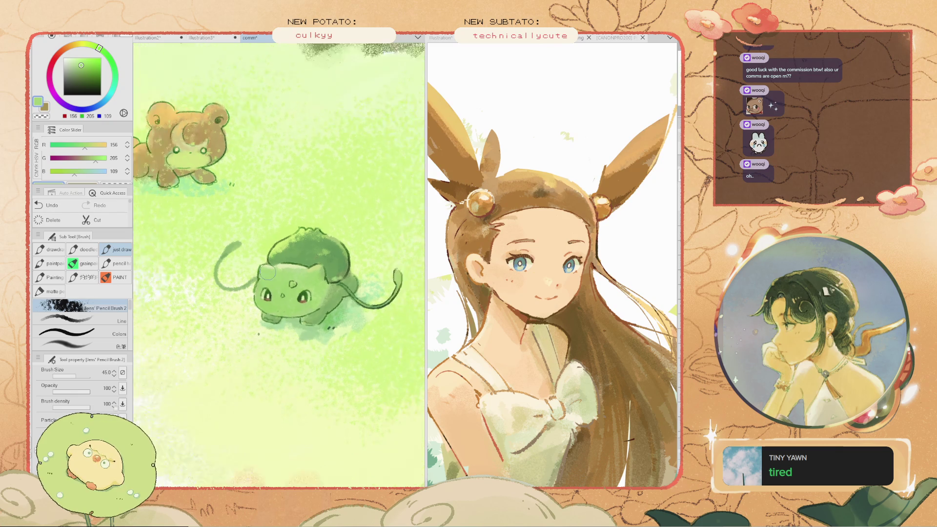
pyautogui.scroll(2, 208, 264)
pyautogui.moveTo(208, 264); pyautogui.dragTo(274, 293)
pyautogui.hotkey('ctrl', 'z')
# Shrink the brush from 45 to 20 and paint a deeper green stroke on Bulbasaur's head
pyautogui.press('[')
pyautogui.press('[')
pyautogui.press('[')
pyautogui.scroll(1, 276, 296)
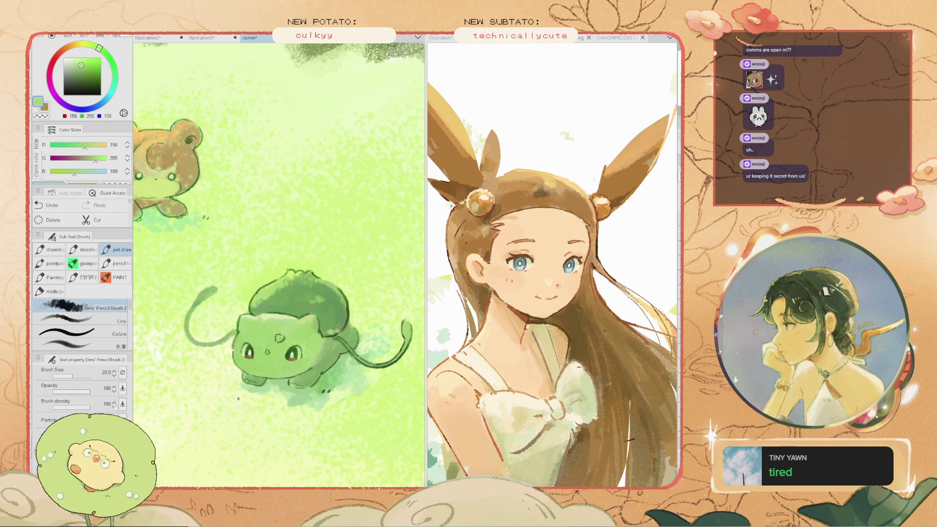
pyautogui.keyDown('alt'); pyautogui.click(276, 289); pyautogui.keyUp('alt')
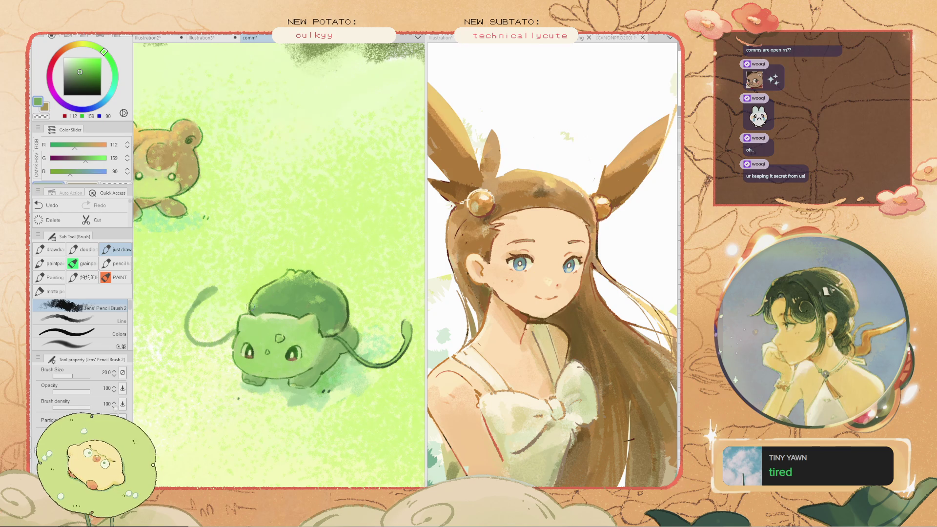
pyautogui.hotkey('ctrl', 'z')
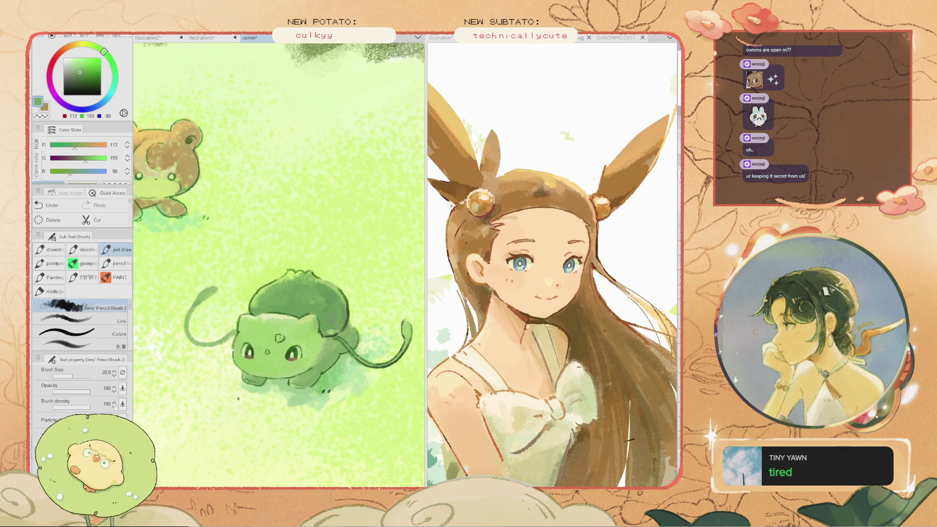
pyautogui.keyDown('alt'); pyautogui.click(328, 310); pyautogui.keyUp('alt')
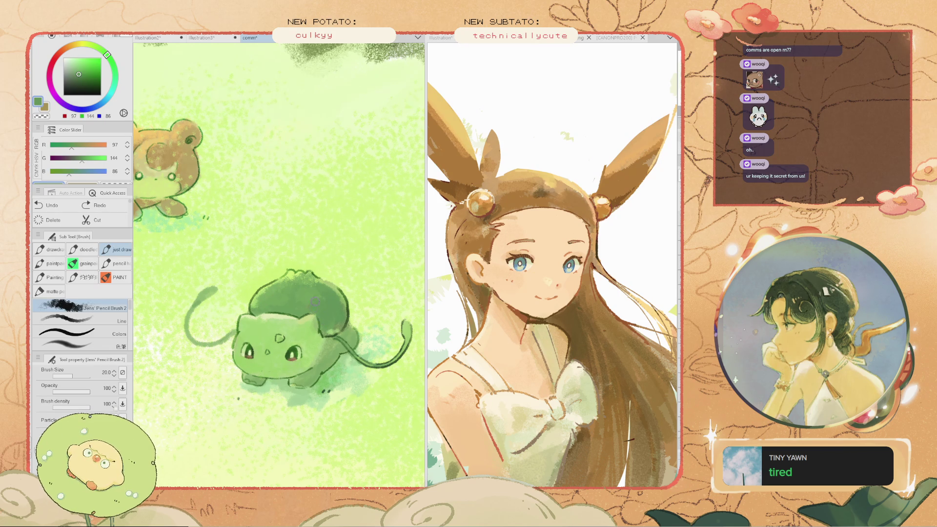
pyautogui.moveTo(306, 299); pyautogui.dragTo(275, 296)
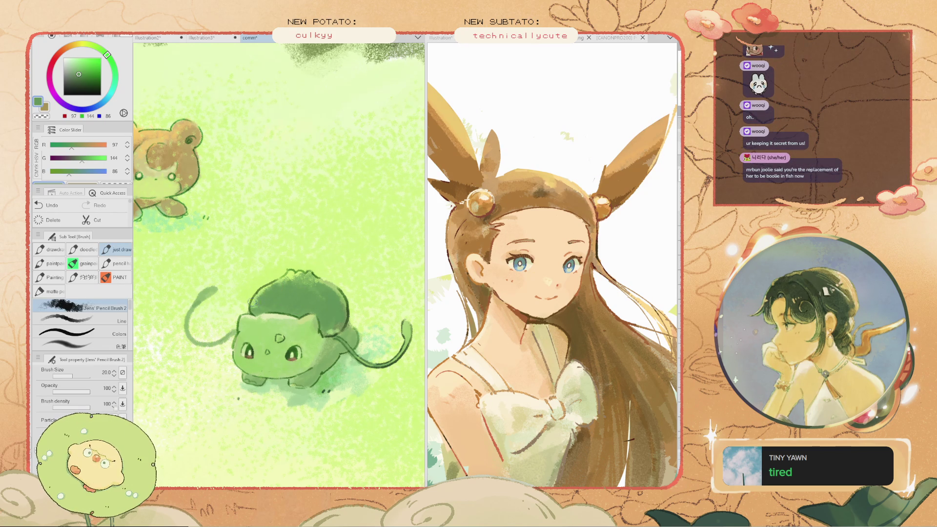
pyautogui.scroll(-4, 198, 292)
pyautogui.scroll(4, 198, 292)
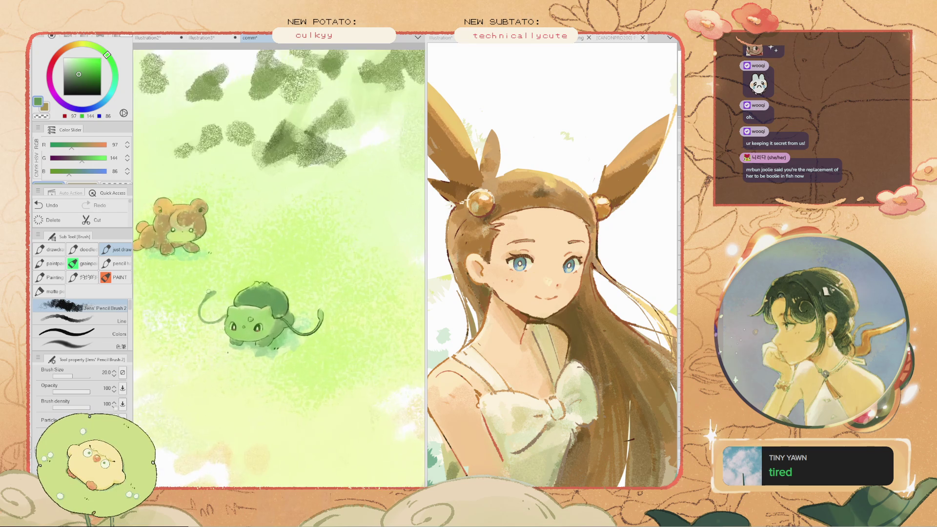
pyautogui.moveTo(232, 315)
pyautogui.mouseDown()
pyautogui.moveTo(311, 256)
pyautogui.moveTo(264, 334)
pyautogui.moveTo(354, 442)
pyautogui.mouseUp()
pyautogui.scroll(-4, 279, 265)
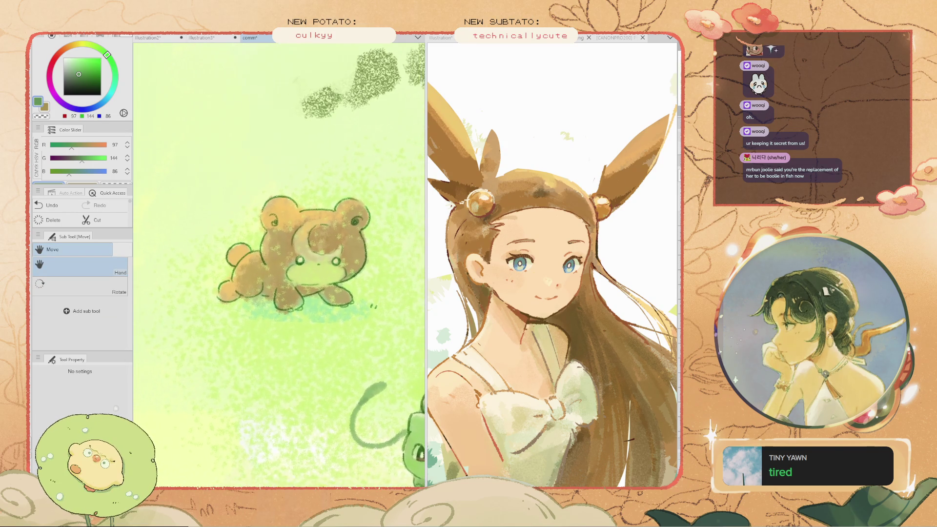
pyautogui.scroll(2, 279, 266)
pyautogui.scroll(1, 268, 273)
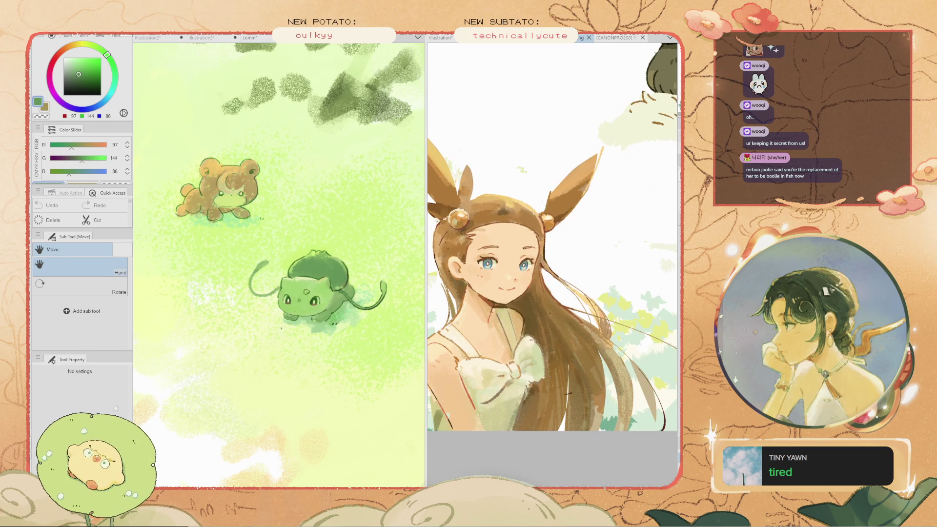
pyautogui.scroll(3, 279, 266)
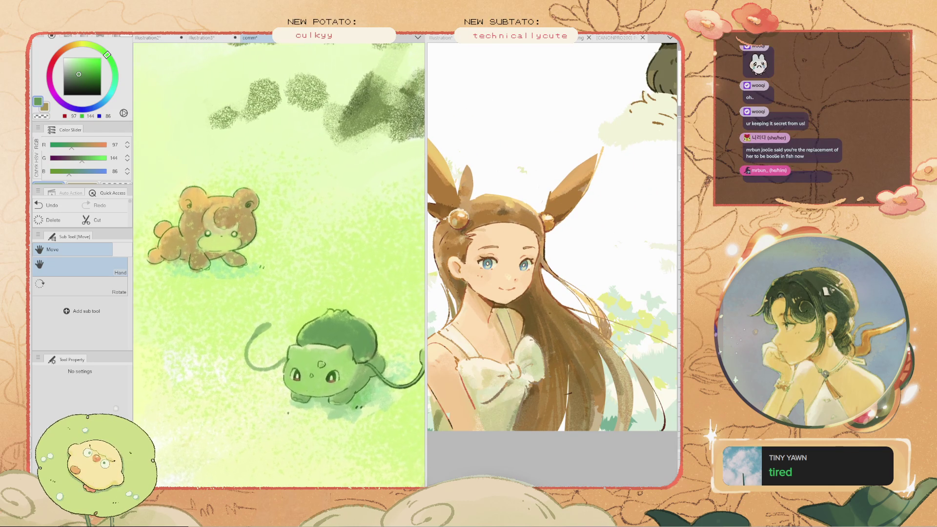
pyautogui.scroll(-4, 278, 266)
pyautogui.scroll(4, 278, 266)
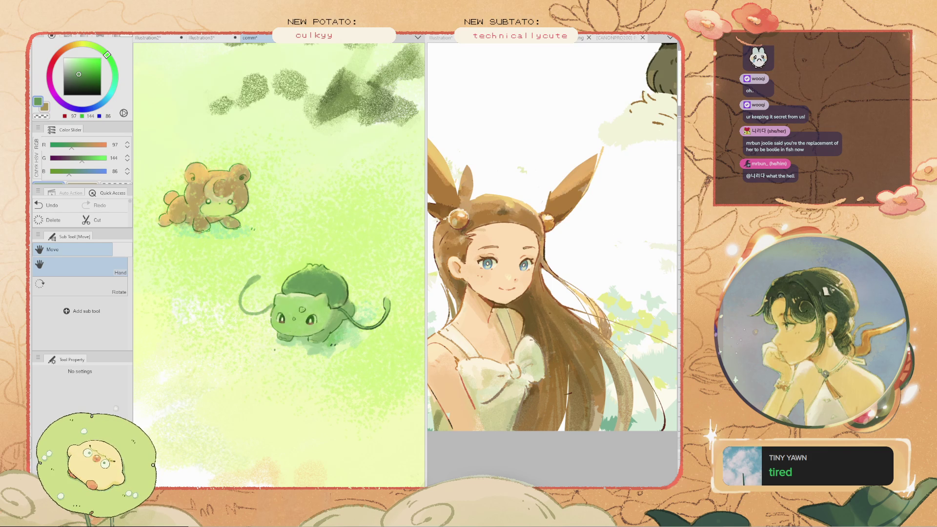
pyautogui.press('b')
pyautogui.moveTo(287, 242); pyautogui.dragTo(279, 311)
# Undo recent strokes, reduce the brush to 12.5 and darken Bulbasaur's forehead mark
pyautogui.hotkey('ctrl', 'z')
pyautogui.scroll(2, 313, 284)
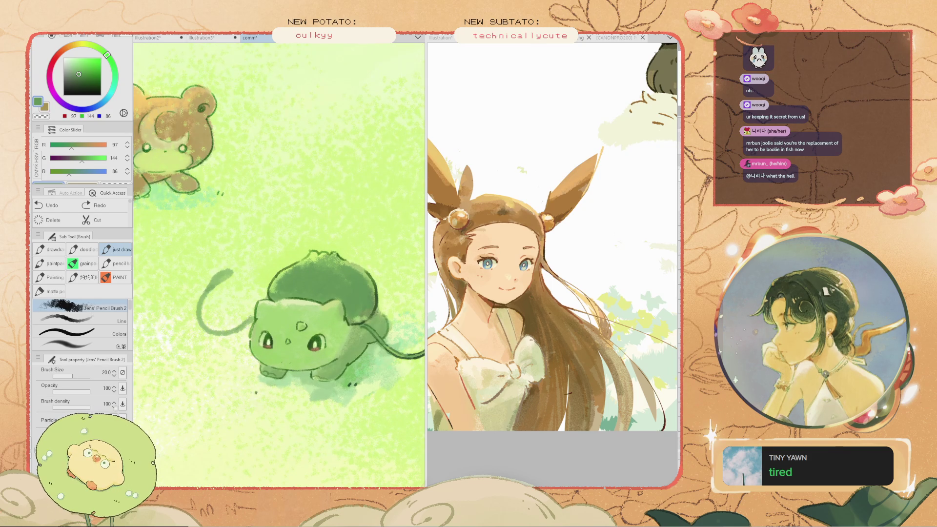
pyautogui.press('[')
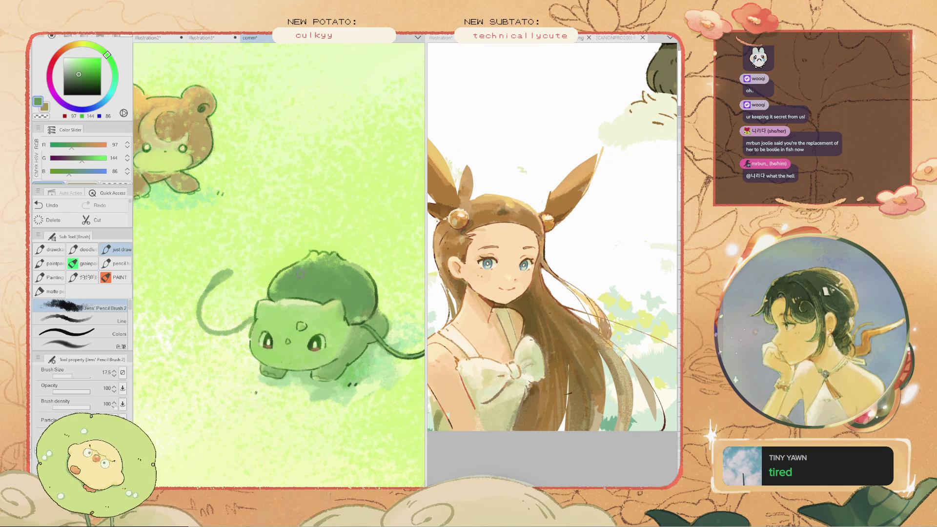
pyautogui.scroll(-1, 303, 267)
pyautogui.scroll(5, 295, 305)
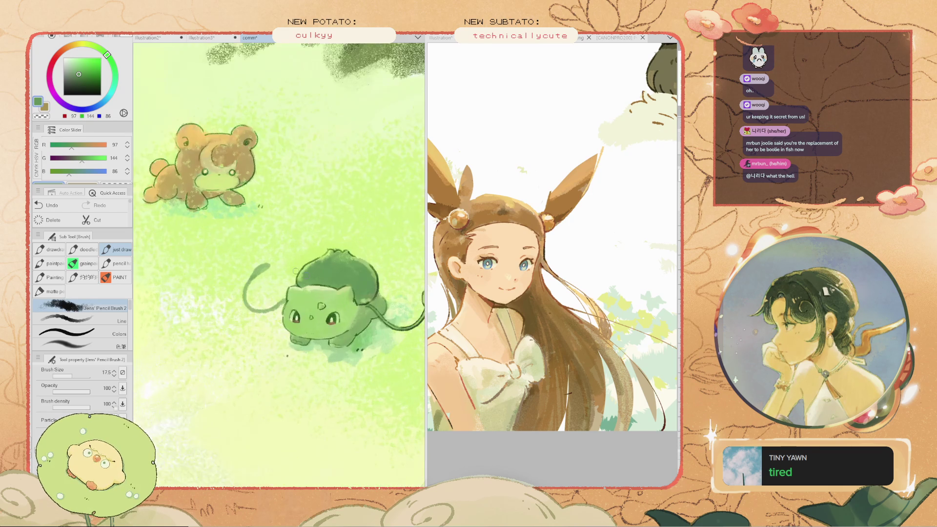
pyautogui.hotkey('ctrl', 'z')
pyautogui.press('[')
pyautogui.press('[')
pyautogui.moveTo(313, 337); pyautogui.dragTo(315, 340)
# Drop the brush to 8 and add a faint mid-green stroke on Bulbasaur's face
pyautogui.press('[')
pyautogui.press('[')
pyautogui.scroll(-4, 244, 293)
pyautogui.scroll(1, 216, 252)
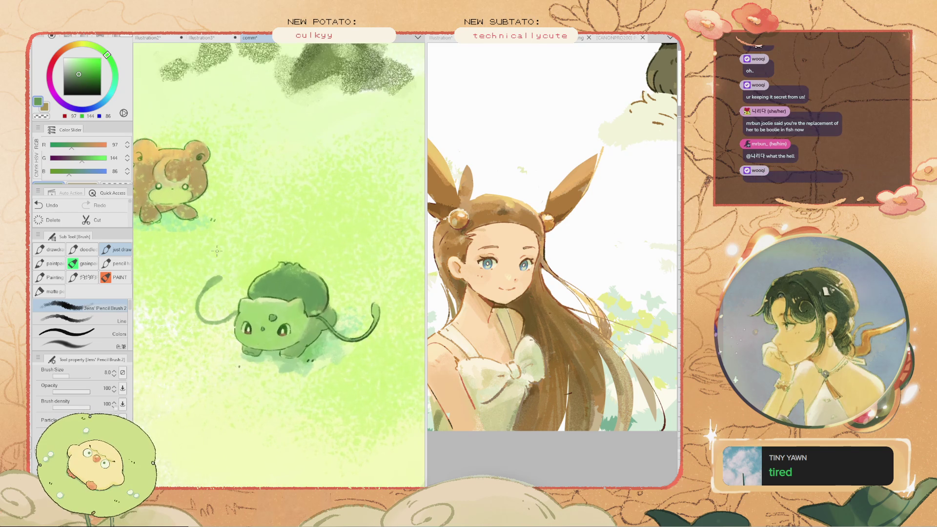
pyautogui.scroll(-4, 216, 253)
pyautogui.scroll(2, 202, 249)
pyautogui.scroll(3, 203, 249)
pyautogui.keyDown('alt'); pyautogui.click(322, 351); pyautogui.keyUp('alt')
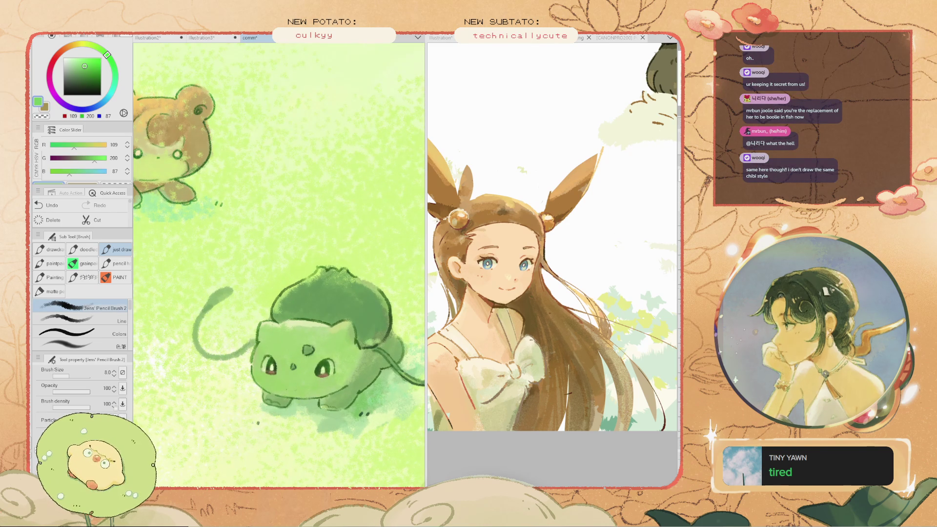
pyautogui.moveTo(341, 332); pyautogui.dragTo(317, 371)
pyautogui.scroll(2, 299, 372)
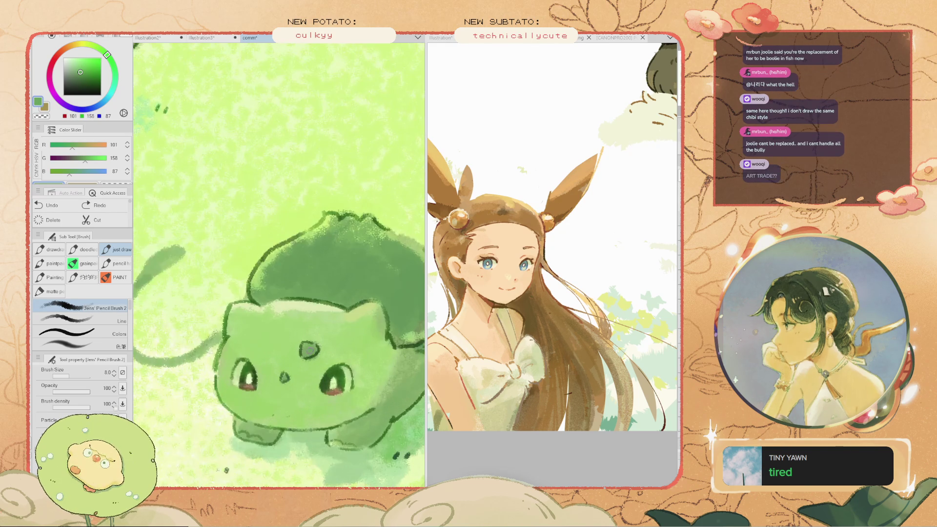
pyautogui.scroll(-3, 306, 348)
pyautogui.scroll(2, 328, 367)
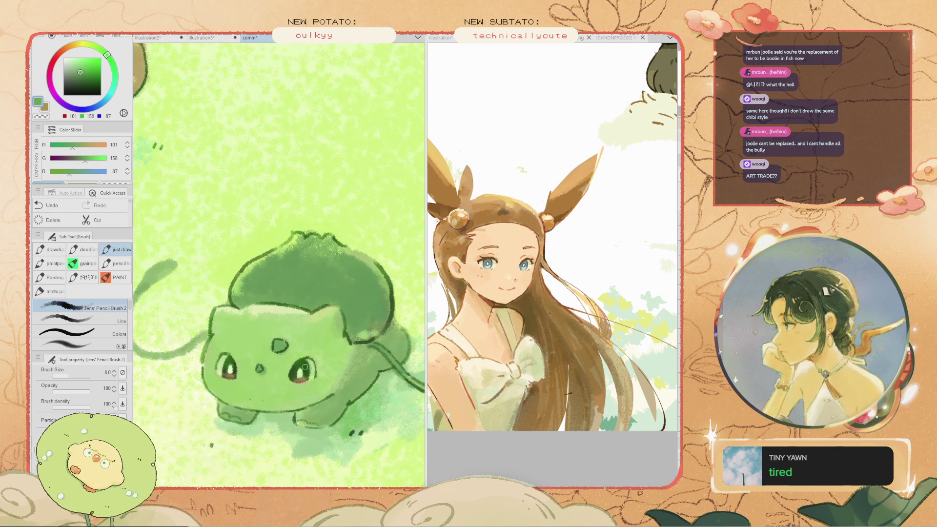
pyautogui.scroll(-4, 300, 312)
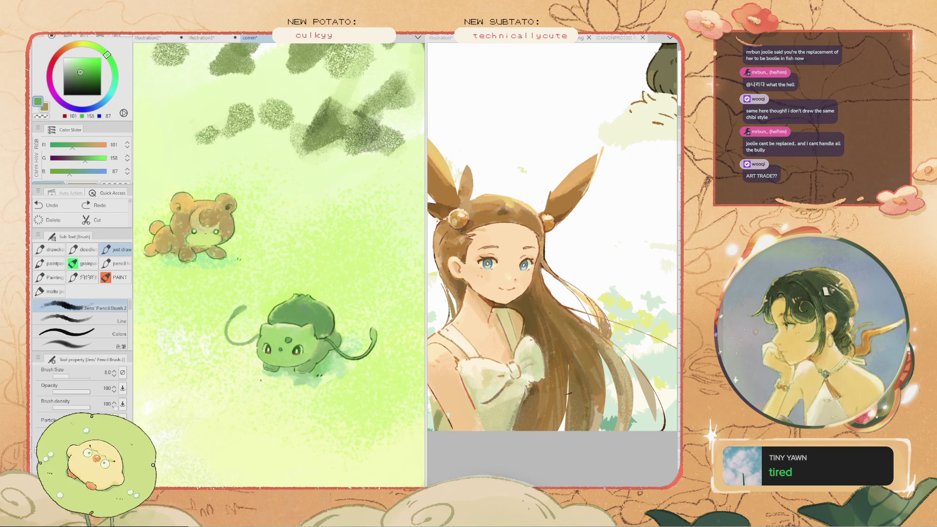
pyautogui.scroll(-1, 195, 205)
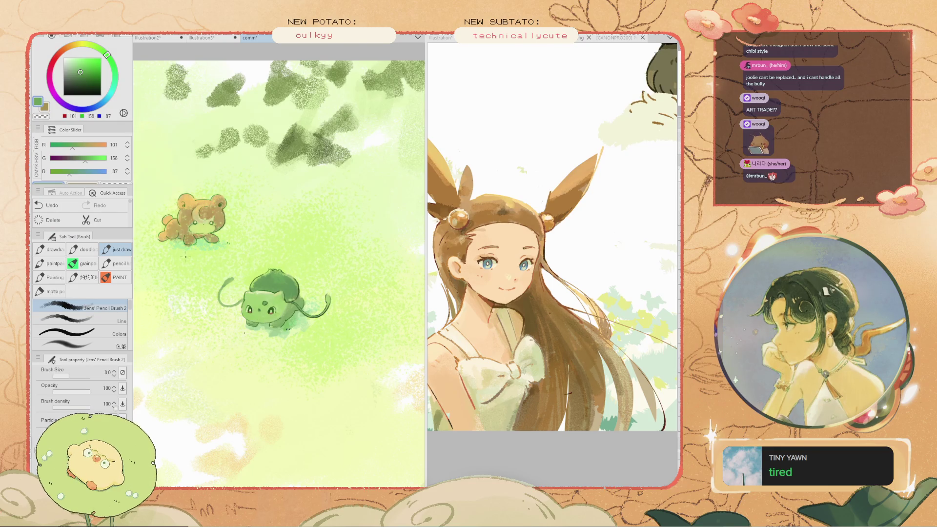
pyautogui.scroll(2, 184, 254)
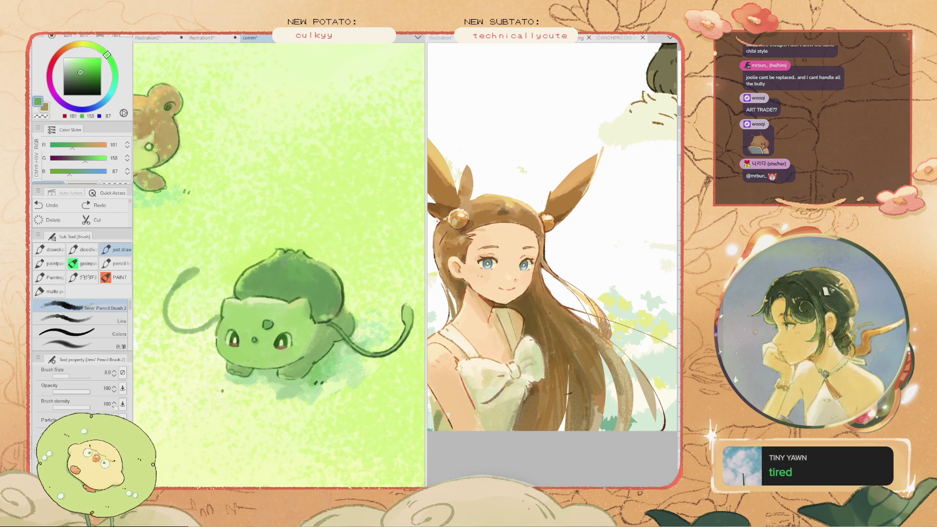
# Redraw a dark stroke on the bulb's left edge and eyedrop a darker green
pyautogui.hotkey('ctrl', 'z')
pyautogui.moveTo(238, 285); pyautogui.dragTo(242, 276)
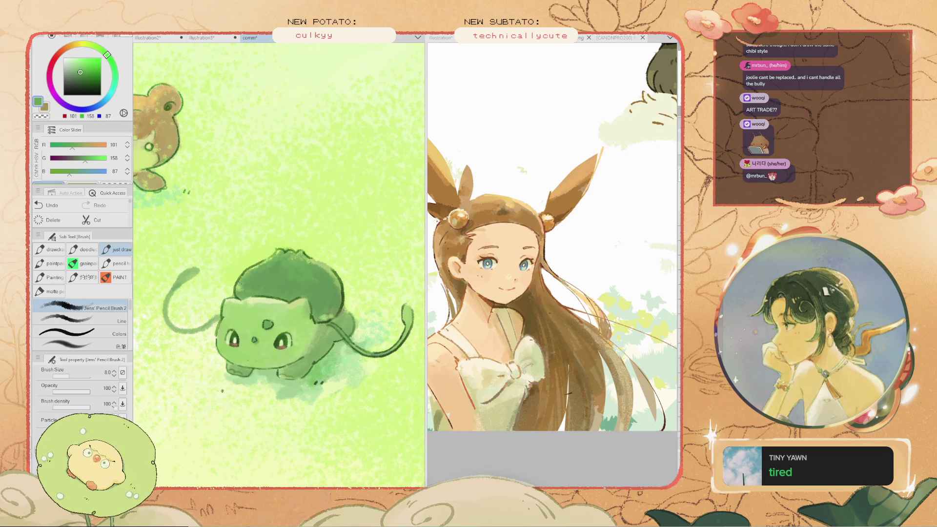
pyautogui.scroll(-2, 245, 290)
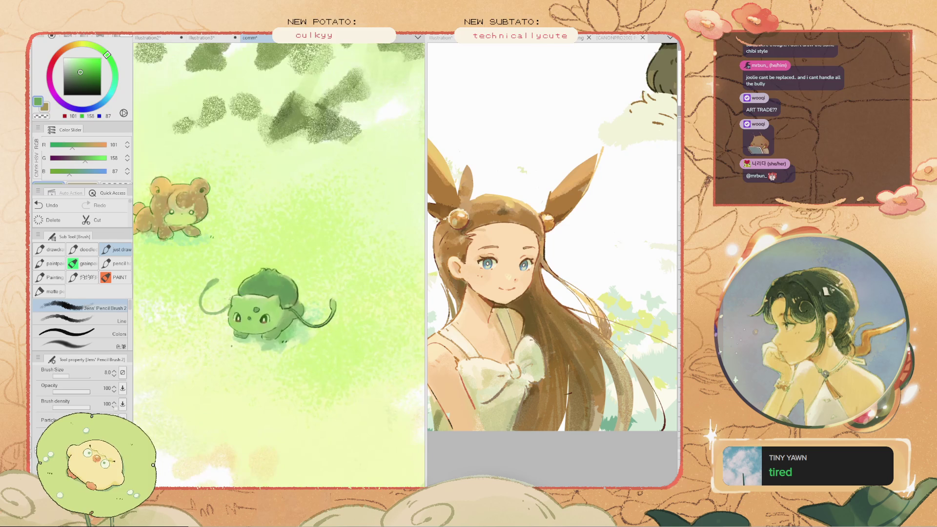
pyautogui.scroll(2, 302, 300)
pyautogui.scroll(1, 300, 299)
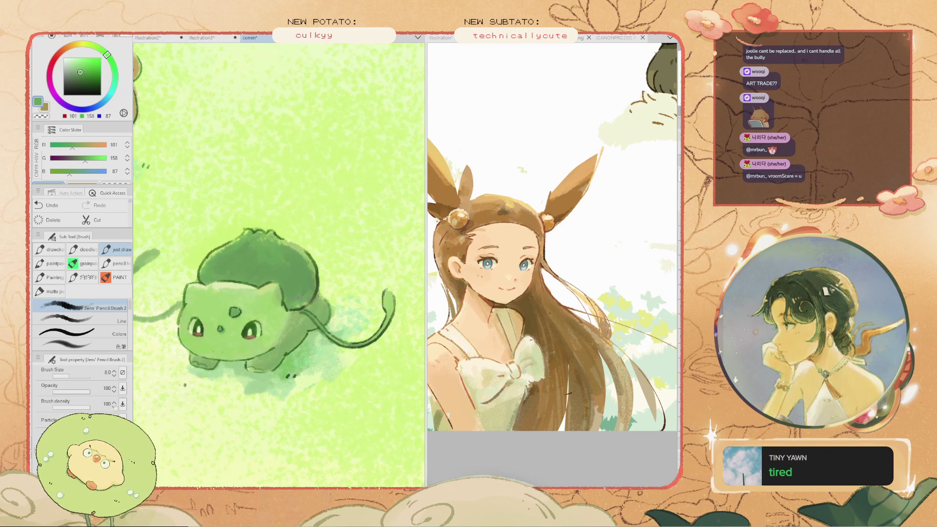
pyautogui.keyDown('alt'); pyautogui.click(303, 294); pyautogui.keyUp('alt')
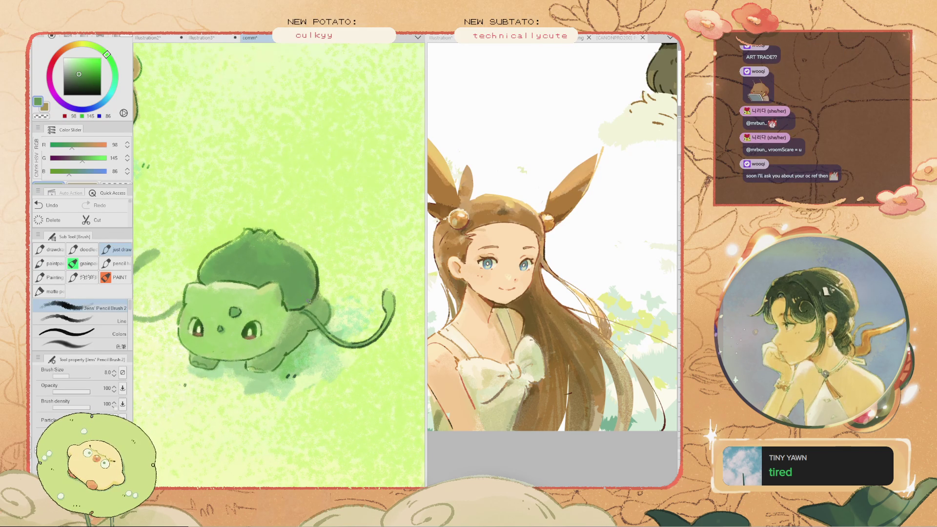
pyautogui.scroll(1, 307, 288)
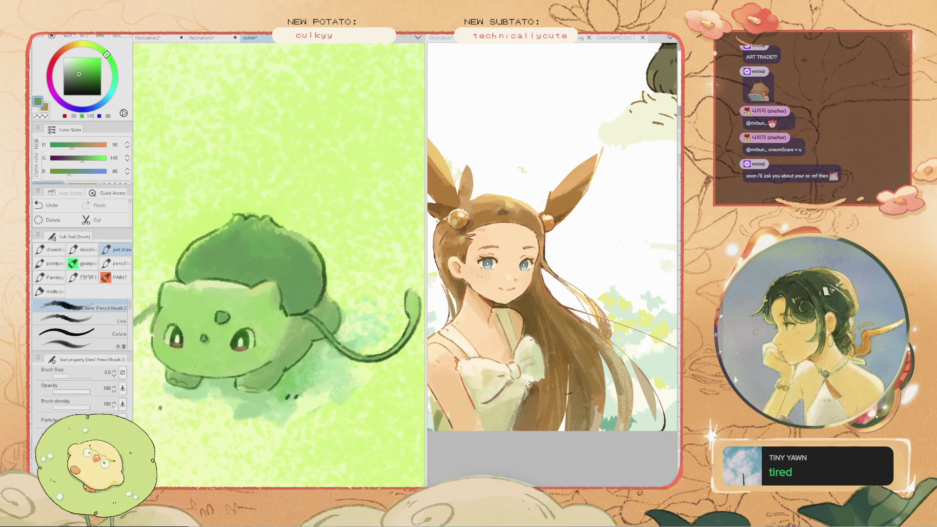
# Pan to Bulbasaur and the bear and sample light and soft greens from the grass
pyautogui.press('h')
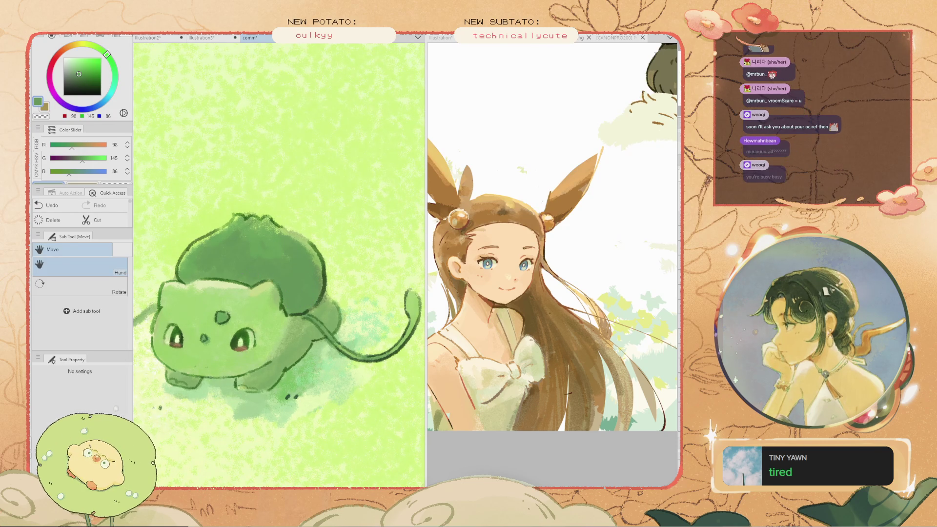
pyautogui.moveTo(244, 293); pyautogui.dragTo(329, 250)
pyautogui.press('i')
pyautogui.keyDown('alt'); pyautogui.click(205, 230); pyautogui.keyUp('alt')
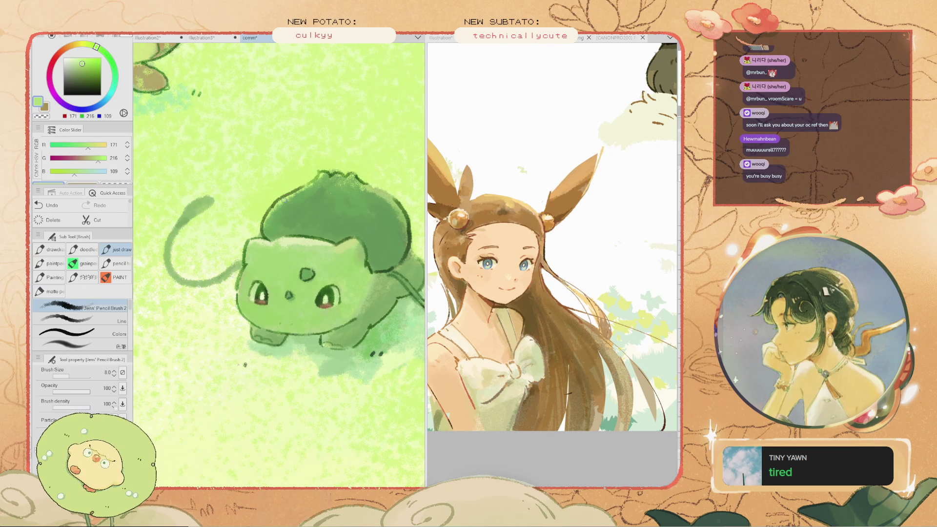
pyautogui.scroll(-3, 283, 232)
pyautogui.scroll(3, 379, 213)
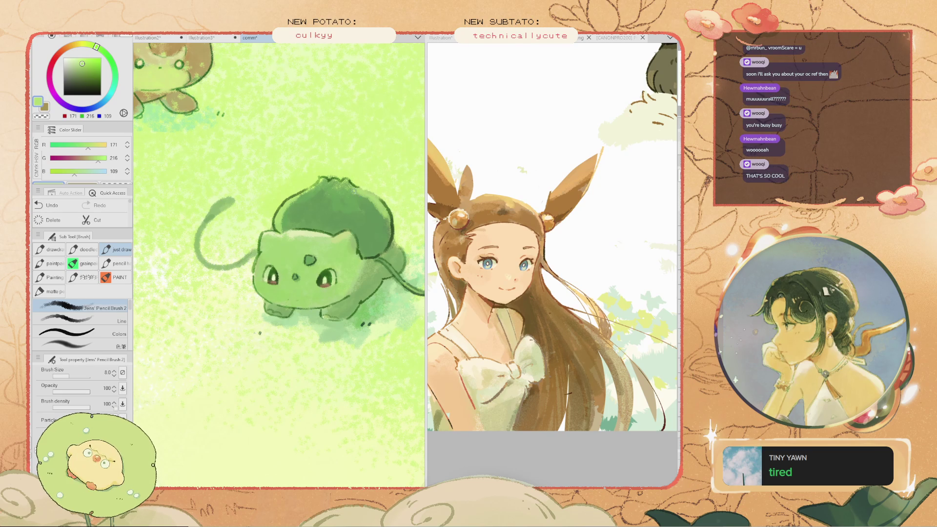
pyautogui.scroll(-2, 341, 186)
pyautogui.scroll(2, 319, 191)
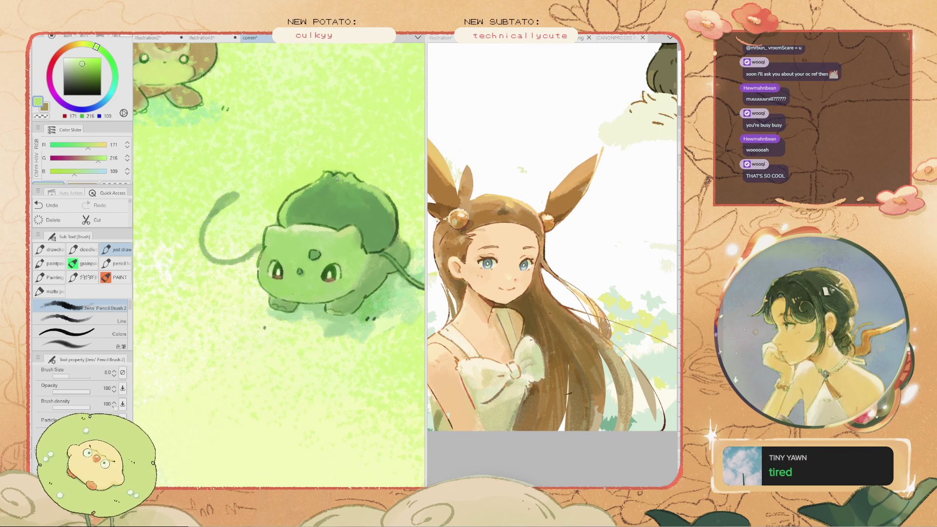
pyautogui.scroll(-2, 276, 221)
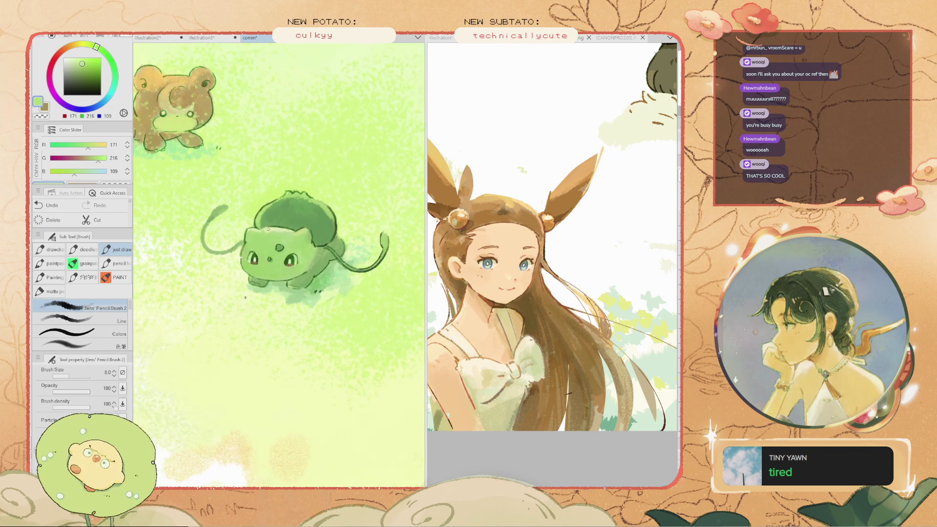
pyautogui.scroll(2, 333, 305)
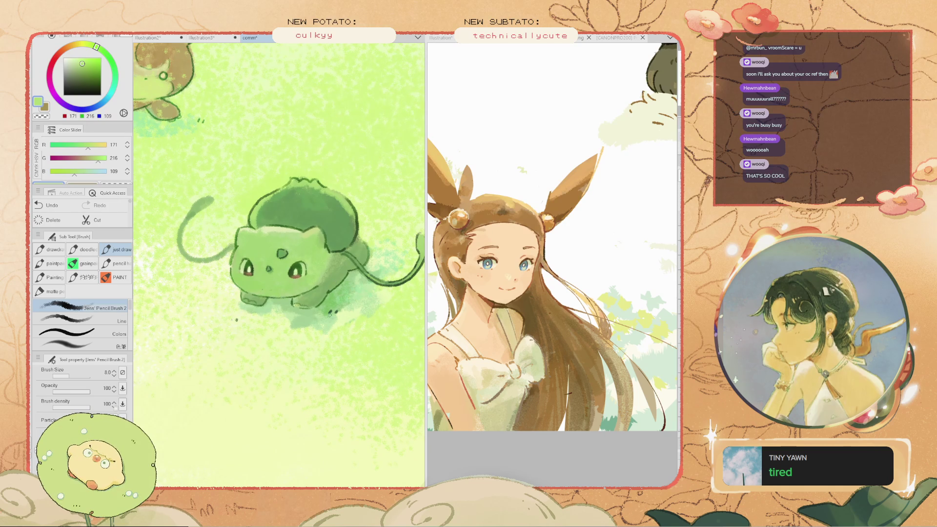
pyautogui.scroll(-2, 278, 263)
pyautogui.scroll(2, 278, 263)
pyautogui.press('i')
pyautogui.moveTo(273, 244); pyautogui.dragTo(378, 339)
pyautogui.click(386, 385)
# Raise the brush to size 25 and dab mid and dark green shading below the creature
pyautogui.press('b')
pyautogui.scroll(-3, 349, 348)
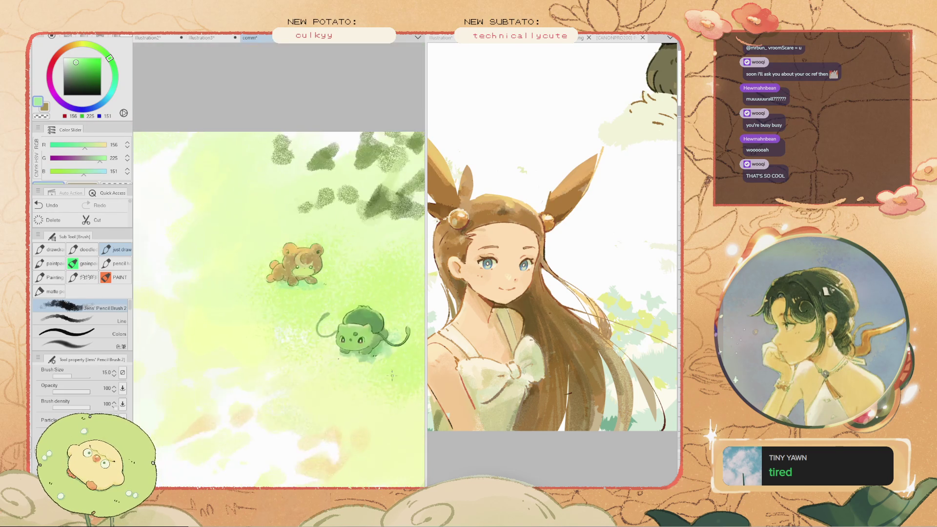
pyautogui.scroll(2, 349, 348)
pyautogui.press(']')
pyautogui.press(']')
pyautogui.press(']')
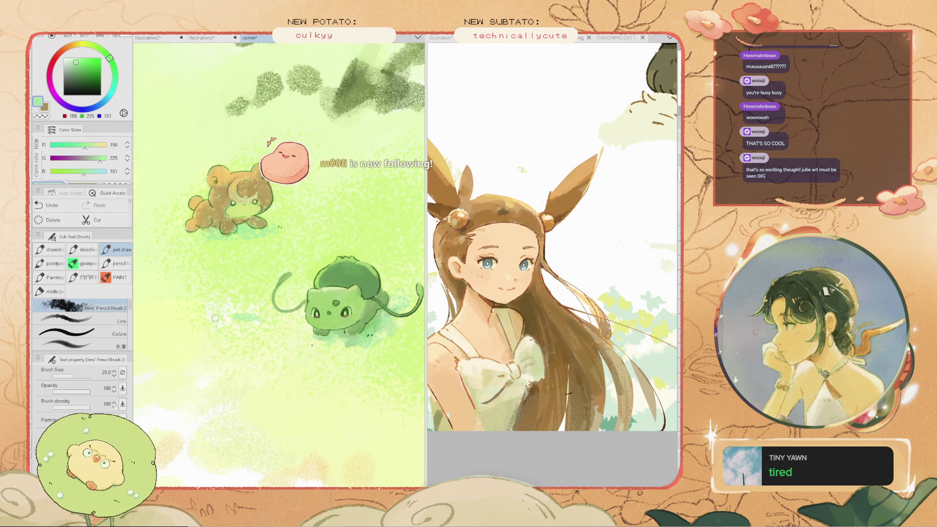
pyautogui.keyDown('alt'); pyautogui.click(223, 320); pyautogui.keyUp('alt')
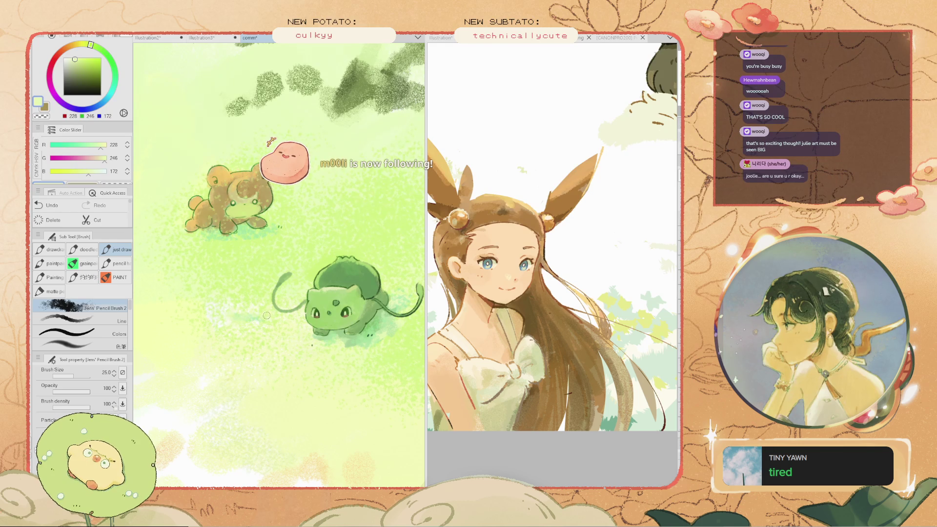
pyautogui.moveTo(259, 316); pyautogui.dragTo(336, 337)
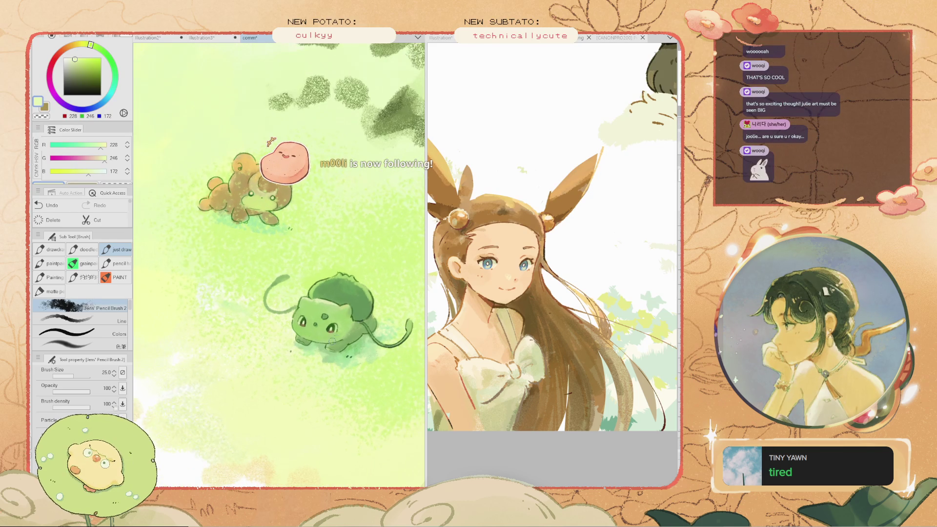
pyautogui.scroll(1, 337, 338)
pyautogui.keyDown('alt'); pyautogui.click(351, 349); pyautogui.keyUp('alt')
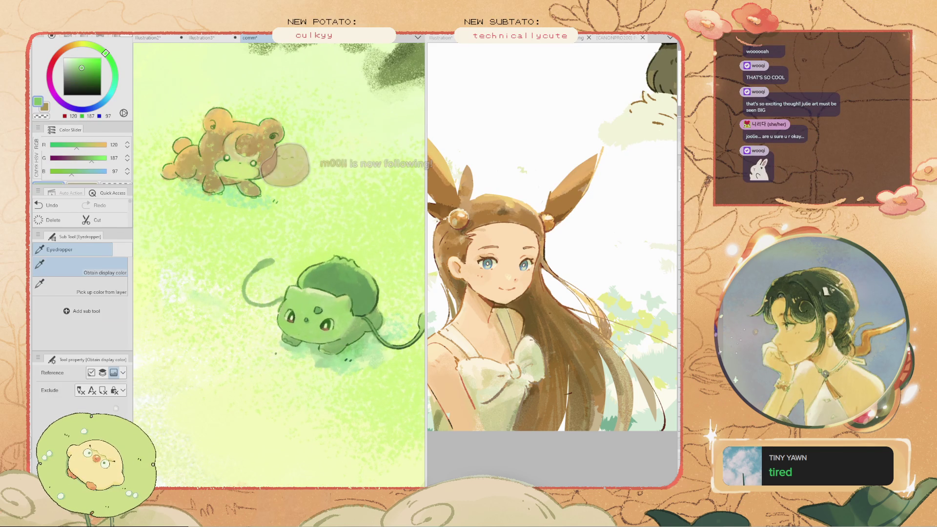
pyautogui.click(345, 360)
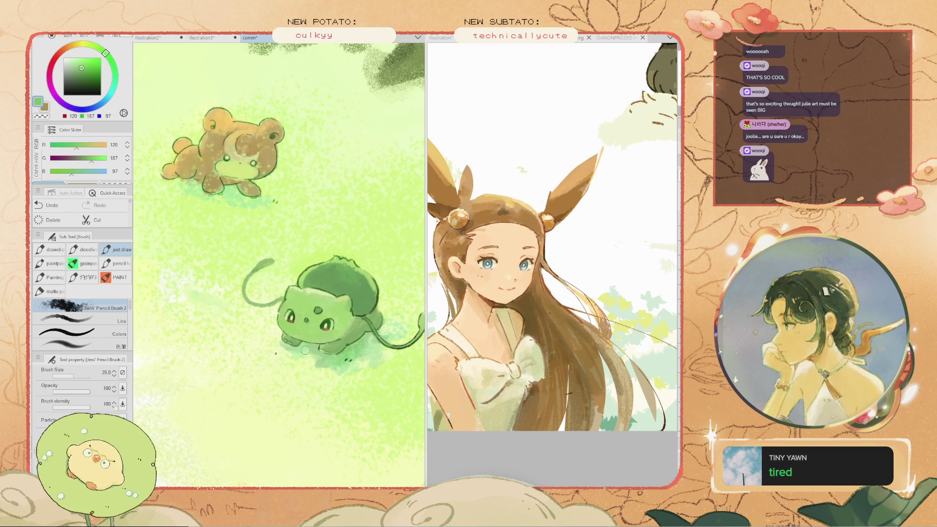
# Undo and redo the green dabs, then pick a light green from the canvas
pyautogui.scroll(-2, 307, 351)
pyautogui.scroll(4, 349, 326)
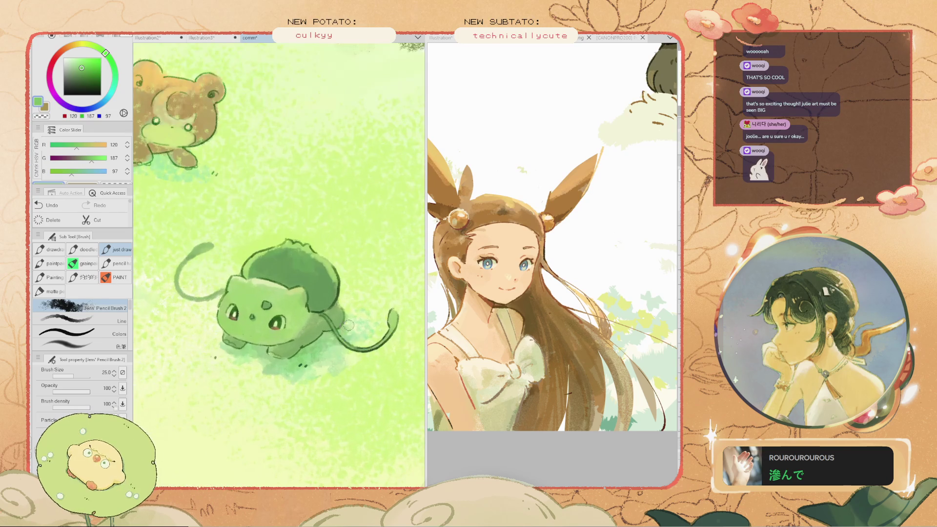
pyautogui.scroll(-3, 348, 326)
pyautogui.scroll(3, 305, 265)
pyautogui.hotkey('ctrl', 'z')
pyautogui.scroll(-2, 206, 223)
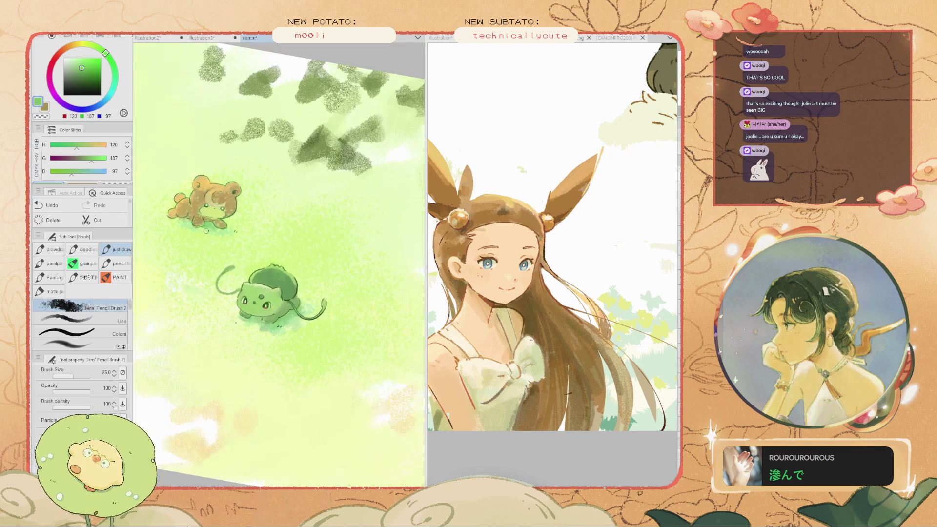
pyautogui.hotkey('ctrl', 'y')
pyautogui.scroll(2, 292, 326)
pyautogui.scroll(2, 292, 326)
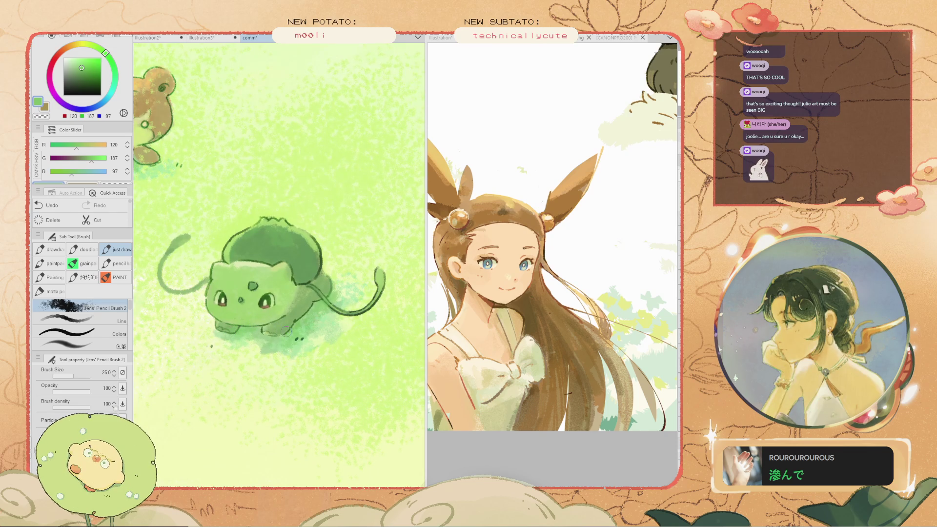
pyautogui.hotkey('ctrl', 'z')
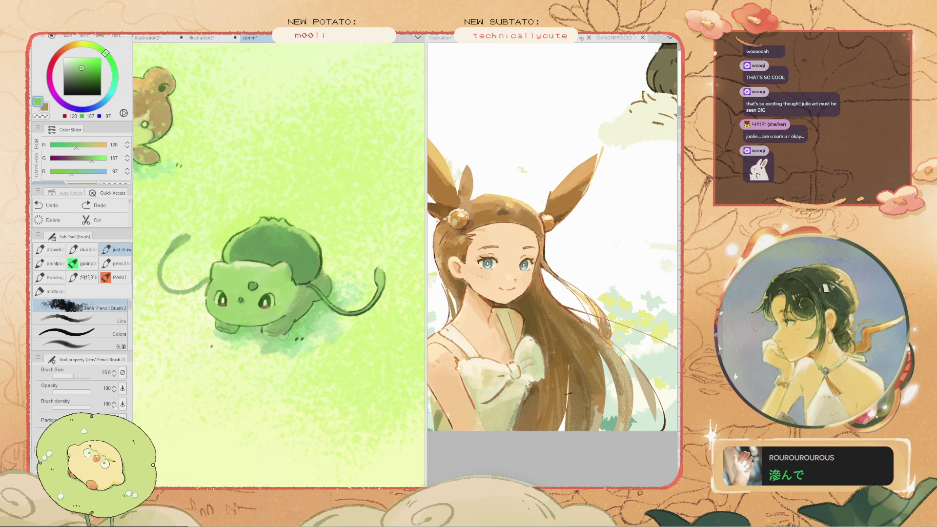
pyautogui.keyDown('alt'); pyautogui.click(348, 330); pyautogui.keyUp('alt')
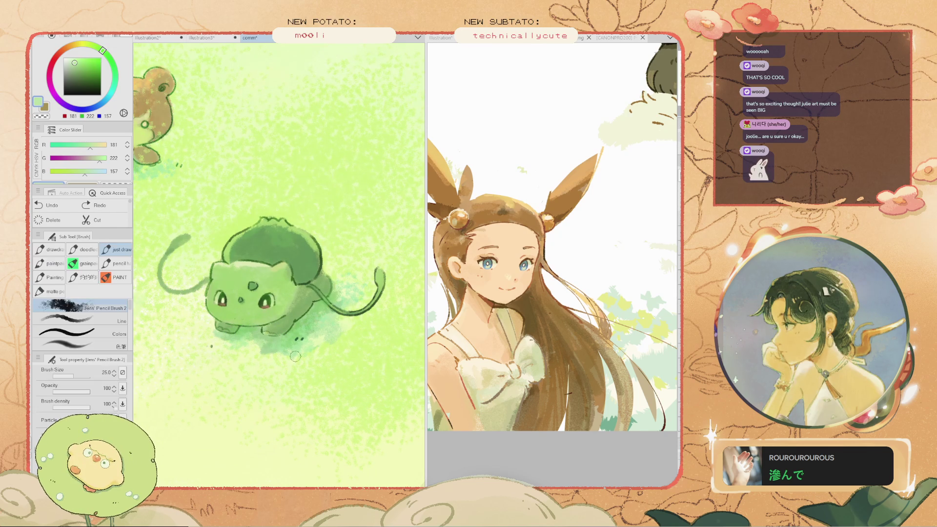
pyautogui.scroll(-5, 254, 304)
pyautogui.scroll(3, 278, 293)
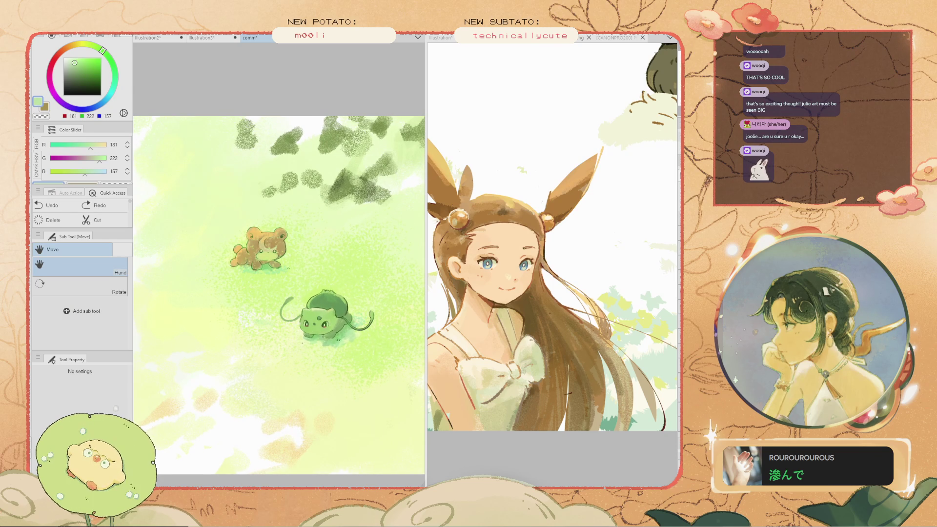
pyautogui.scroll(2, 259, 233)
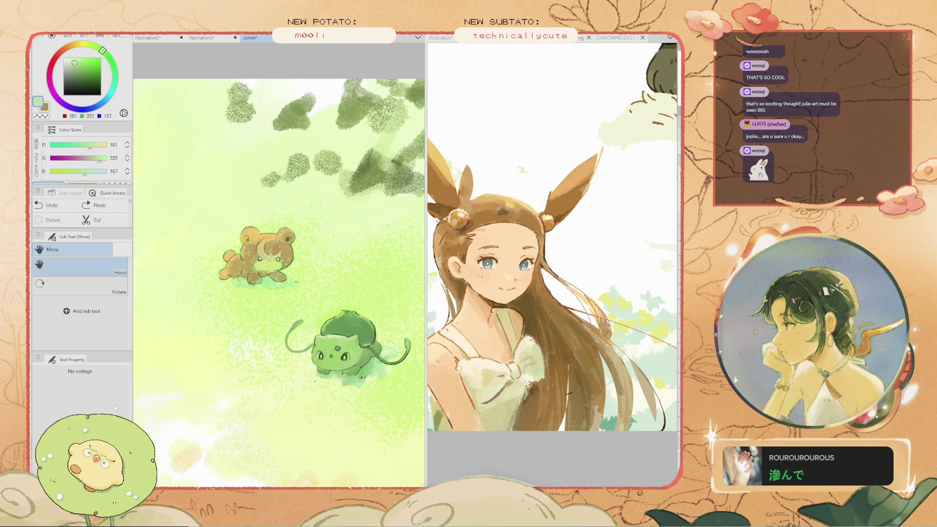
# Sample a darker grass green for the shading around the bear
pyautogui.moveTo(267, 248)
pyautogui.mouseDown()
pyautogui.moveTo(277, 249)
pyautogui.moveTo(267, 224)
pyautogui.mouseUp()
pyautogui.press('b')
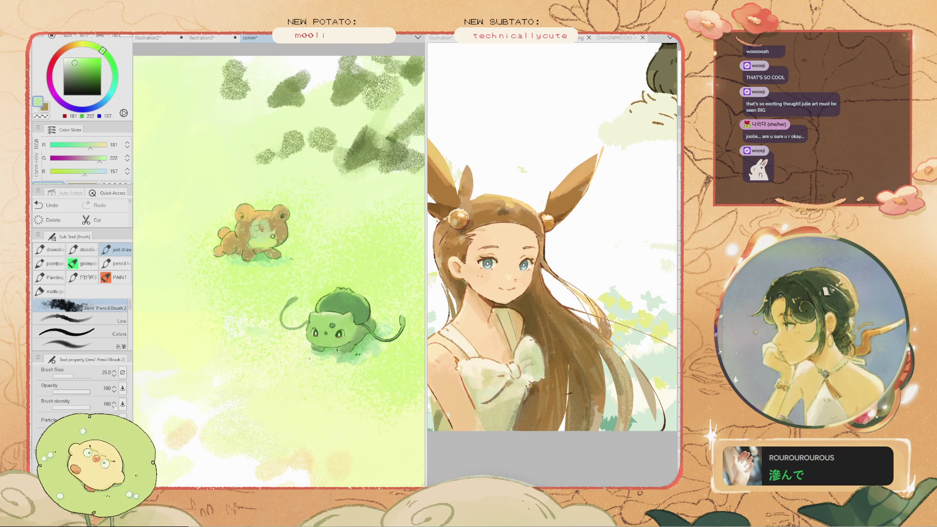
pyautogui.press('i')
pyautogui.click(258, 233)
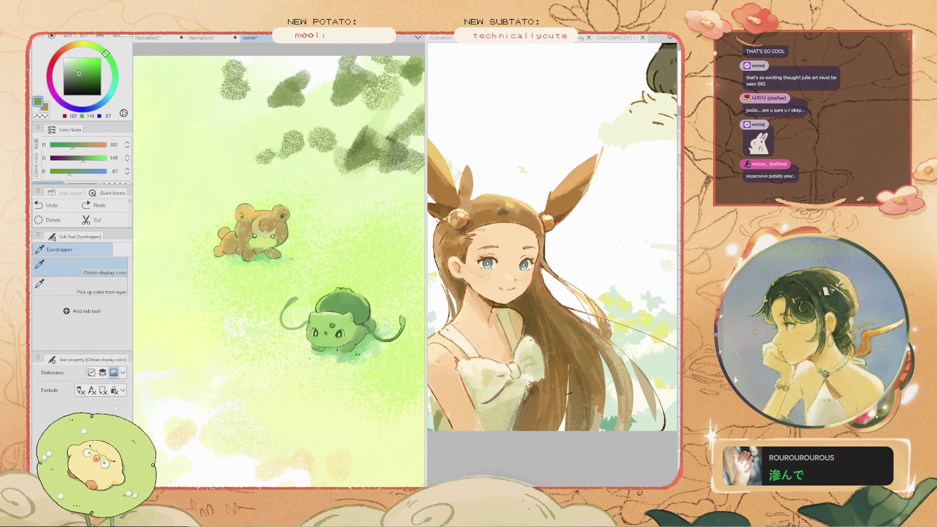
pyautogui.press('b')
pyautogui.scroll(2, 278, 264)
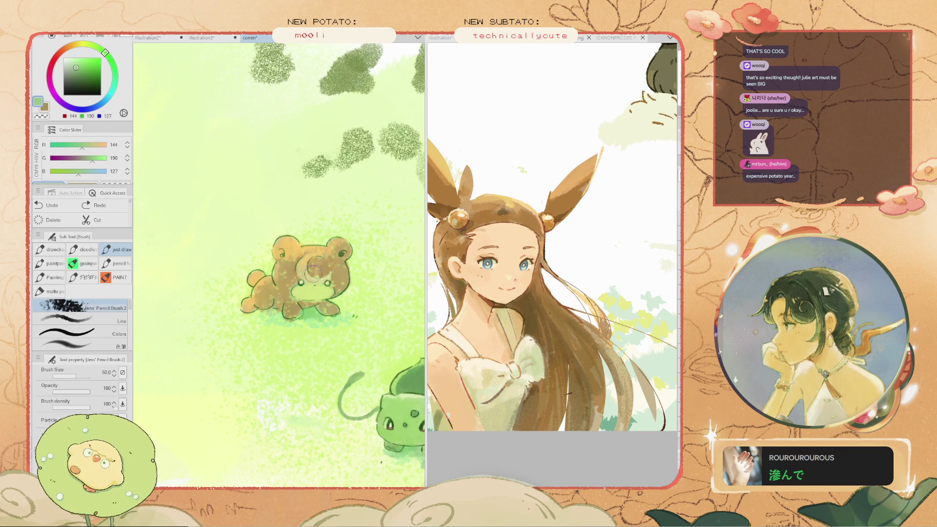
pyautogui.scroll(-2, 307, 268)
pyautogui.scroll(-2, 278, 268)
pyautogui.press('h')
pyautogui.scroll(2, 278, 234)
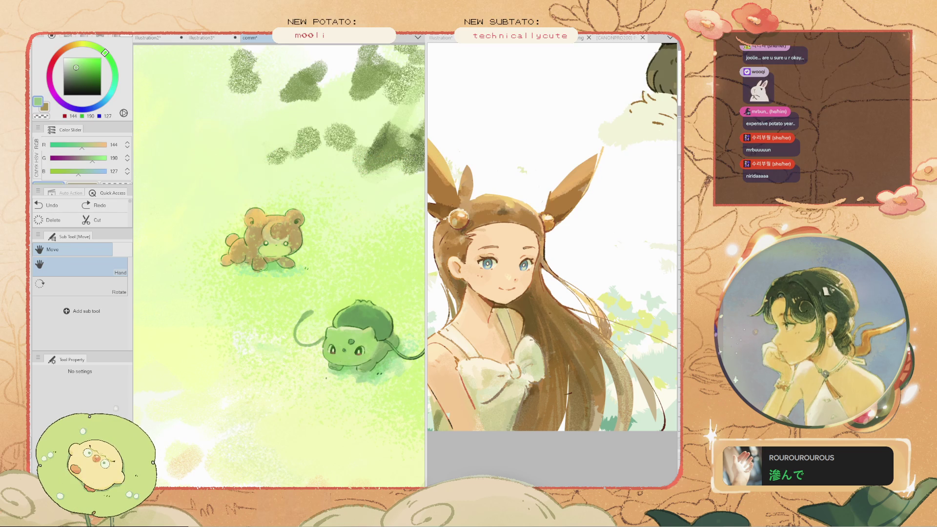
pyautogui.scroll(4, 262, 215)
pyautogui.press('b')
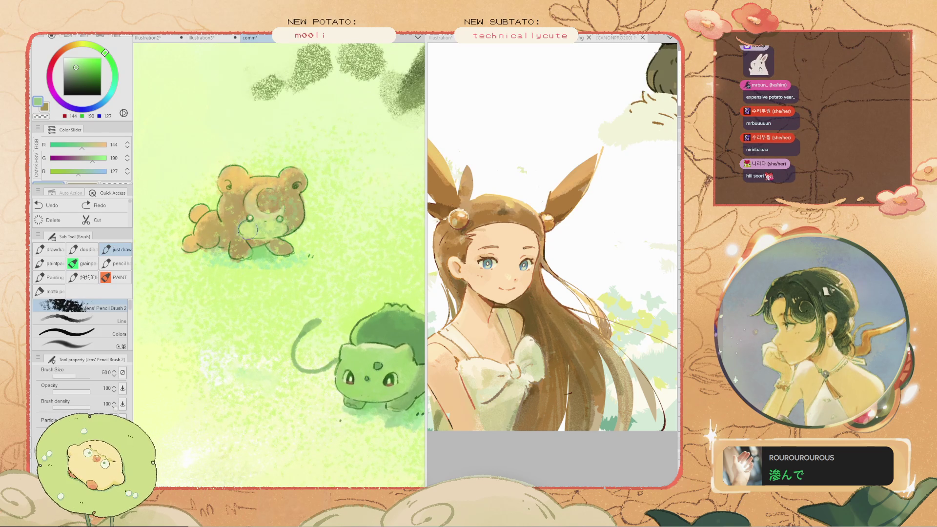
# Paint a green wash over the bear's face and muzzle
pyautogui.moveTo(271, 229)
pyautogui.mouseDown()
pyautogui.moveTo(257, 198)
pyautogui.moveTo(246, 210)
pyautogui.moveTo(313, 223)
pyautogui.mouseUp()
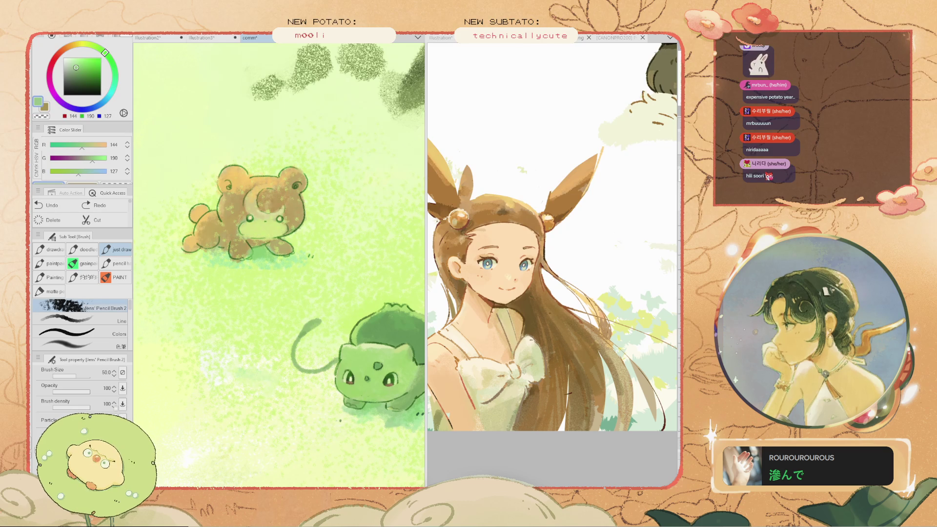
pyautogui.scroll(-4, 379, 277)
pyautogui.scroll(3, 291, 288)
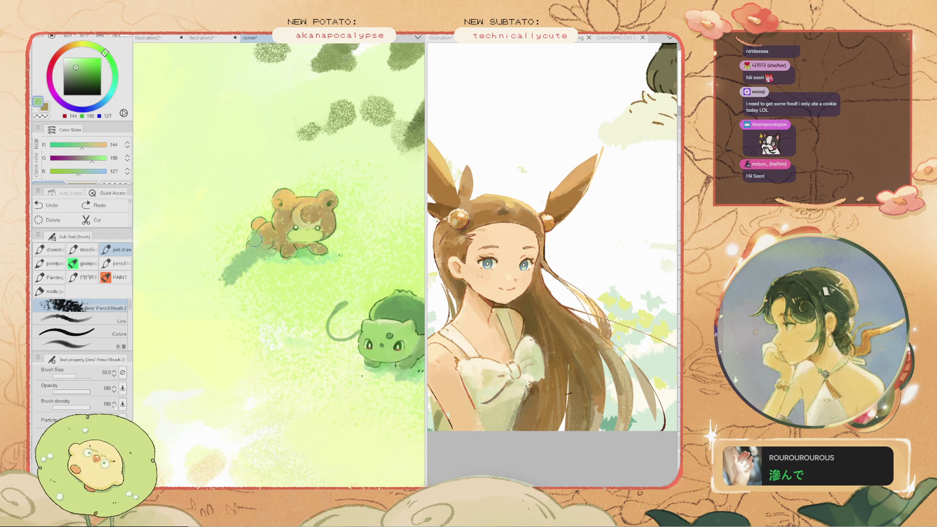
pyautogui.scroll(2, 422, 283)
pyautogui.press('space')
pyautogui.moveTo(278, 264)
pyautogui.mouseDown()
pyautogui.moveTo(221, 227)
pyautogui.moveTo(313, 285)
pyautogui.moveTo(266, 254)
pyautogui.moveTo(268, 276)
pyautogui.mouseUp()
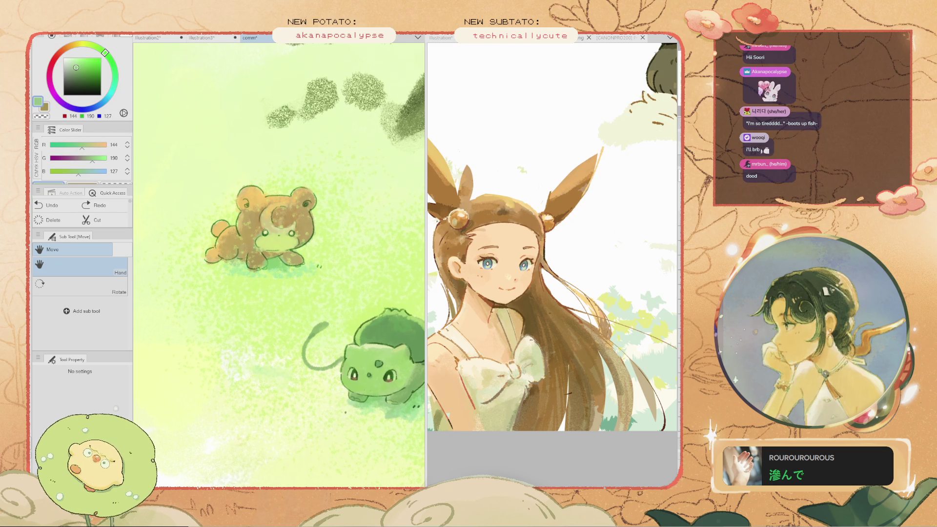
# Sample the light green grass near Bulbasaur as the brush colour
pyautogui.scroll(5, 249, 248)
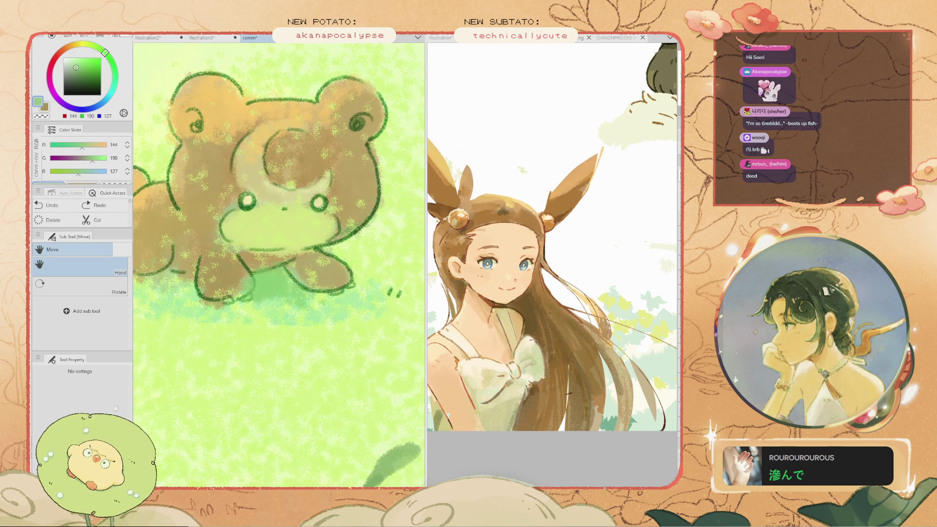
pyautogui.press('i')
pyautogui.hotkey('ctrl', '0')
pyautogui.scroll(5, 334, 283)
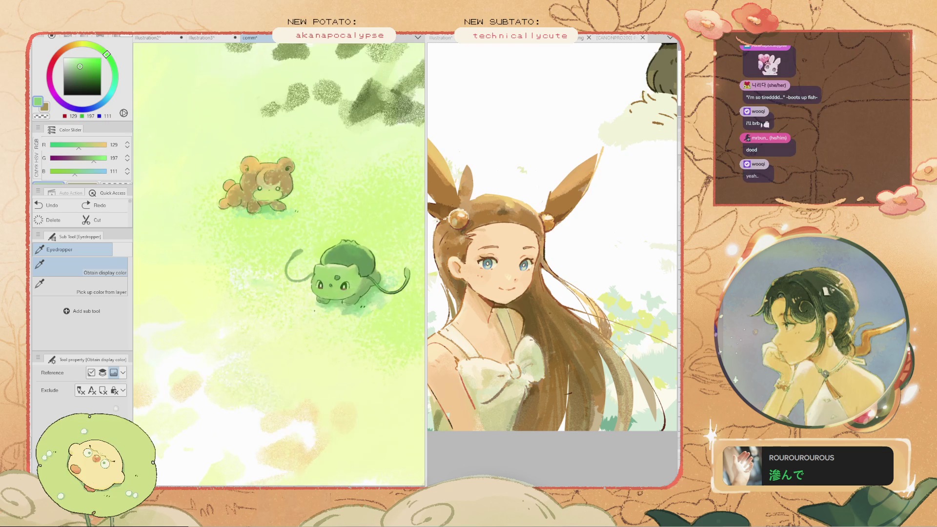
pyautogui.click(358, 313)
pyautogui.press('b')
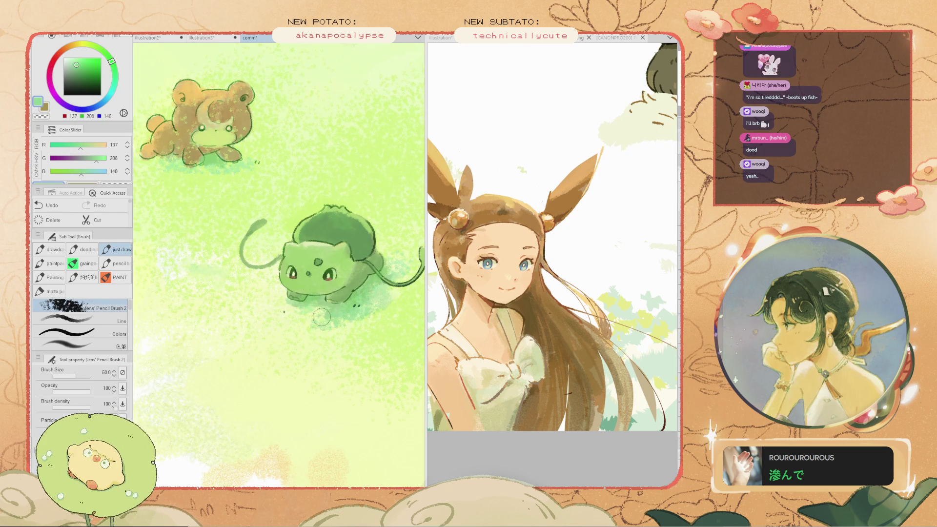
# Shrink the brush to 15, undo the test strokes, and fit the canvas to the window
pyautogui.press('[')
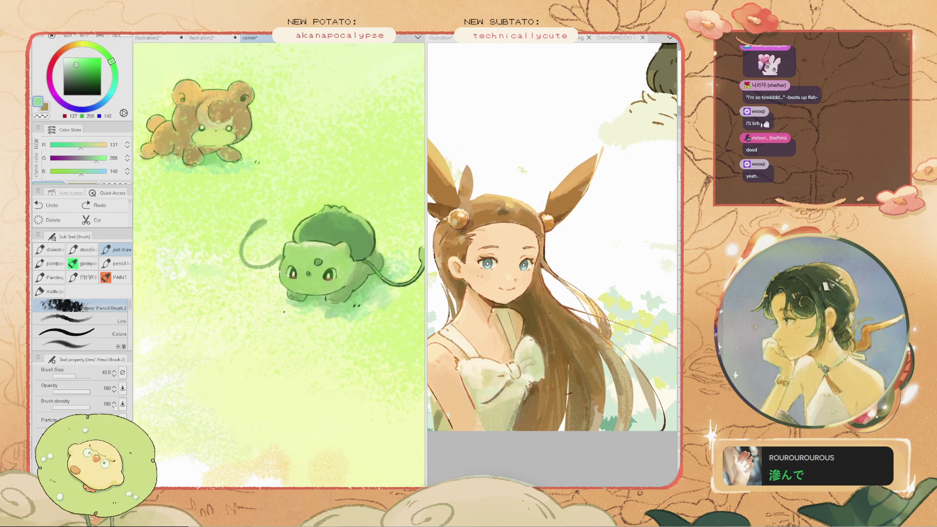
pyautogui.moveTo(374, 297); pyautogui.dragTo(281, 325)
pyautogui.hotkey('ctrl', 'z')
pyautogui.moveTo(198, 219); pyautogui.dragTo(161, 234)
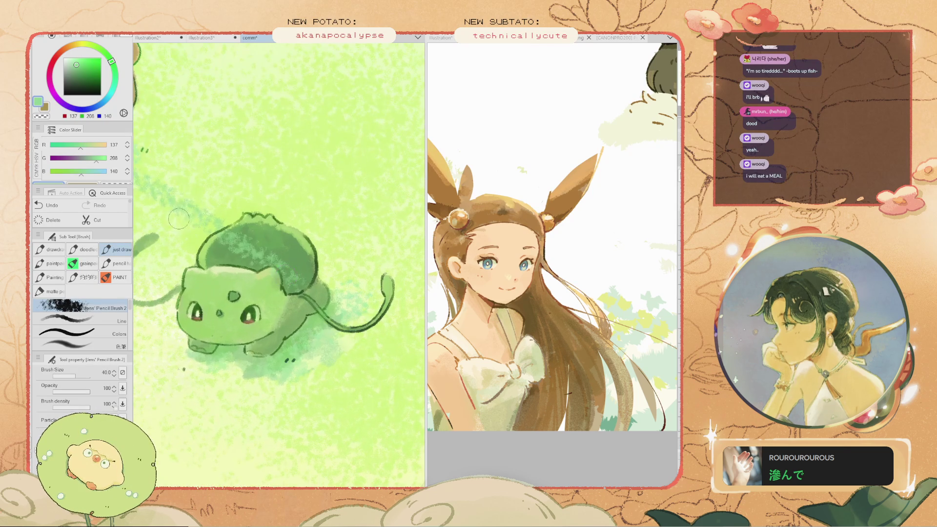
pyautogui.scroll(2, 282, 234)
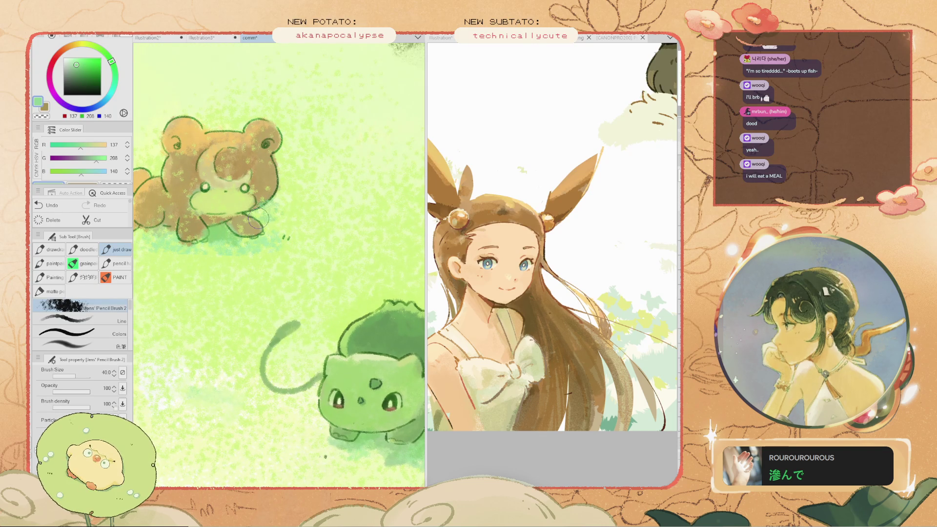
pyautogui.press('[')
pyautogui.press('[')
pyautogui.press('[')
pyautogui.hotkey('ctrl', 'z')
pyautogui.press('[')
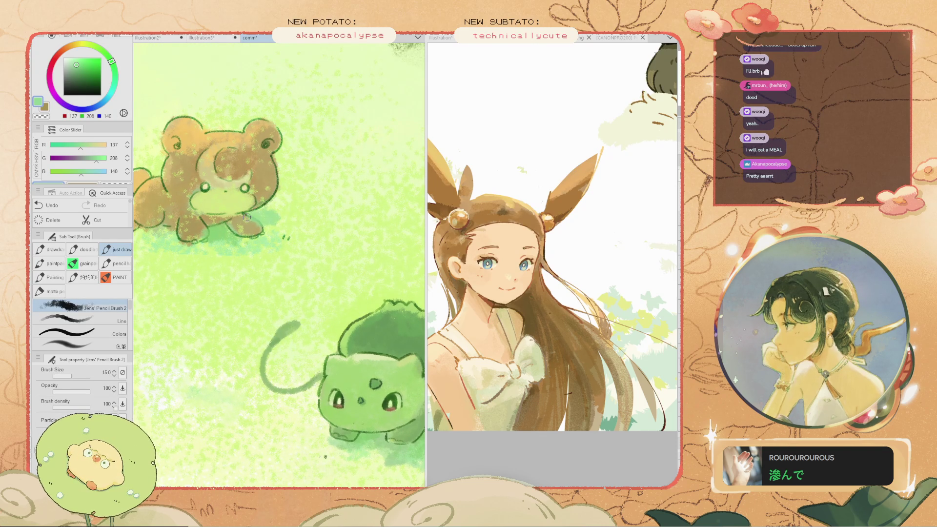
pyautogui.hotkey('ctrl', '0')
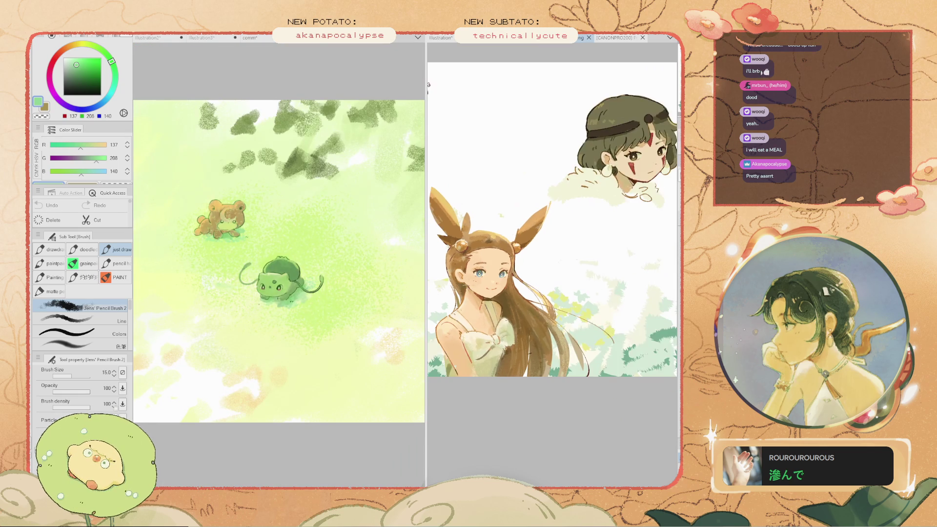
pyautogui.press('h')
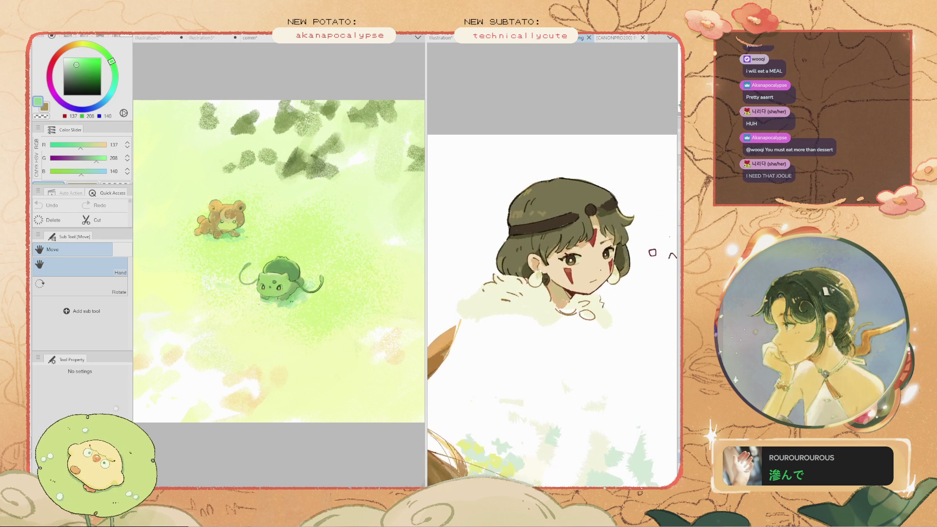
# Undo the pale green stroke on the portrait and widen the portrait panel
pyautogui.scroll(-2, 493, 310)
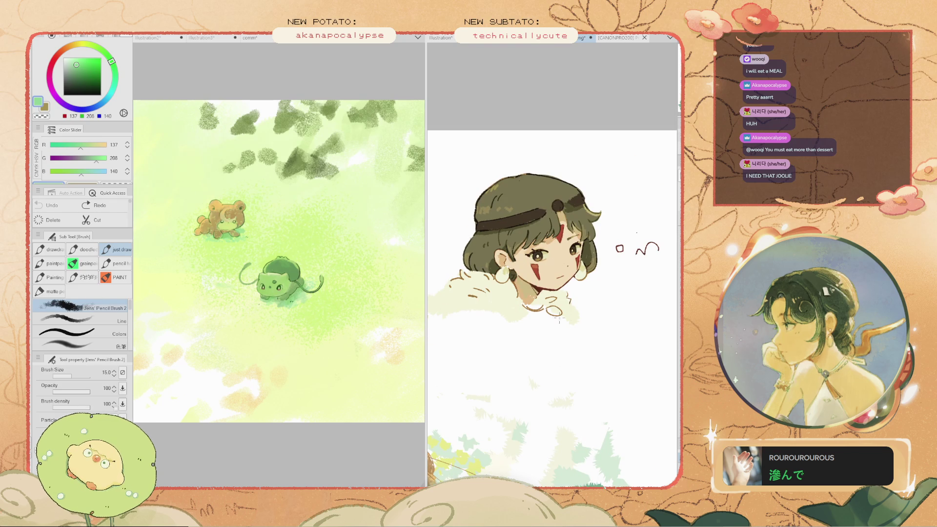
pyautogui.hotkey('ctrl', 'z')
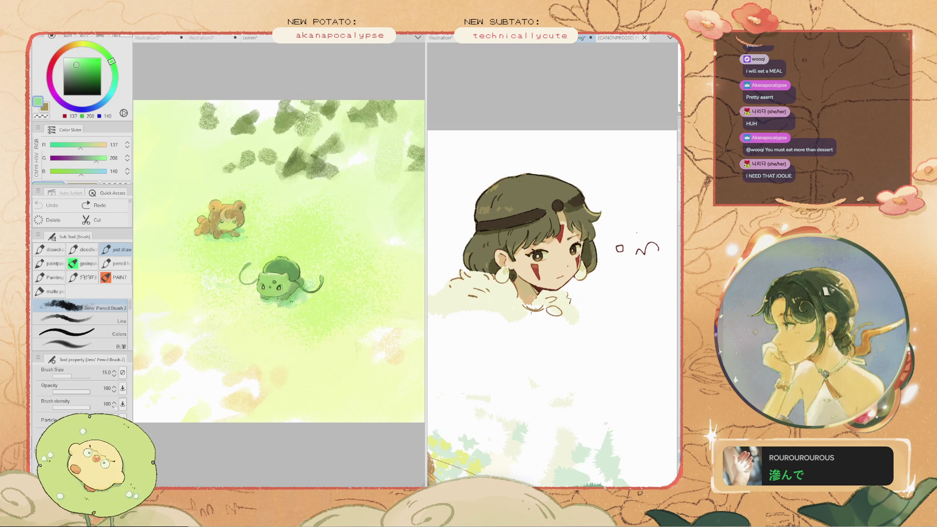
pyautogui.scroll(3, 523, 239)
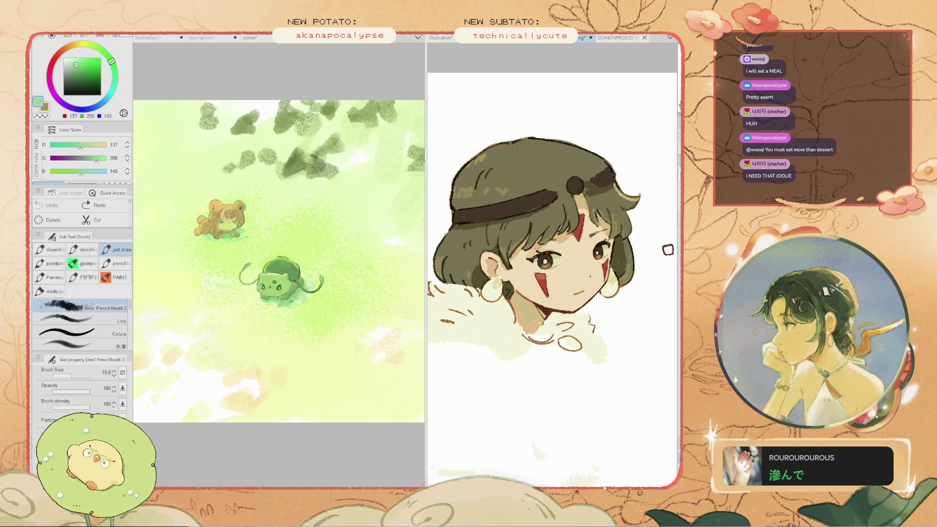
pyautogui.scroll(-3, 520, 260)
pyautogui.press('space')
pyautogui.moveTo(520, 260)
pyautogui.mouseDown()
pyautogui.moveTo(574, 274)
pyautogui.moveTo(554, 279)
pyautogui.moveTo(554, 294)
pyautogui.moveTo(510, 295)
pyautogui.mouseUp()
pyautogui.scroll(5, 539, 253)
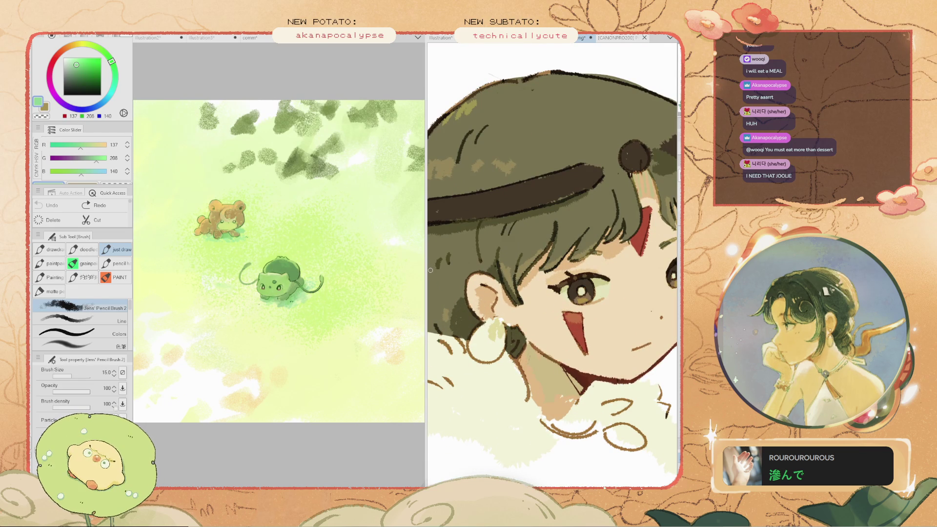
pyautogui.scroll(-5, 462, 264)
pyautogui.moveTo(426, 244); pyautogui.dragTo(244, 244)
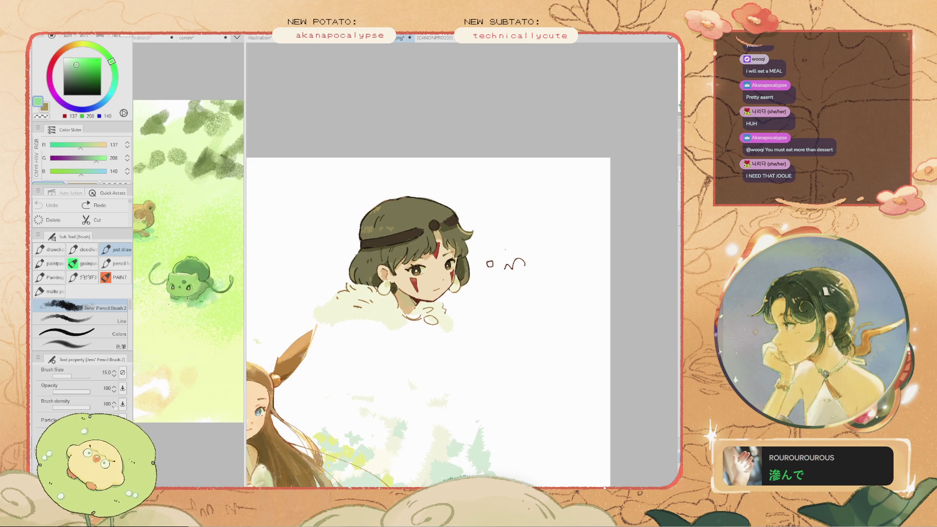
# Try the Tech Pen, bunny cookies and Dry Featherer brushes, then pick the matte pencil
pyautogui.click(51, 249)
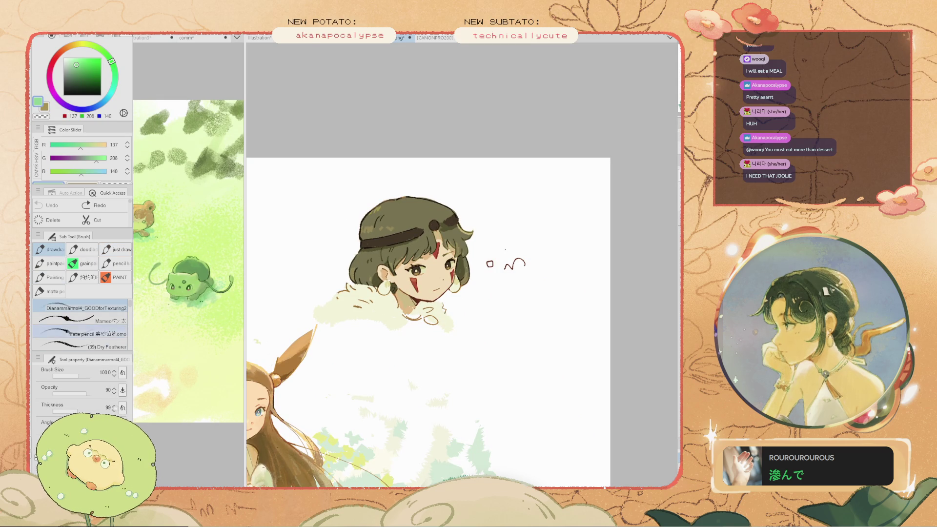
pyautogui.scroll(-3, 79, 325)
pyautogui.click(80, 334)
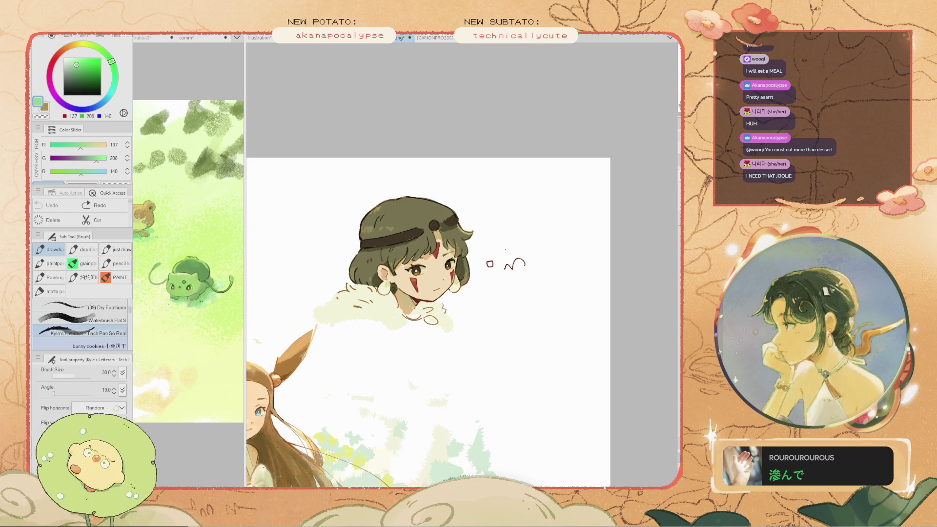
pyautogui.scroll(-2, 80, 324)
pyautogui.click(98, 320)
pyautogui.scroll(4, 80, 324)
pyautogui.click(97, 346)
pyautogui.click(80, 333)
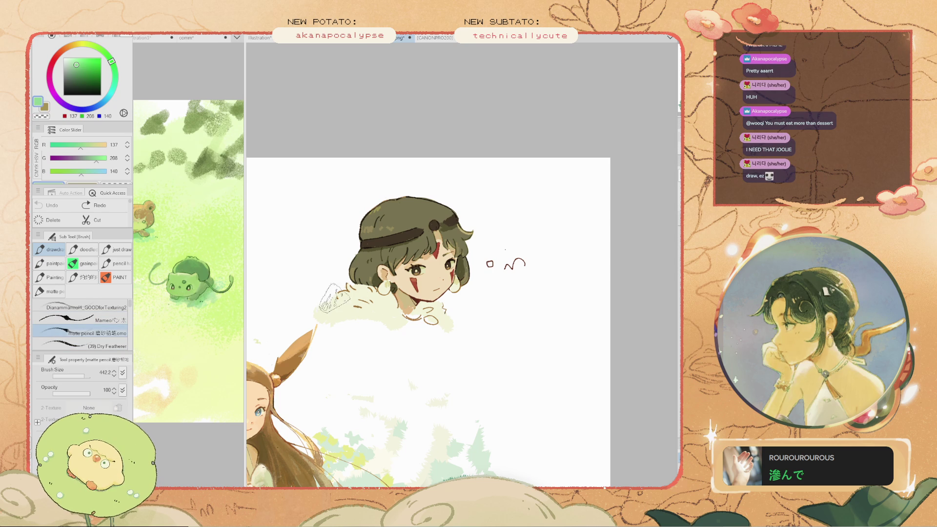
pyautogui.moveTo(244, 293); pyautogui.dragTo(416, 293)
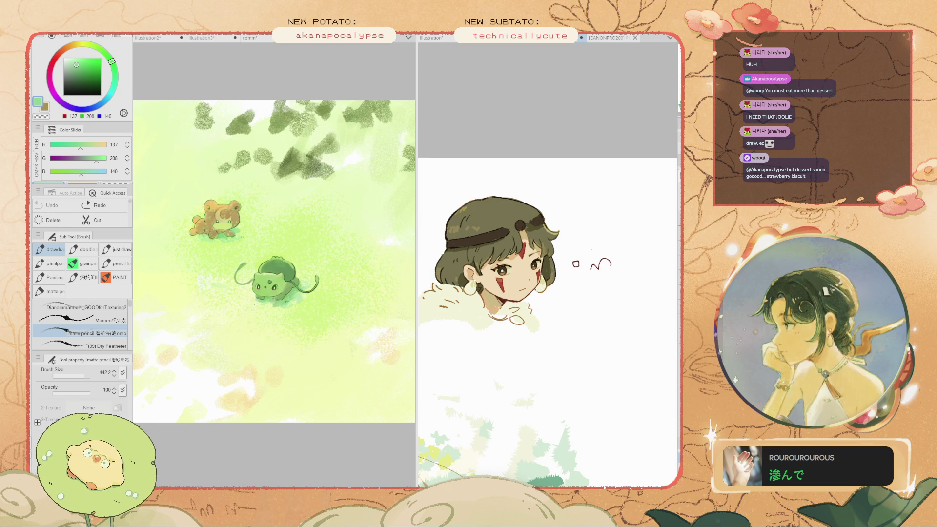
# Set the matte pencil to 300, zoom out around the bear, and bring up the tree landscape painting
pyautogui.scroll(5, 293, 303)
pyautogui.press('[')
pyautogui.press('[')
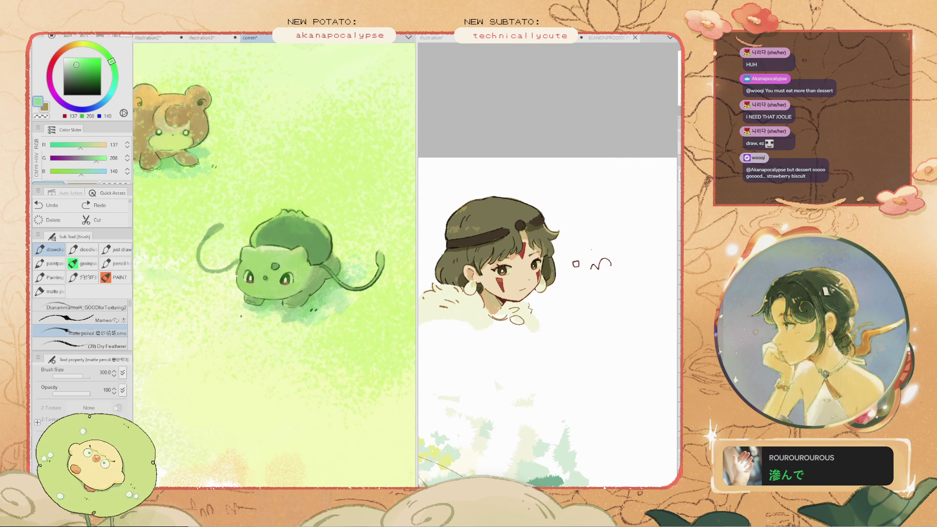
pyautogui.moveTo(186, 186); pyautogui.dragTo(244, 236)
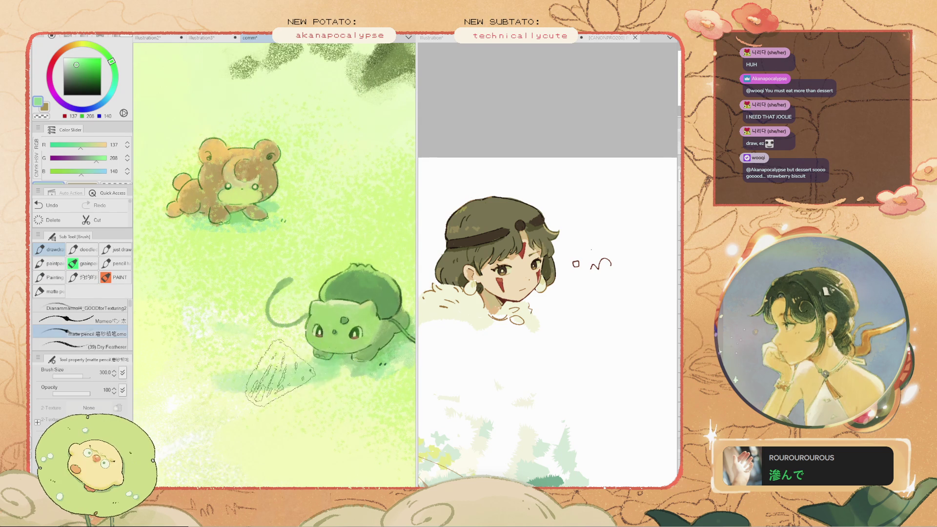
pyautogui.hotkey('ctrl', '-')
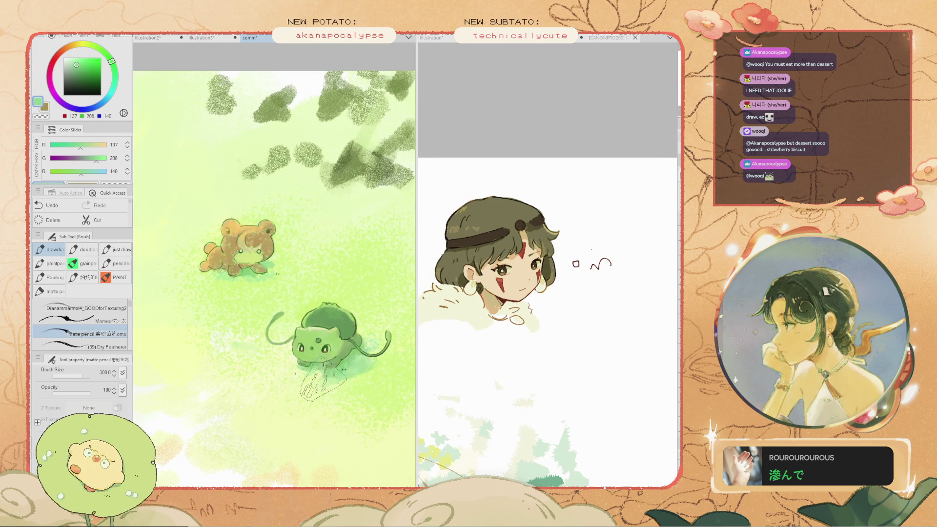
pyautogui.scroll(-1, 320, 312)
pyautogui.scroll(-1, 320, 312)
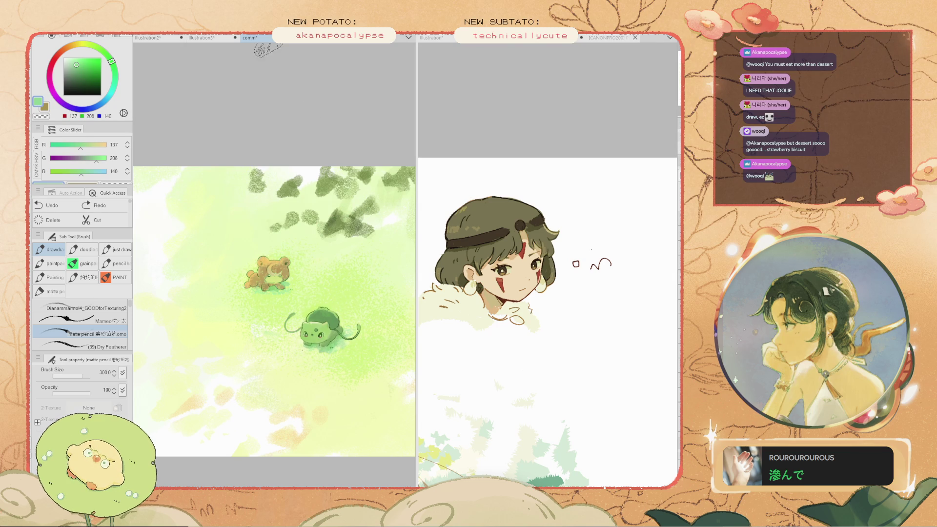
pyautogui.click(208, 37)
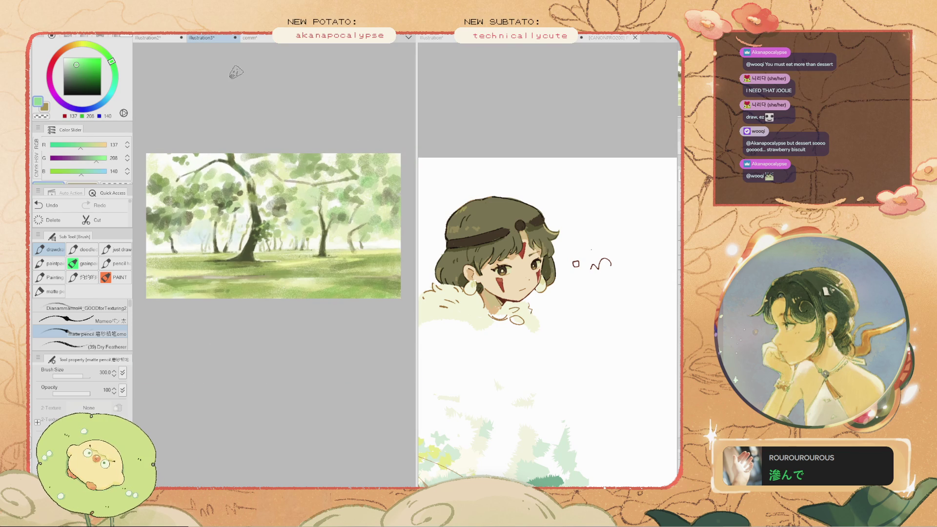
pyautogui.click(250, 37)
pyautogui.scroll(3, 331, 385)
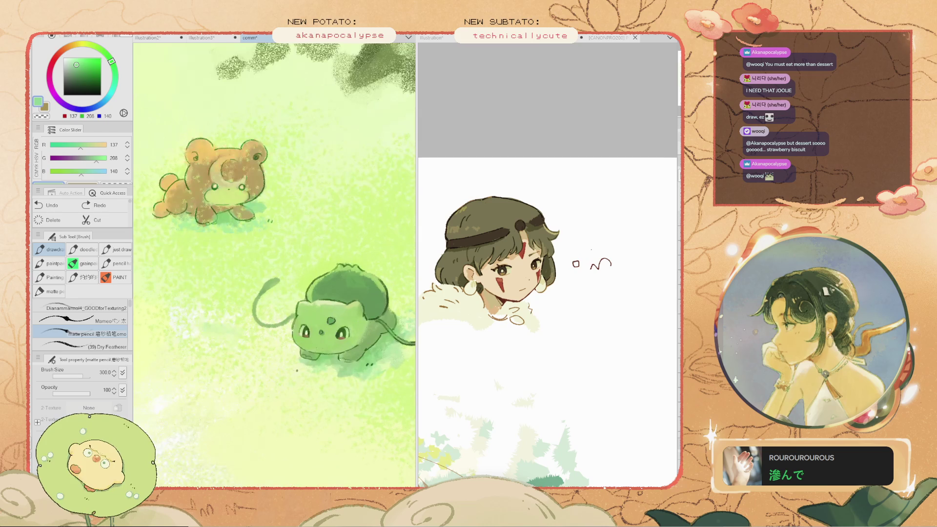
pyautogui.hotkey('ctrl', 'z')
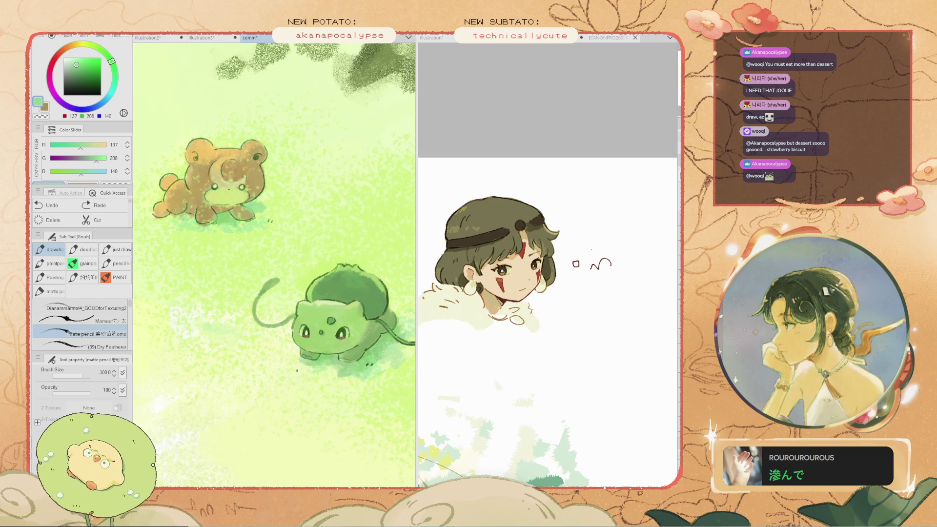
pyautogui.scroll(-10, 247, 279)
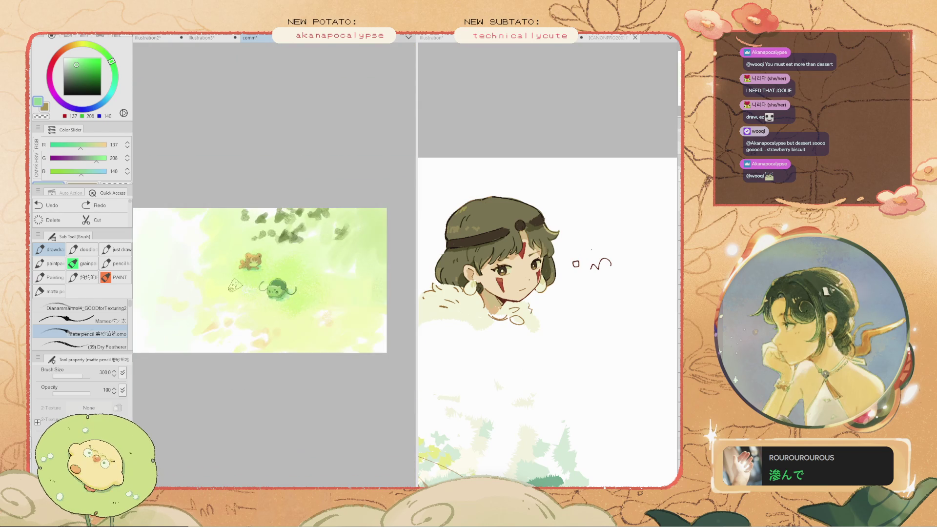
pyautogui.scroll(3, 246, 280)
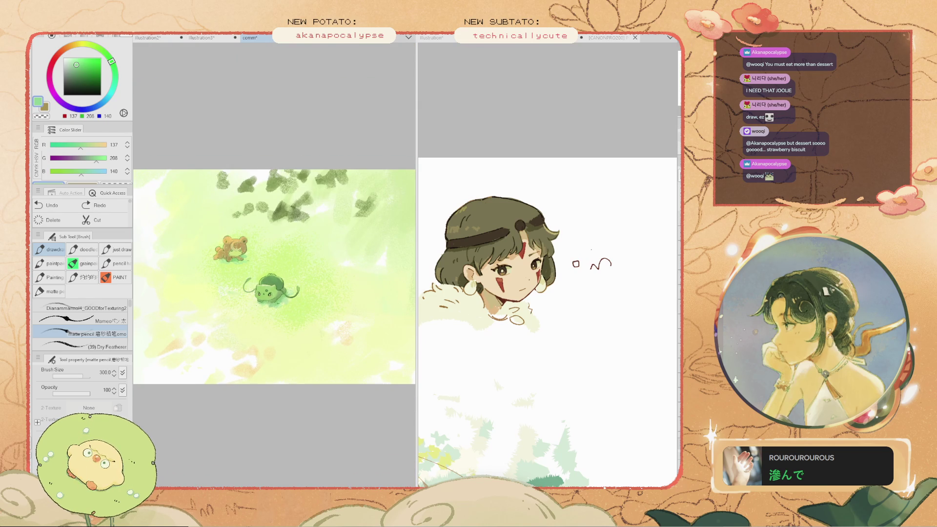
pyautogui.click(148, 37)
pyautogui.scroll(5, 244, 161)
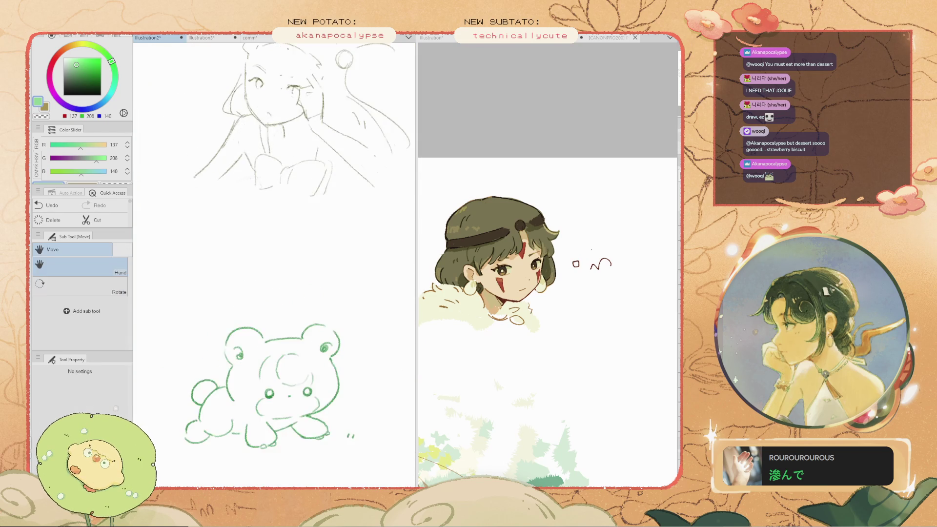
pyautogui.scroll(-3, 275, 264)
pyautogui.moveTo(274, 264)
pyautogui.mouseDown()
pyautogui.moveTo(274, 196)
pyautogui.moveTo(195, 195)
pyautogui.moveTo(293, 220)
pyautogui.moveTo(231, 159)
pyautogui.moveTo(339, 137)
pyautogui.mouseUp()
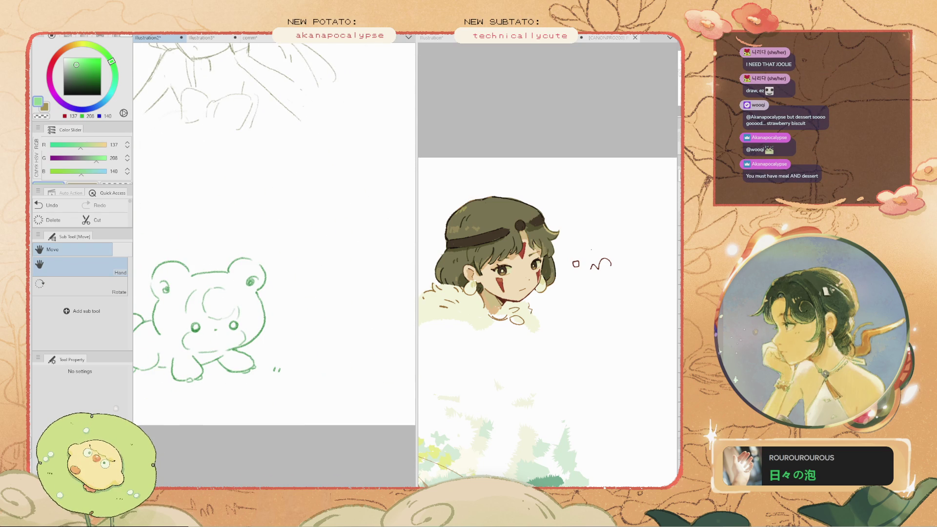
pyautogui.hotkey('ctrl', 'z')
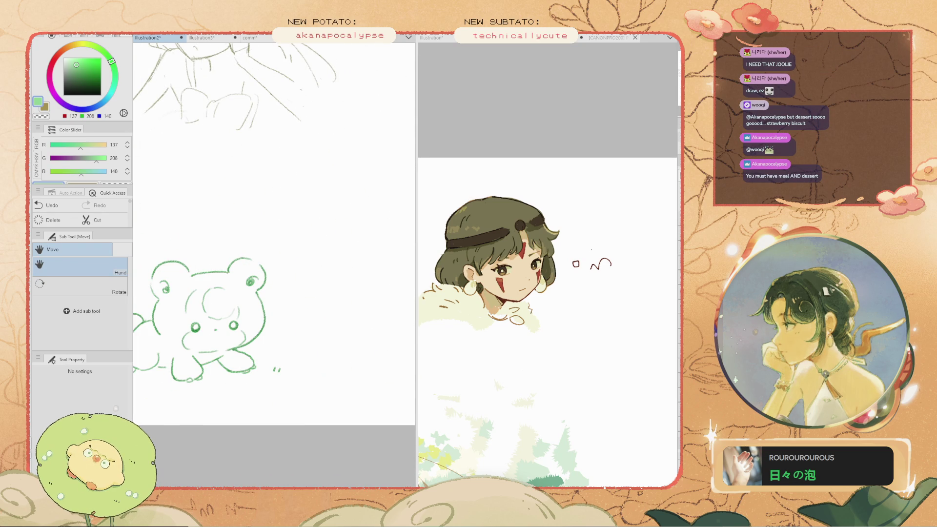
pyautogui.click(201, 38)
pyautogui.click(250, 37)
pyautogui.press('b')
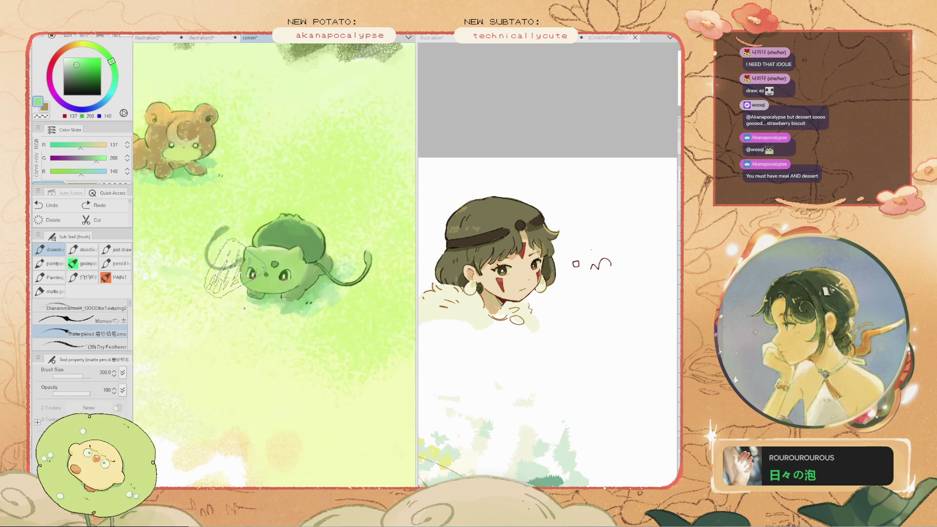
pyautogui.moveTo(224, 268); pyautogui.dragTo(285, 348)
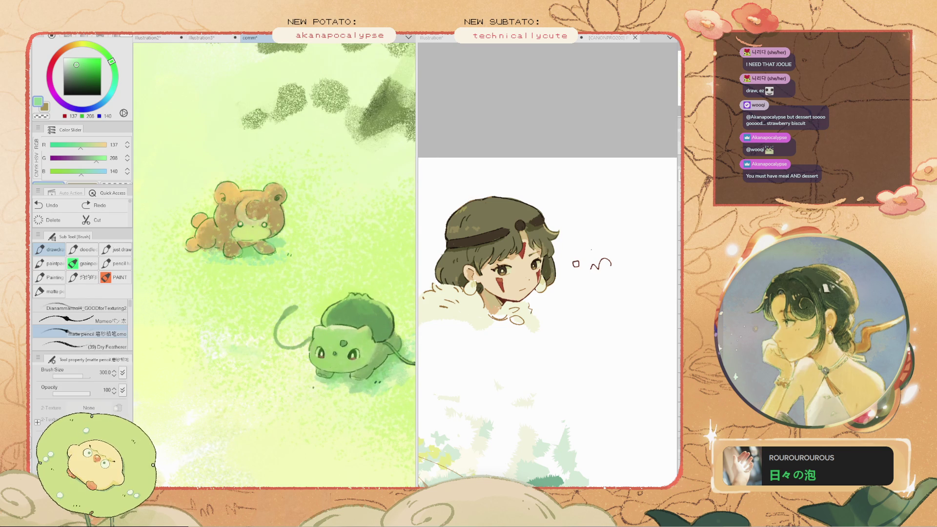
pyautogui.keyDown('alt'); pyautogui.click(305, 224); pyautogui.keyUp('alt')
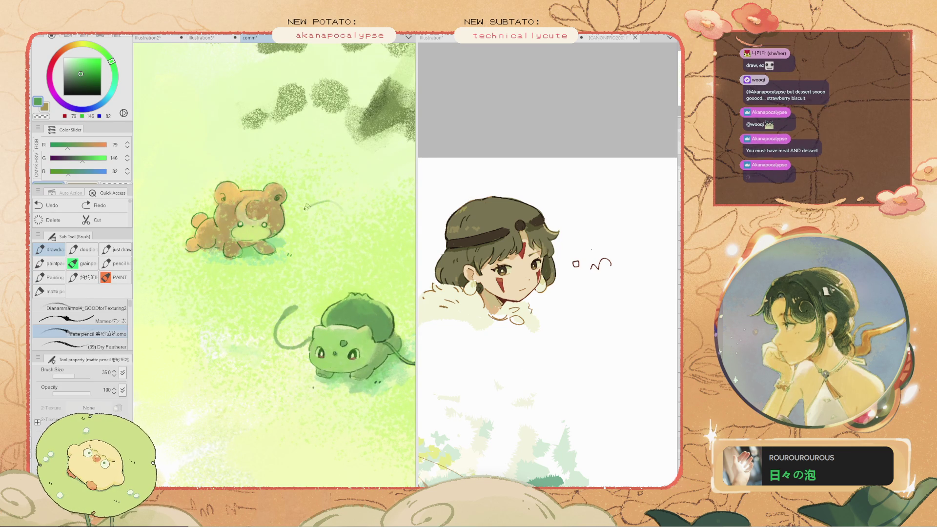
# Close the dark green bunny body outline beside the bear after undoing a trial stroke
pyautogui.hotkey('ctrl', 'z')
pyautogui.moveTo(298, 222)
pyautogui.mouseDown()
pyautogui.moveTo(336, 205)
pyautogui.moveTo(298, 224)
pyautogui.moveTo(319, 205)
pyautogui.moveTo(298, 244)
pyautogui.moveTo(325, 252)
pyautogui.mouseUp()
pyautogui.hotkey('ctrl', 'z')
pyautogui.hotkey('ctrl', 'z')
pyautogui.hotkey('ctrl', 'z')
pyautogui.hotkey('ctrl', 'z')
pyautogui.hotkey('ctrl', 'z')
pyautogui.hotkey('ctrl', 'z')
pyautogui.moveTo(332, 207); pyautogui.dragTo(327, 237)
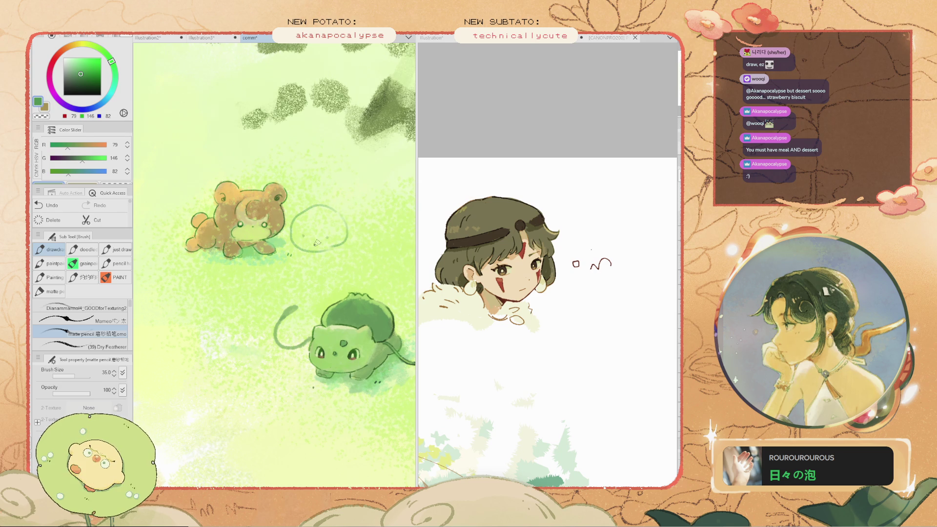
pyautogui.hotkey('ctrl', '-')
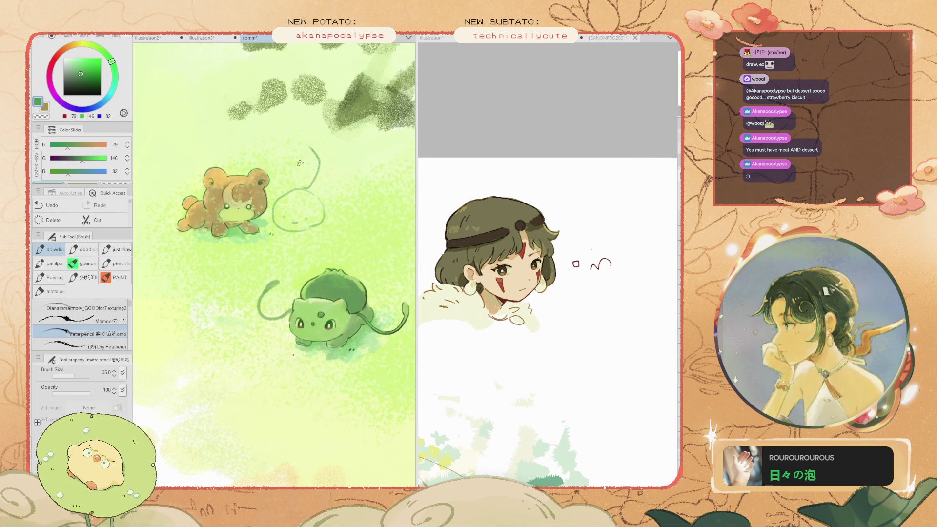
# Draw the bunny's teardrop-shaped ear above the body and sketch a curve to its right
pyautogui.moveTo(300, 143); pyautogui.dragTo(307, 187)
pyautogui.hotkey('ctrl', 'z')
pyautogui.moveTo(298, 139)
pyautogui.mouseDown()
pyautogui.moveTo(310, 178)
pyautogui.moveTo(292, 161)
pyautogui.moveTo(288, 191)
pyautogui.moveTo(345, 164)
pyautogui.moveTo(312, 192)
pyautogui.mouseUp()
pyautogui.hotkey('ctrl', '-')
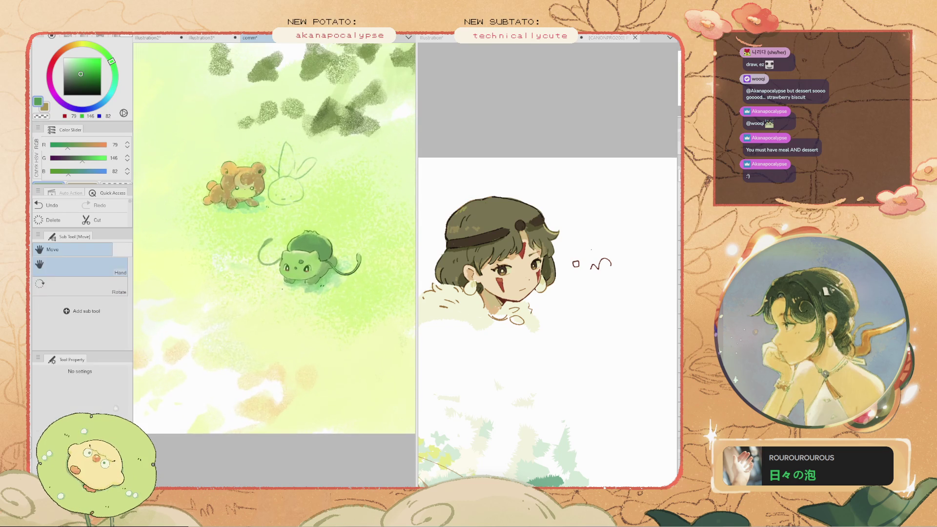
pyautogui.hotkey('ctrl', '+')
pyautogui.hotkey('ctrl', '+')
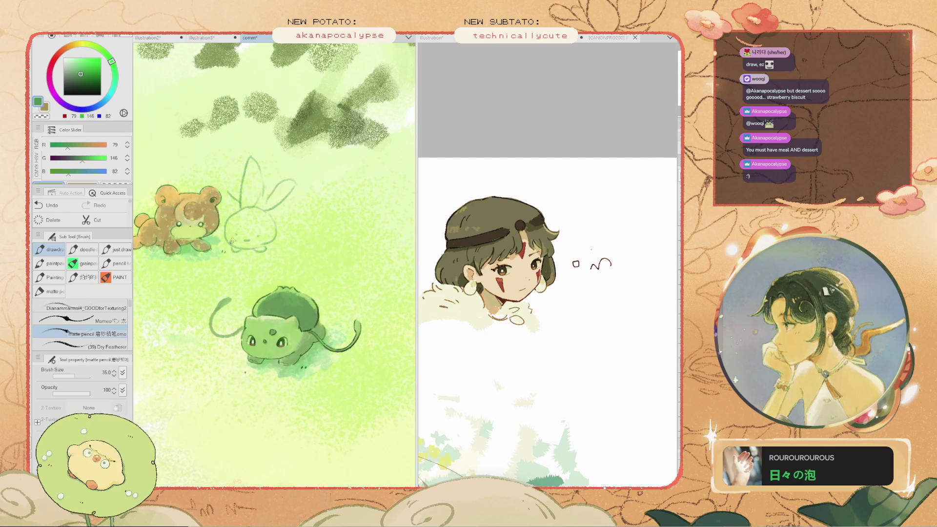
pyautogui.hotkey('ctrl', '-')
pyautogui.hotkey('ctrl', 'z')
pyautogui.hotkey('ctrl', '+')
pyautogui.hotkey('ctrl', '+')
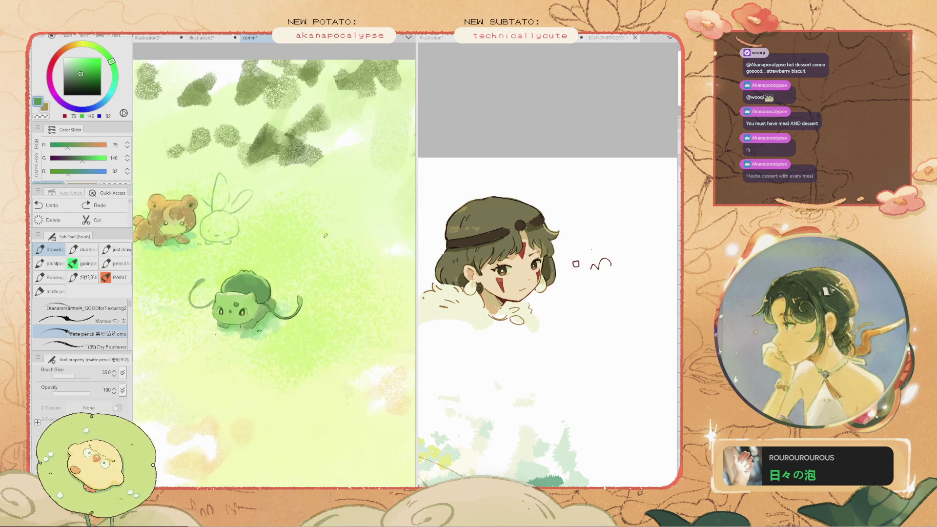
pyautogui.moveTo(358, 246)
pyautogui.mouseDown()
pyautogui.moveTo(353, 225)
pyautogui.moveTo(338, 226)
pyautogui.mouseUp()
# Draw and undo several short head curves to the right of the bunny
pyautogui.hotkey('ctrl', 'z')
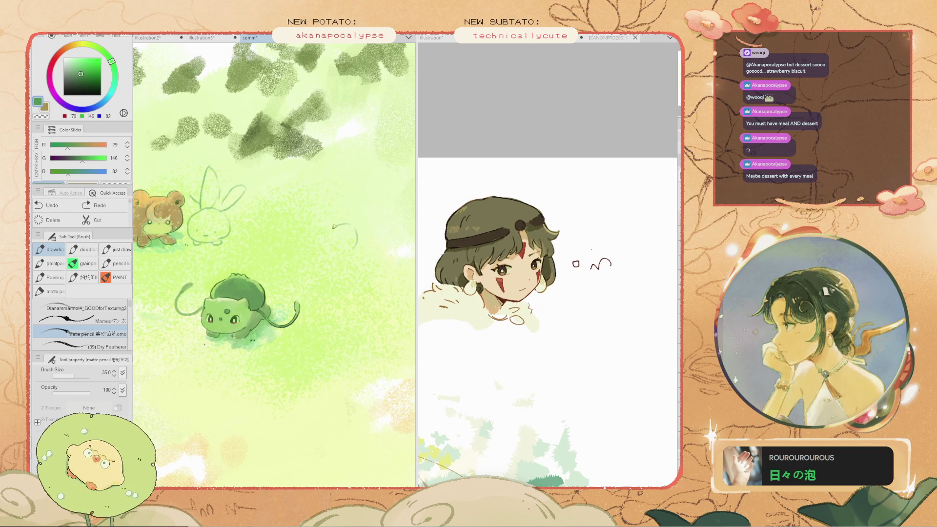
pyautogui.hotkey('ctrl', 'z')
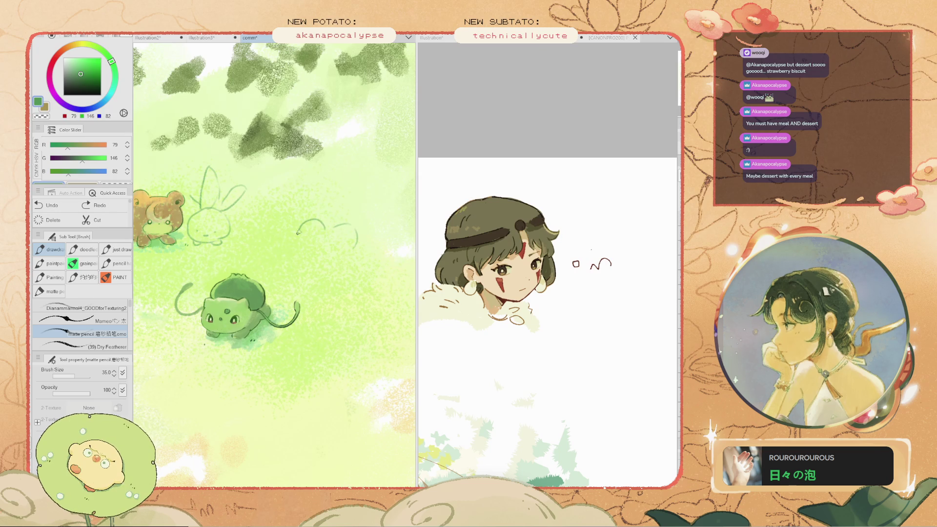
pyautogui.moveTo(332, 228)
pyautogui.mouseDown()
pyautogui.moveTo(316, 220)
pyautogui.moveTo(305, 239)
pyautogui.mouseUp()
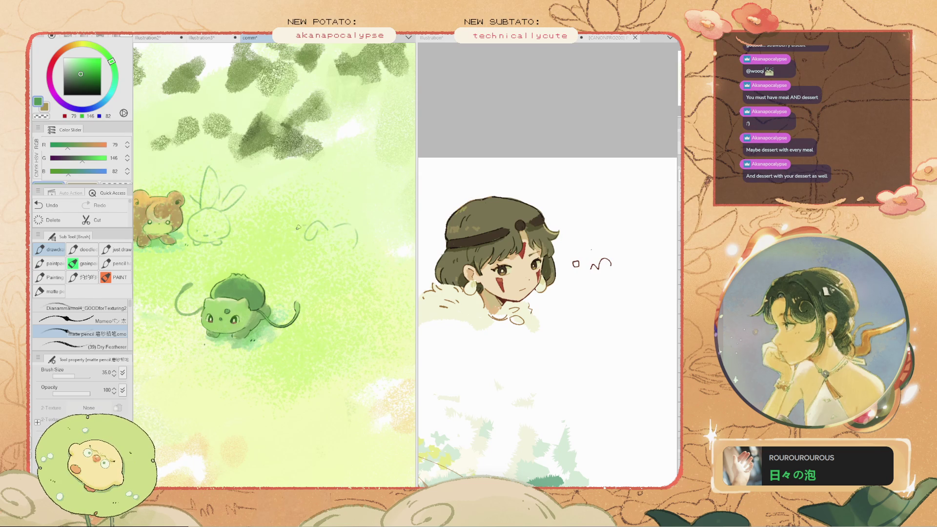
pyautogui.hotkey('ctrl', 'z')
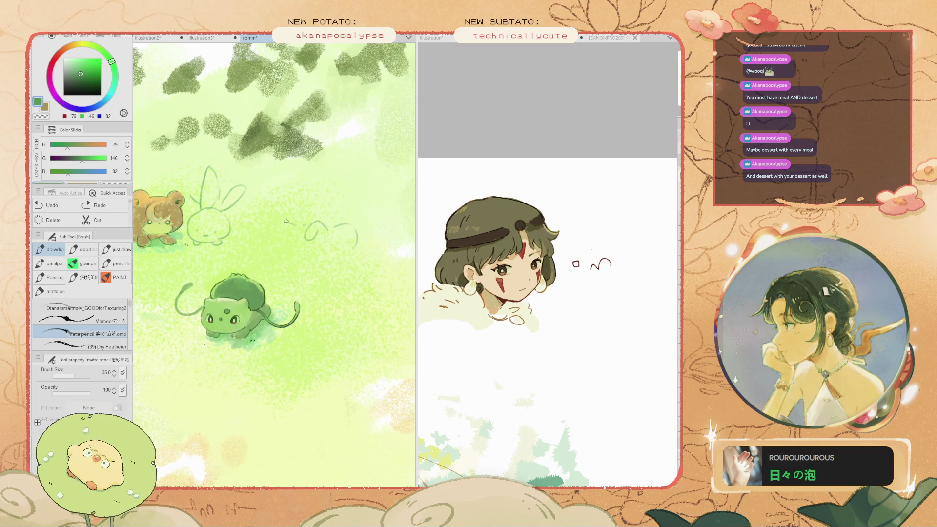
pyautogui.moveTo(292, 224); pyautogui.dragTo(273, 227)
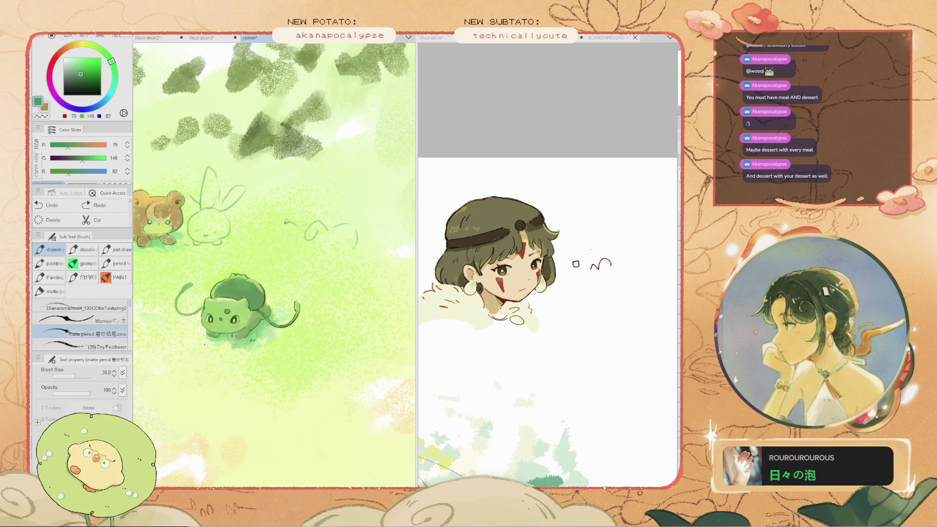
pyautogui.hotkey('ctrl', 'z')
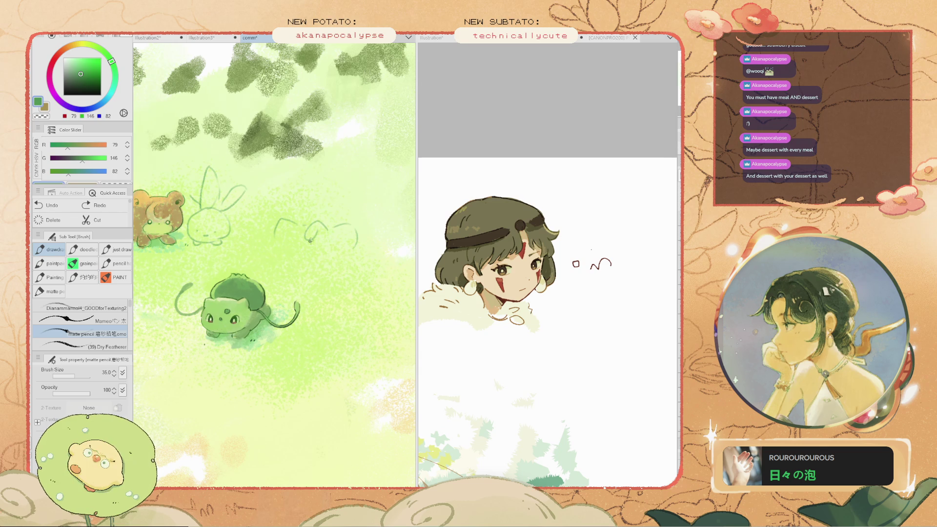
# Lasso the head sketch and start Scale/Rotate with Ctrl+T
pyautogui.press('m')
pyautogui.moveTo(288, 191)
pyautogui.mouseDown()
pyautogui.moveTo(366, 235)
pyautogui.moveTo(260, 213)
pyautogui.moveTo(312, 225)
pyautogui.moveTo(337, 202)
pyautogui.mouseUp()
pyautogui.hotkey('ctrl', 't')
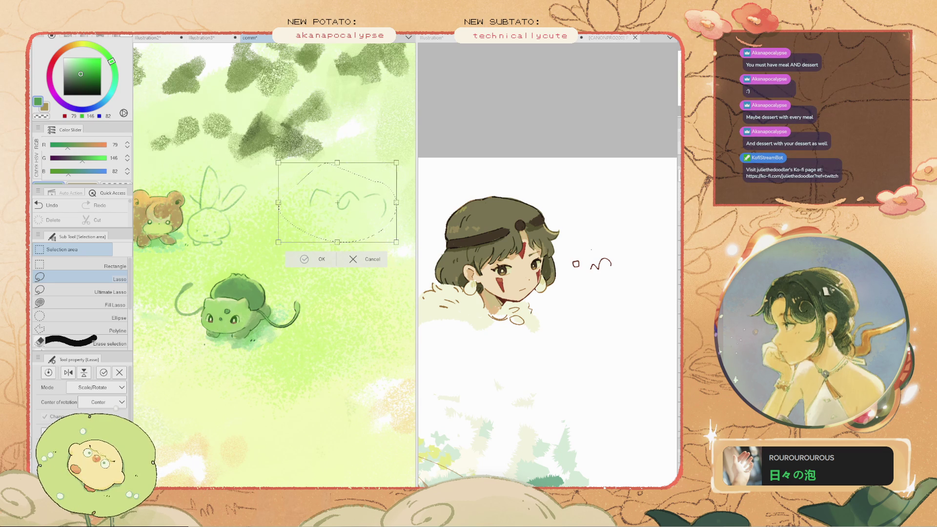
# Commit the resize of Clefairy's head sketch and clear the selection
pyautogui.press('Return')
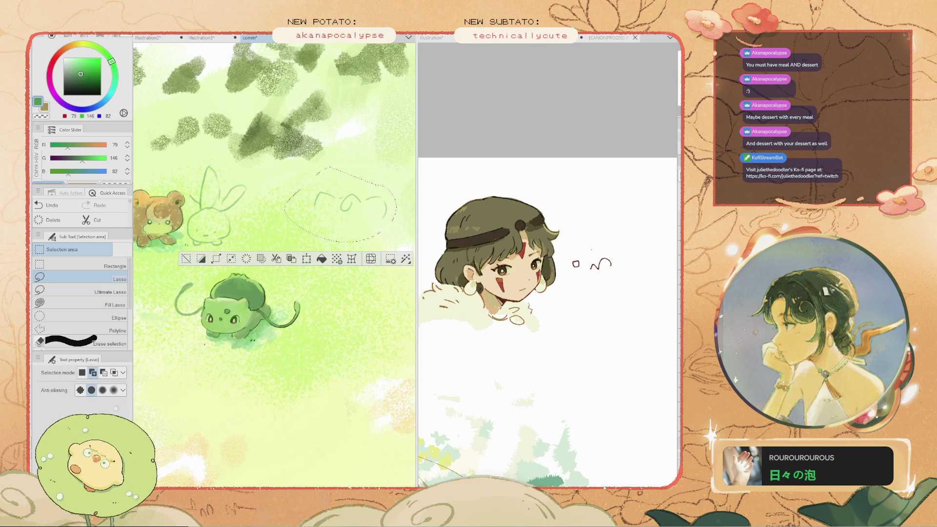
pyautogui.click(186, 259)
pyautogui.press('b')
# Dot a mark on the head sketch and try a line inside the right ear, then undo it
pyautogui.scroll(2, 381, 220)
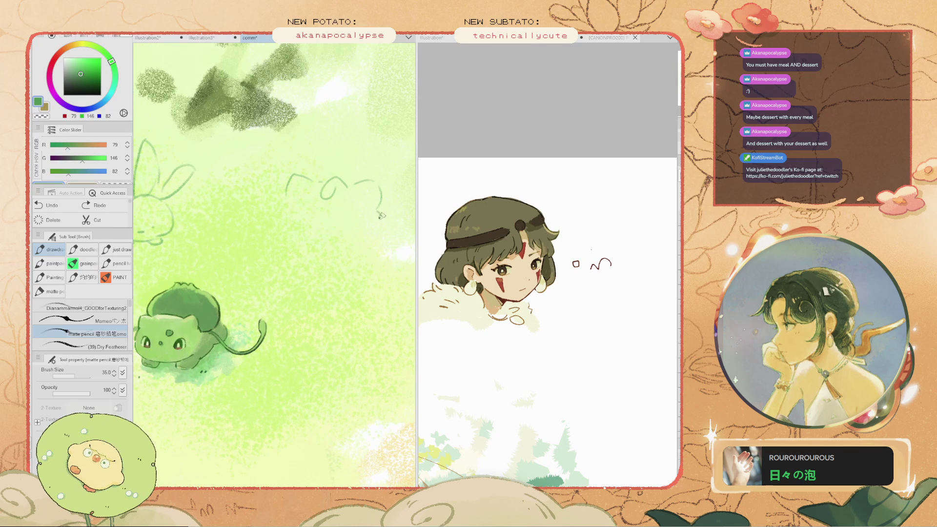
pyautogui.hotkey('ctrl', 'z')
pyautogui.click(342, 212)
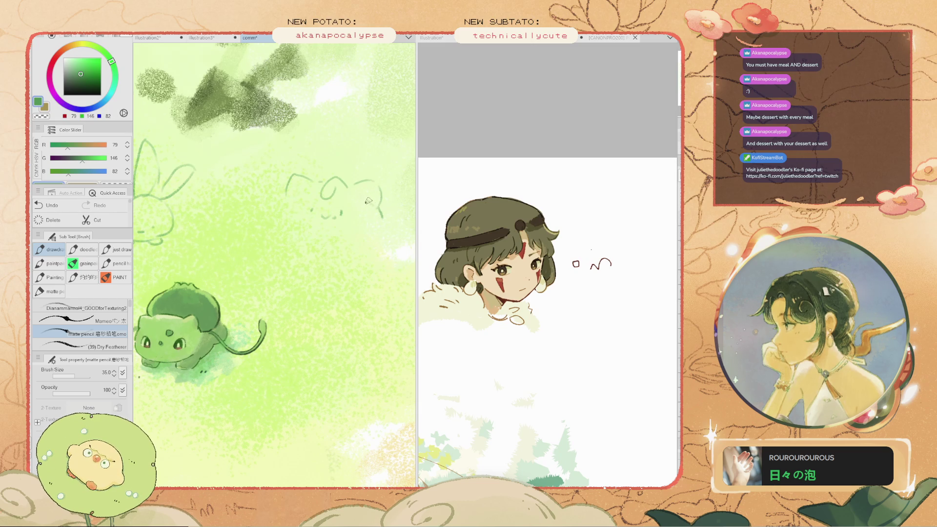
pyautogui.moveTo(372, 192); pyautogui.dragTo(376, 203)
pyautogui.hotkey('ctrl', 'z')
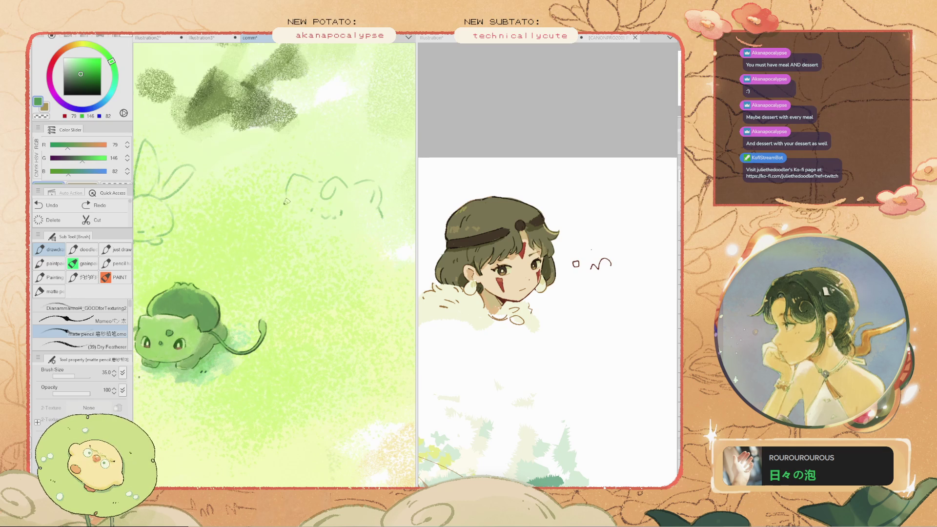
# Zoom out and try strokes along the bunny's left side, undoing each one
pyautogui.hotkey('ctrl', '-')
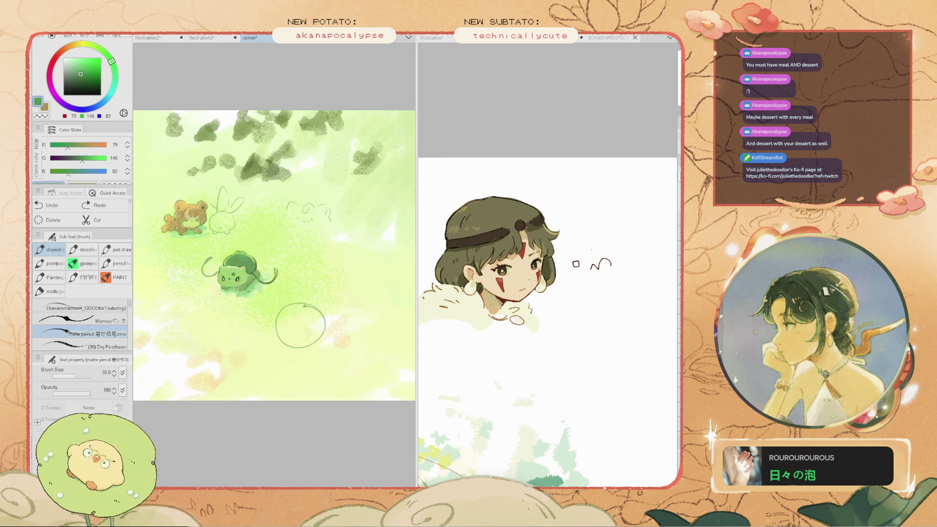
pyautogui.scroll(1, 312, 315)
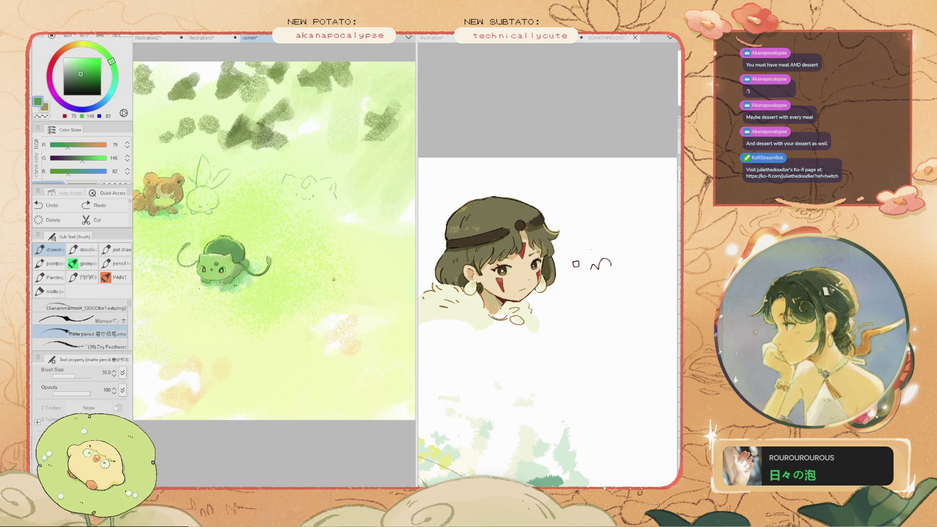
pyautogui.scroll(5, 288, 193)
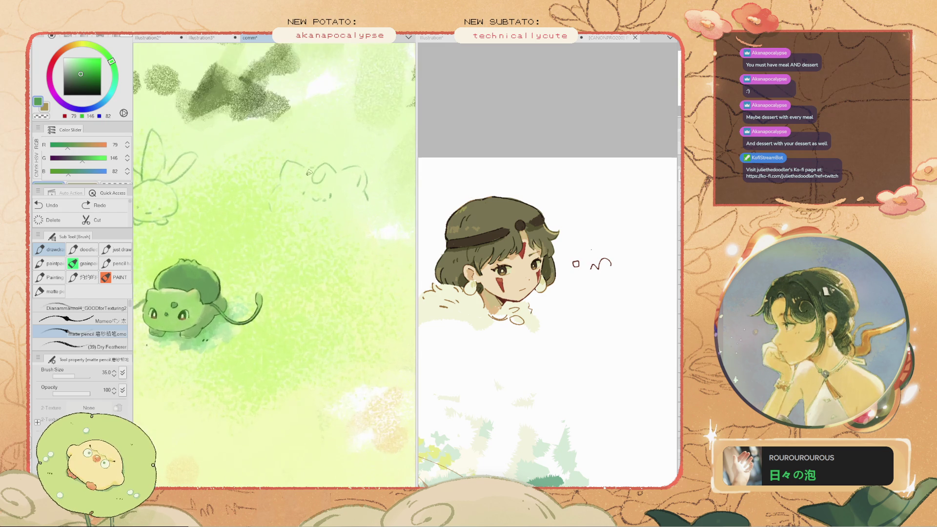
pyautogui.moveTo(269, 185); pyautogui.dragTo(275, 250)
pyautogui.hotkey('ctrl', 'z')
pyautogui.moveTo(268, 187); pyautogui.dragTo(253, 240)
pyautogui.hotkey('ctrl', 'z')
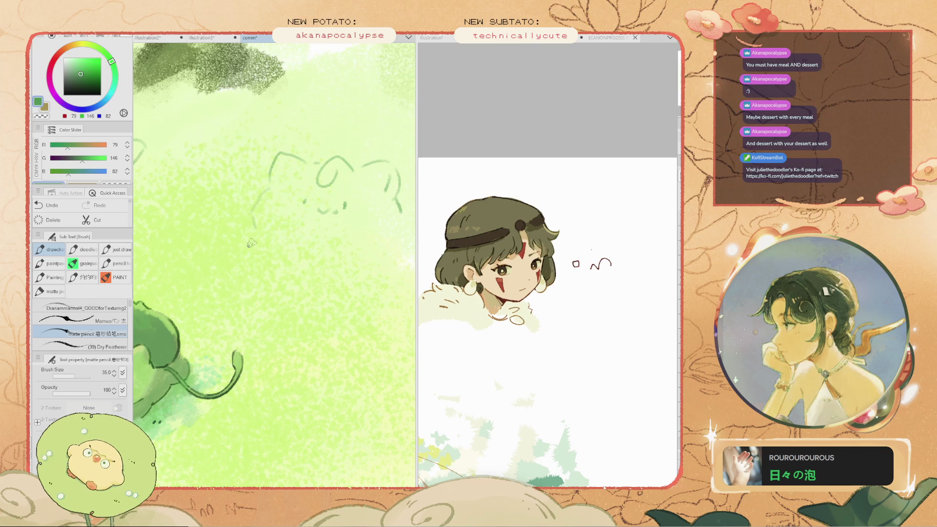
# Remove the long arc near Bulbasaur and try a shorter curve there, then undo it
pyautogui.scroll(-5, 293, 274)
pyautogui.hotkey('ctrl', 'z')
pyautogui.moveTo(350, 404); pyautogui.dragTo(295, 375)
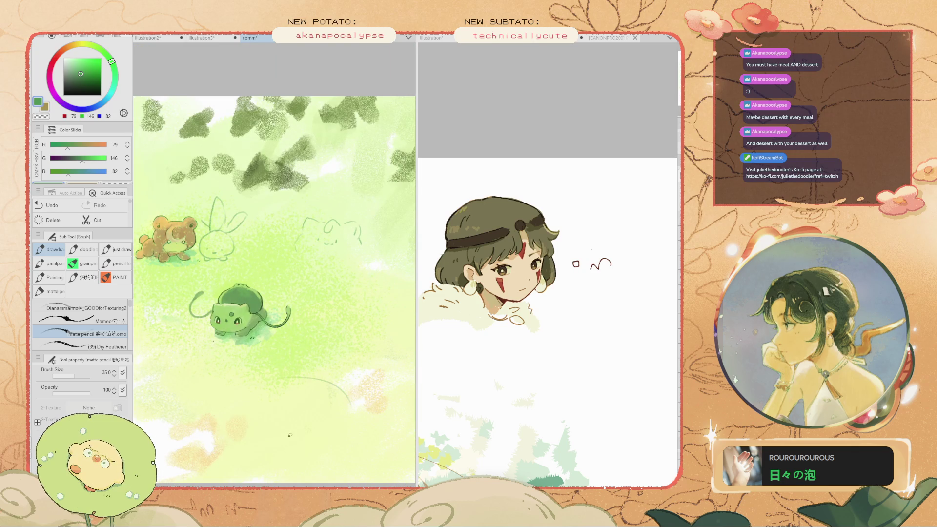
pyautogui.hotkey('ctrl', 'z')
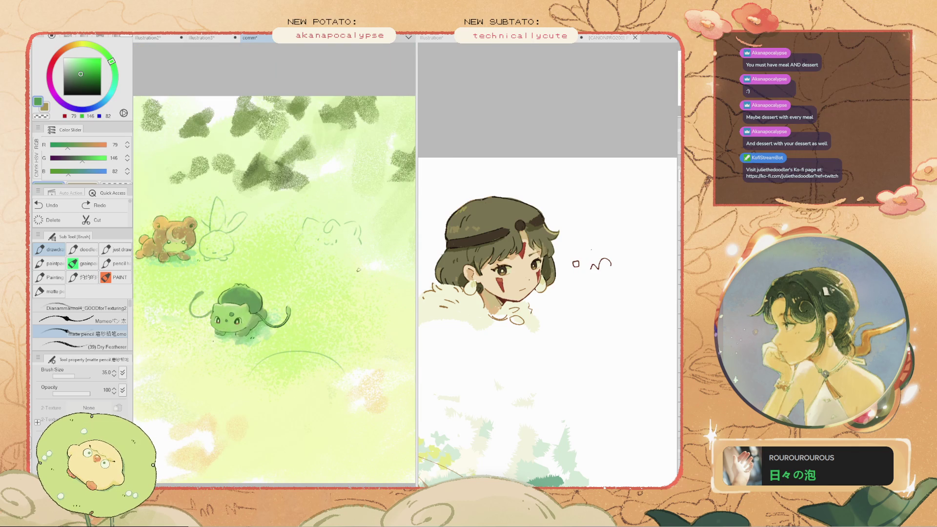
pyautogui.scroll(3, 361, 249)
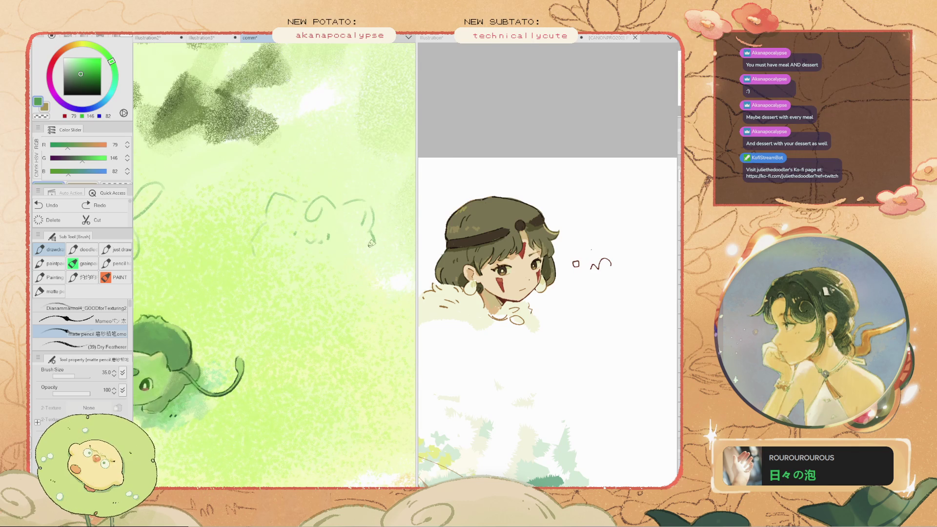
pyautogui.scroll(2, 315, 217)
pyautogui.press('e')
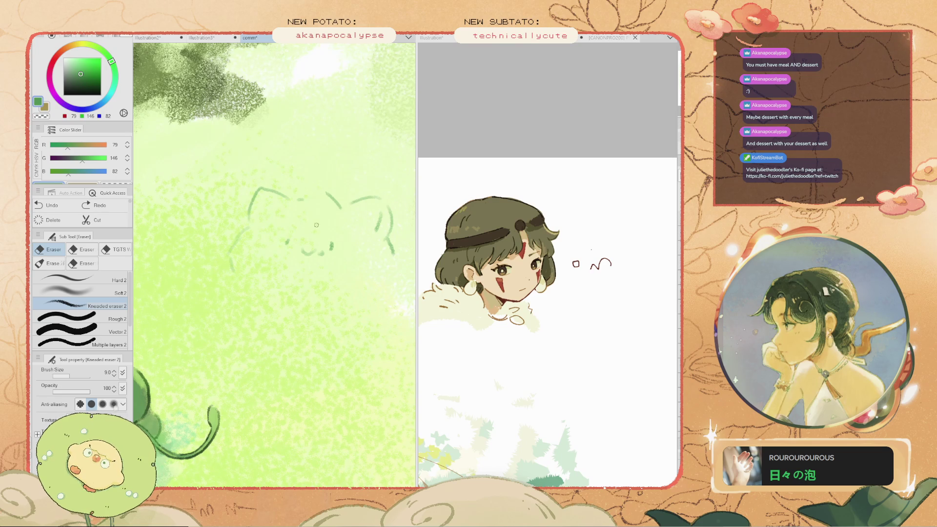
# Try a curl and lines on the right side of Clefairy's head, undoing each attempt
pyautogui.press('b')
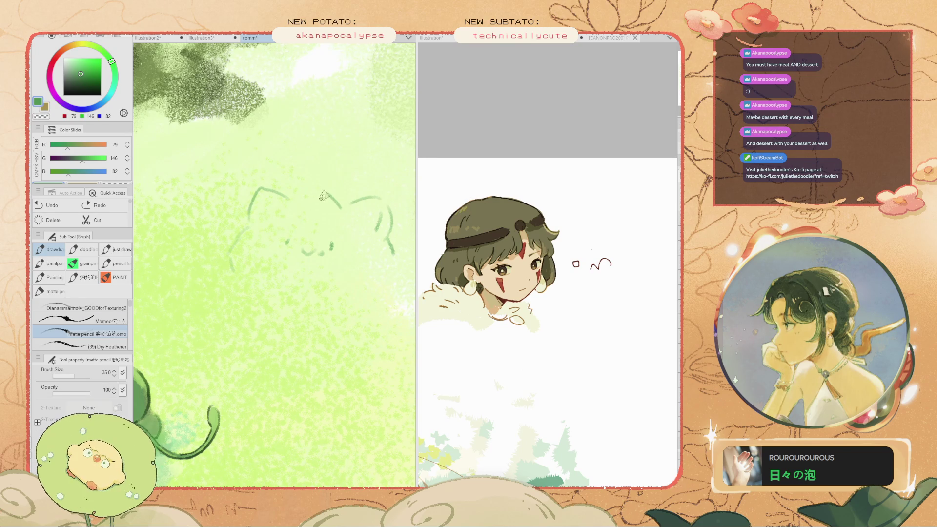
pyautogui.moveTo(319, 194)
pyautogui.mouseDown()
pyautogui.moveTo(289, 200)
pyautogui.moveTo(312, 227)
pyautogui.moveTo(324, 212)
pyautogui.moveTo(302, 211)
pyautogui.mouseUp()
pyautogui.hotkey('ctrl', 'z')
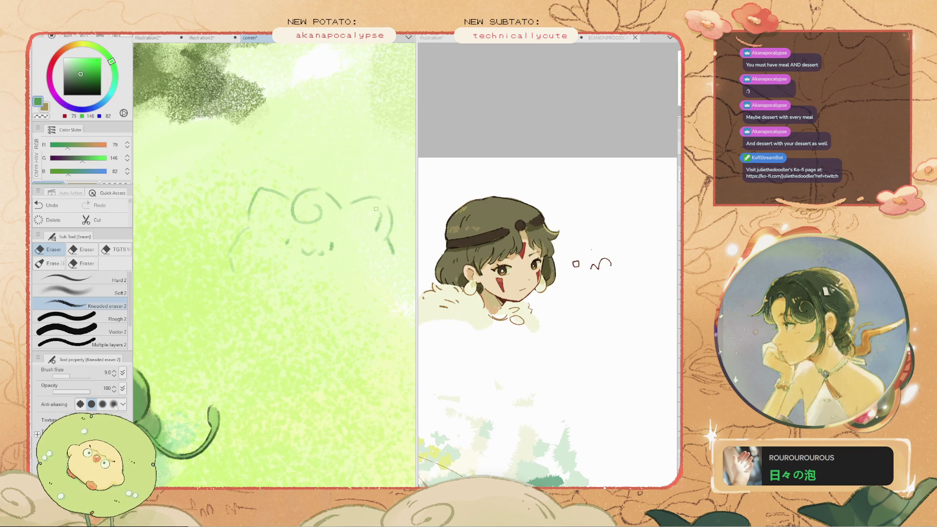
pyautogui.press('b')
pyautogui.moveTo(380, 195)
pyautogui.mouseDown()
pyautogui.moveTo(390, 242)
pyautogui.moveTo(373, 307)
pyautogui.moveTo(289, 326)
pyautogui.mouseUp()
pyautogui.hotkey('ctrl', 'z')
pyautogui.hotkey('ctrl', 'z')
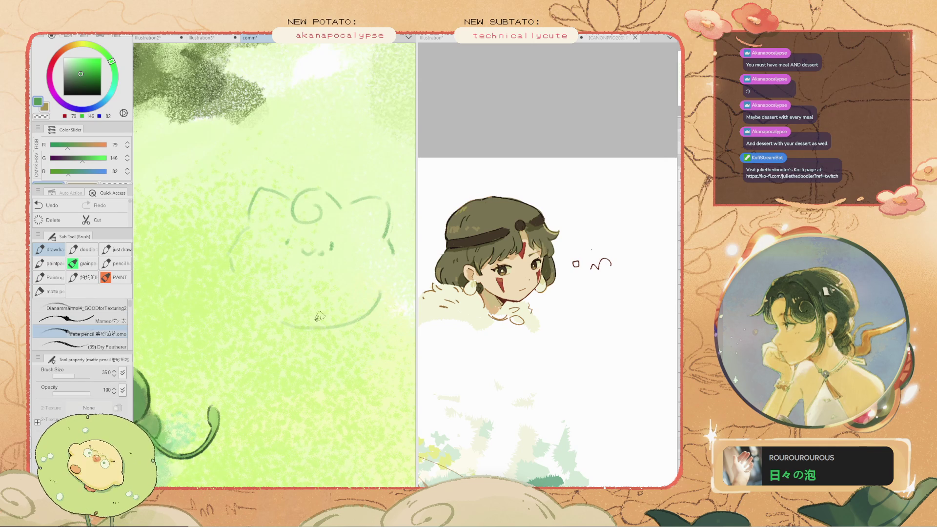
pyautogui.hotkey('ctrl', 'z')
pyautogui.hotkey('ctrl', 'z')
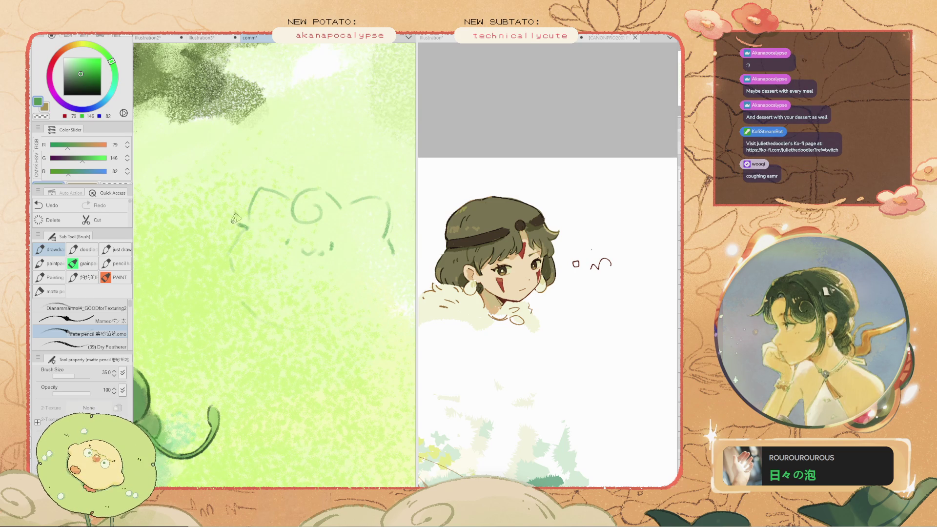
pyautogui.press('e')
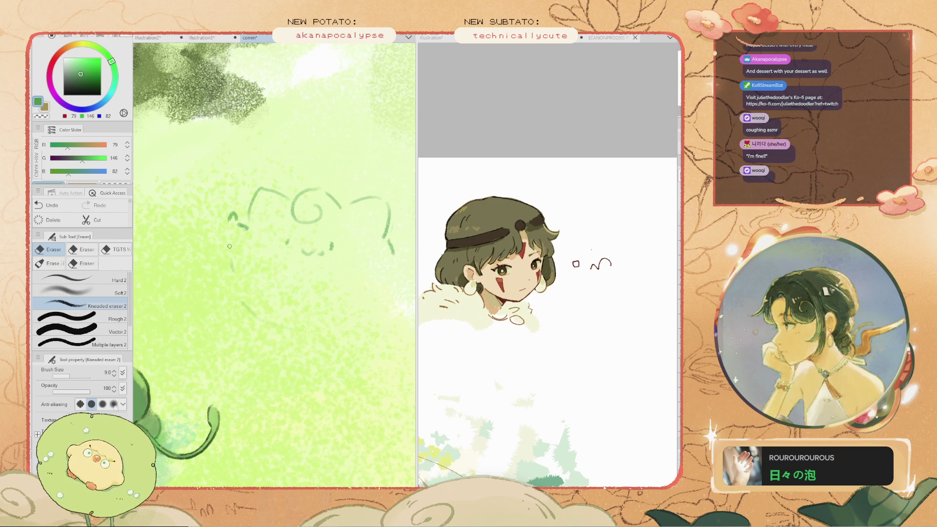
pyautogui.press('b')
pyautogui.hotkey('ctrl', 'z')
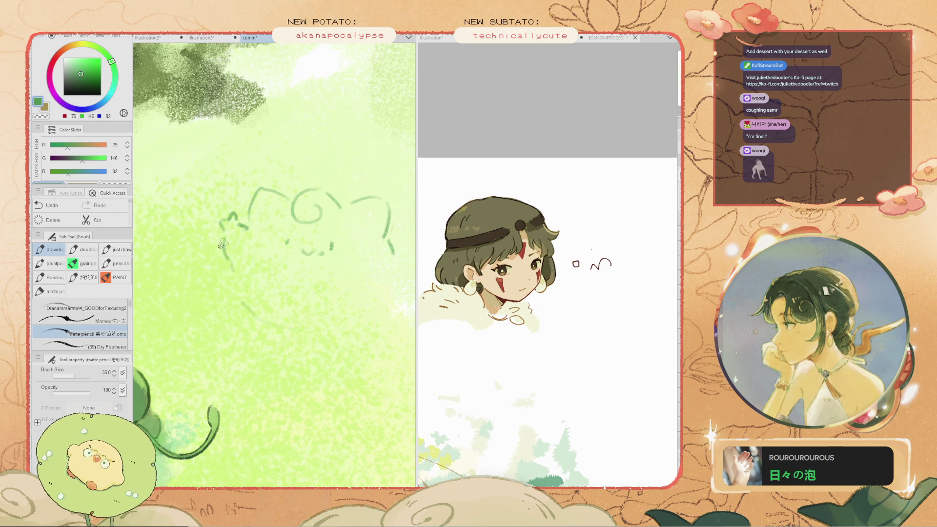
# Pan down to the head's lower side and try its lower-right outline, then undo it
pyautogui.press('h')
pyautogui.moveTo(395, 249)
pyautogui.mouseDown()
pyautogui.moveTo(357, 255)
pyautogui.moveTo(367, 267)
pyautogui.moveTo(330, 303)
pyautogui.mouseUp()
pyautogui.press('b')
pyautogui.hotkey('ctrl', 'z')
pyautogui.moveTo(366, 279); pyautogui.dragTo(309, 317)
pyautogui.hotkey('ctrl', 'z')
# Draw several body curves below the head, shortening the stroke under Clefairy each time
pyautogui.moveTo(349, 295); pyautogui.dragTo(284, 325)
pyautogui.hotkey('ctrl', 'z')
pyautogui.hotkey('ctrl', 'z')
pyautogui.moveTo(344, 300); pyautogui.dragTo(283, 332)
pyautogui.hotkey('ctrl', 'z')
pyautogui.moveTo(346, 300); pyautogui.dragTo(288, 326)
pyautogui.hotkey('ctrl', 'z')
pyautogui.moveTo(357, 291); pyautogui.dragTo(301, 327)
pyautogui.hotkey('ctrl', 'z')
pyautogui.moveTo(361, 292); pyautogui.dragTo(340, 308)
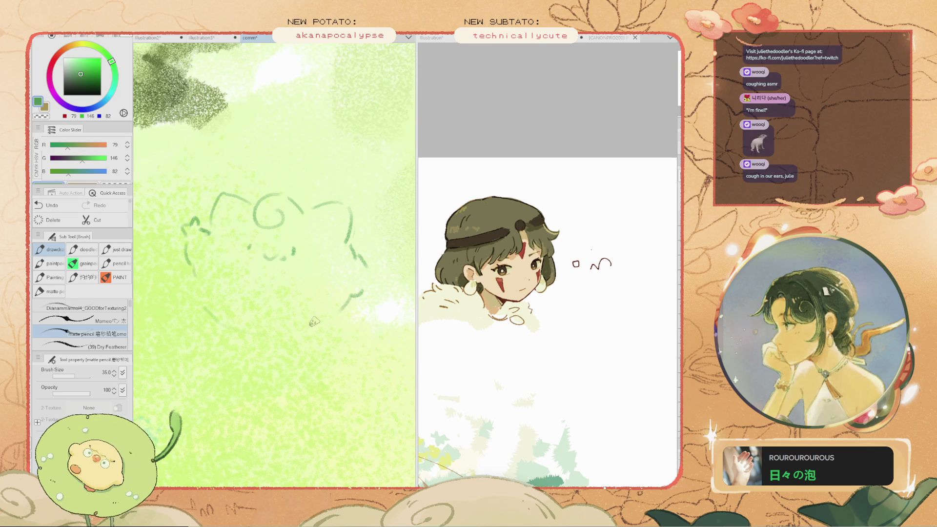
pyautogui.hotkey('ctrl', 'z')
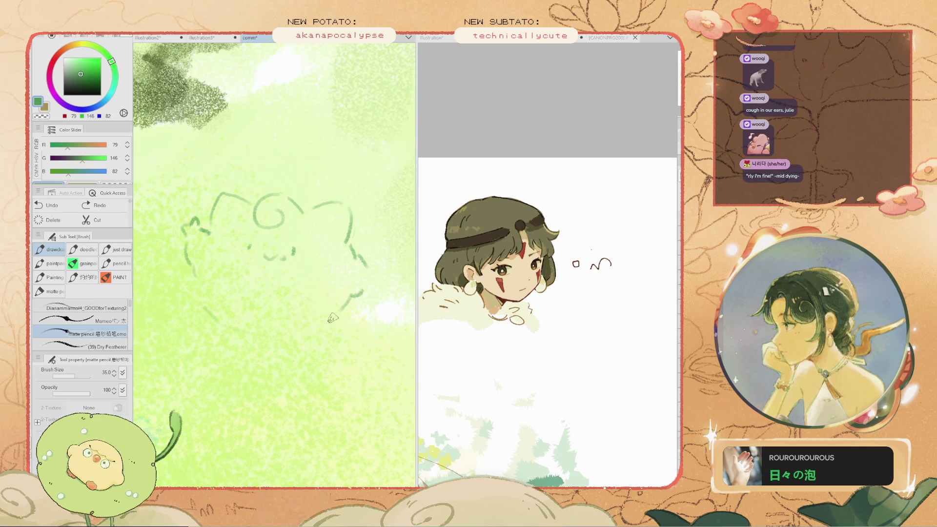
# Extend Clefairy's curved bottom outline down-left and zoom out to check it
pyautogui.moveTo(326, 328)
pyautogui.mouseDown()
pyautogui.moveTo(296, 335)
pyautogui.moveTo(243, 325)
pyautogui.mouseUp()
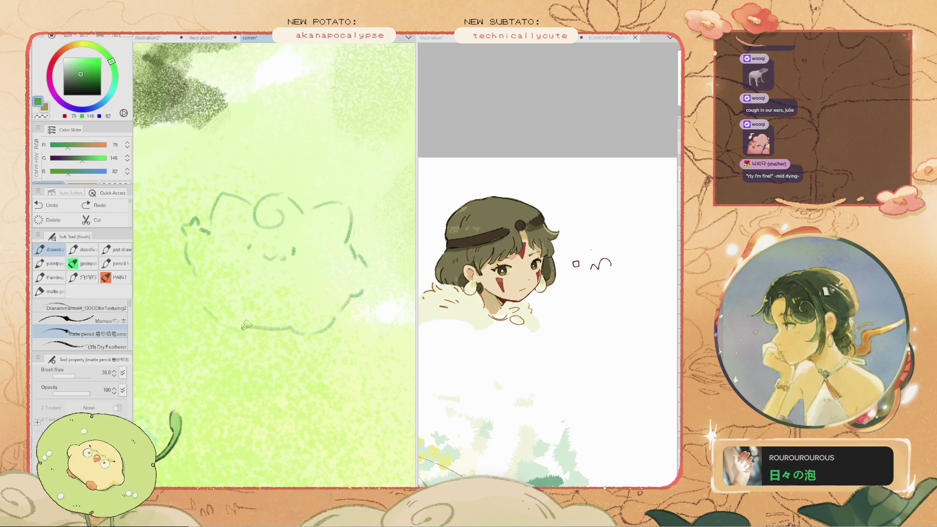
pyautogui.press('e')
pyautogui.press('b')
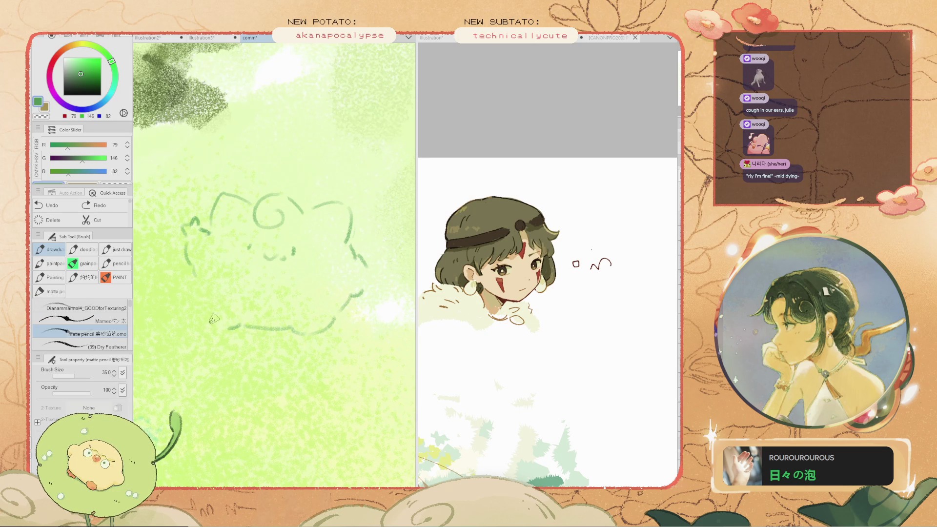
pyautogui.press('e')
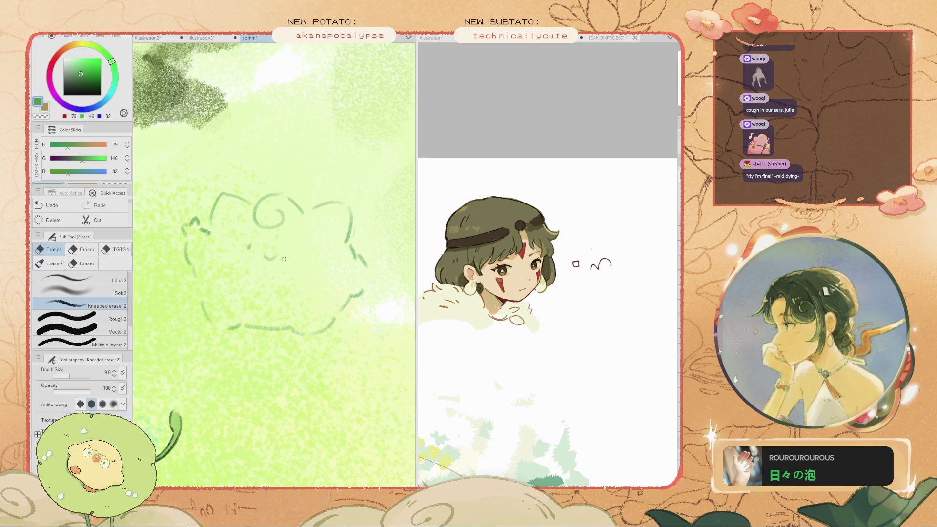
pyautogui.press('b')
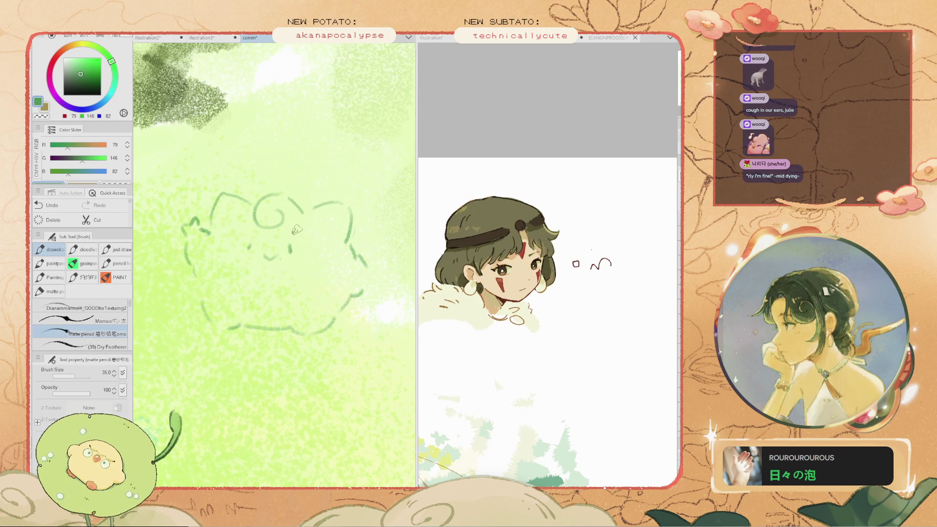
pyautogui.hotkey('ctrl', '-')
pyautogui.hotkey('ctrl', '-')
pyautogui.hotkey('ctrl', '-')
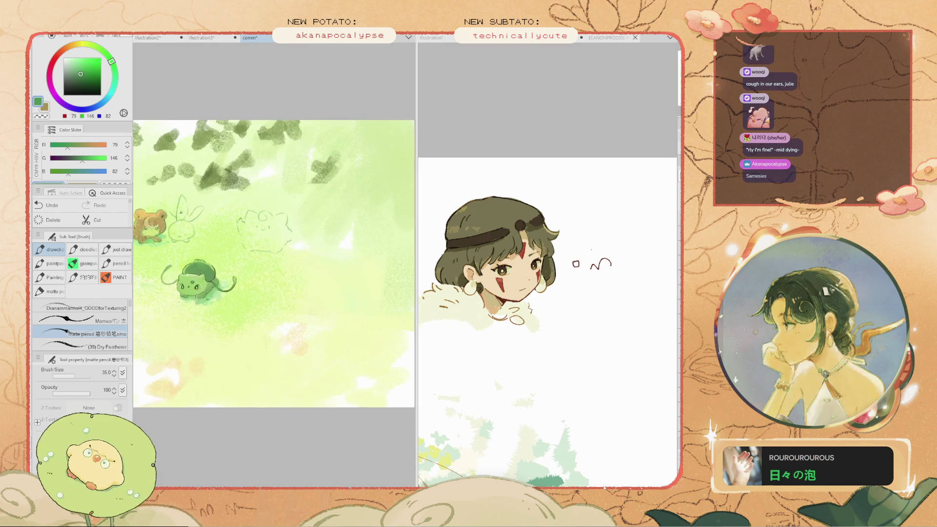
pyautogui.hotkey('ctrl', '+')
pyautogui.hotkey('ctrl', '+')
pyautogui.hotkey('ctrl', '+')
# Erase the short stroke beside Clefairy's right ear and redraw it, comparing with undo and redo
pyautogui.press('e')
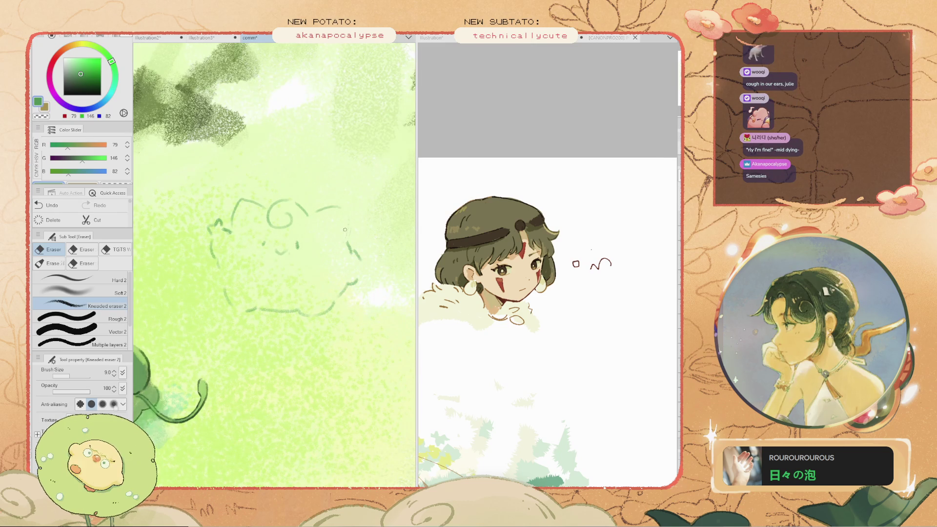
pyautogui.moveTo(349, 209); pyautogui.dragTo(320, 206)
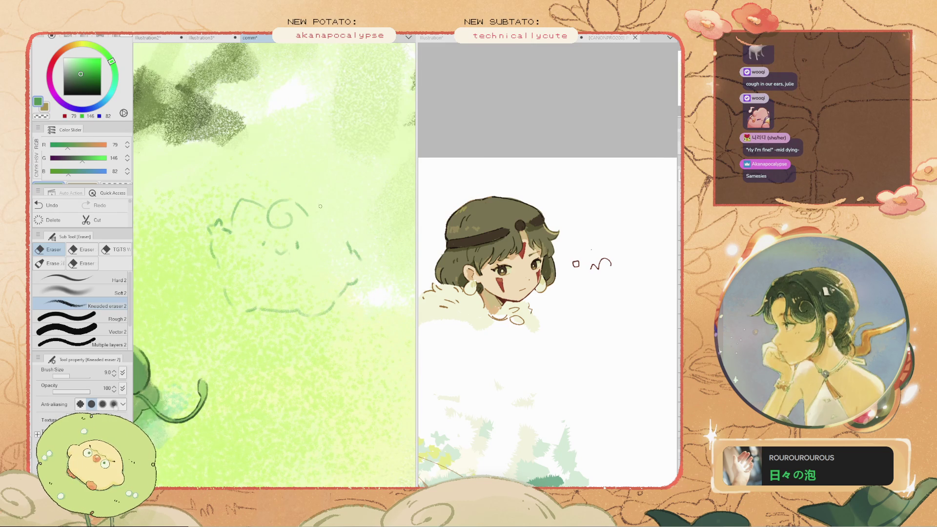
pyautogui.press('b')
pyautogui.hotkey('ctrl', 'z')
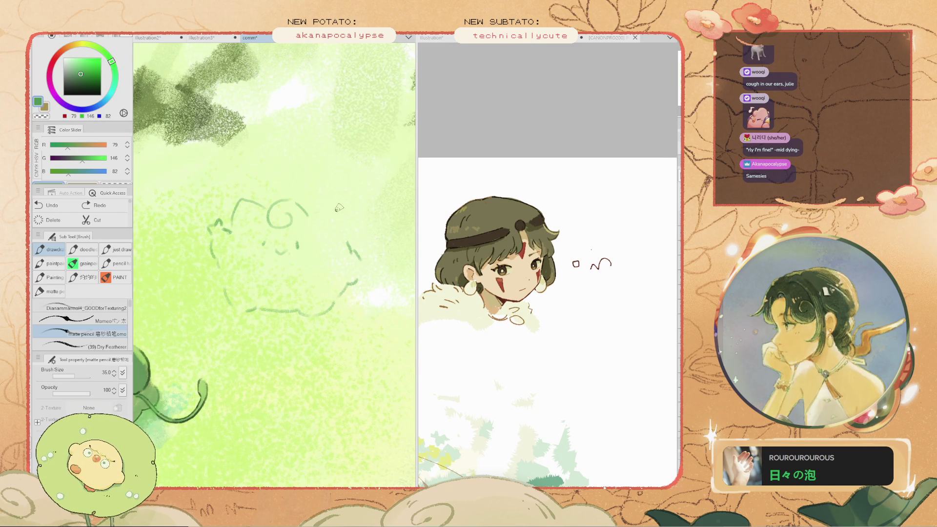
pyautogui.moveTo(311, 213); pyautogui.dragTo(338, 209)
pyautogui.hotkey('ctrl', 'z')
pyautogui.hotkey('ctrl', 'y')
pyautogui.hotkey('ctrl', 'z')
pyautogui.hotkey('ctrl', 'y')
# Extend Clefairy's outline below the right ear, then undo that stroke
pyautogui.press('e')
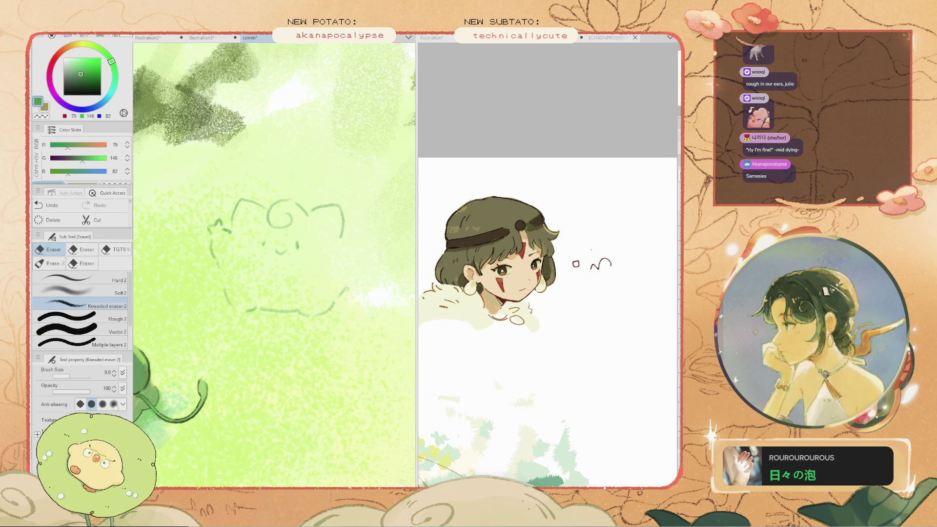
pyautogui.scroll(2, 338, 299)
pyautogui.press('b')
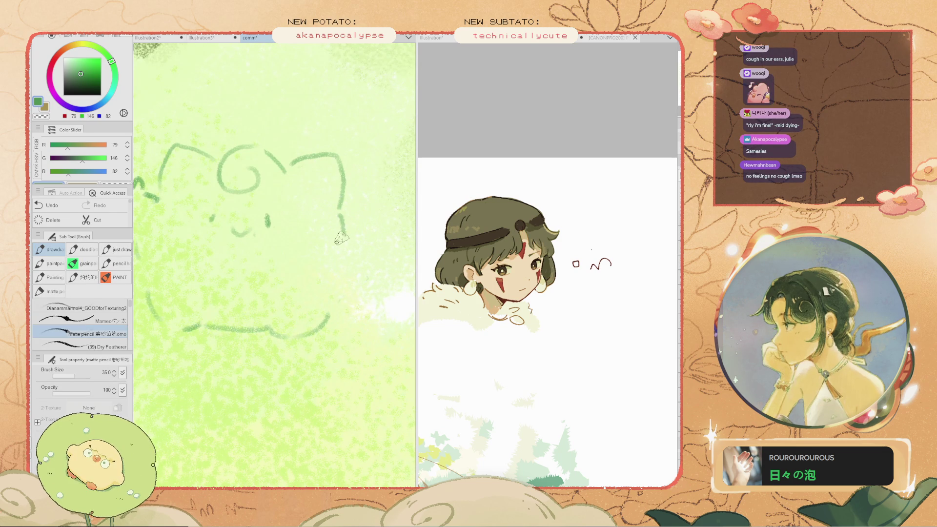
pyautogui.moveTo(339, 210); pyautogui.dragTo(363, 233)
pyautogui.hotkey('ctrl', 'z')
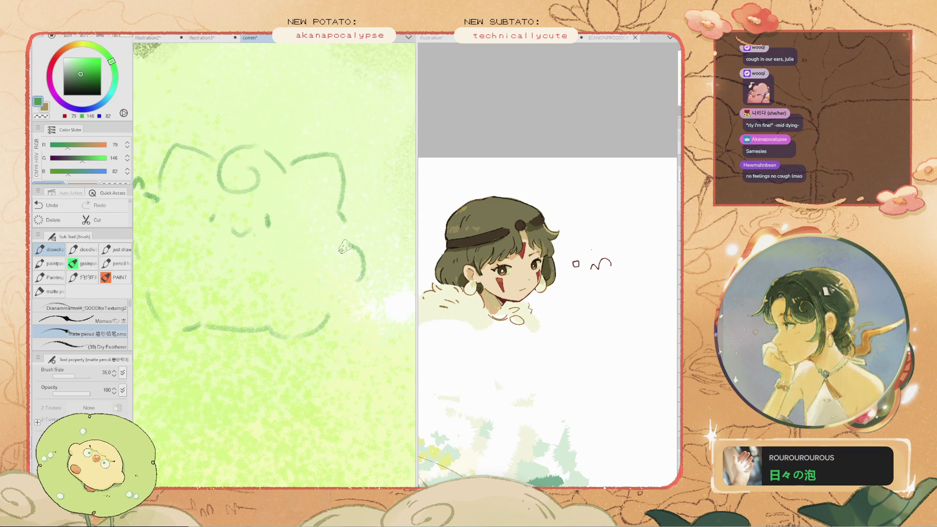
# Redraw a short stroke below Clefairy's right ear and remove a stray stroke near the bear
pyautogui.moveTo(345, 220)
pyautogui.mouseDown()
pyautogui.moveTo(366, 240)
pyautogui.moveTo(349, 269)
pyautogui.moveTo(359, 269)
pyautogui.moveTo(343, 277)
pyautogui.mouseUp()
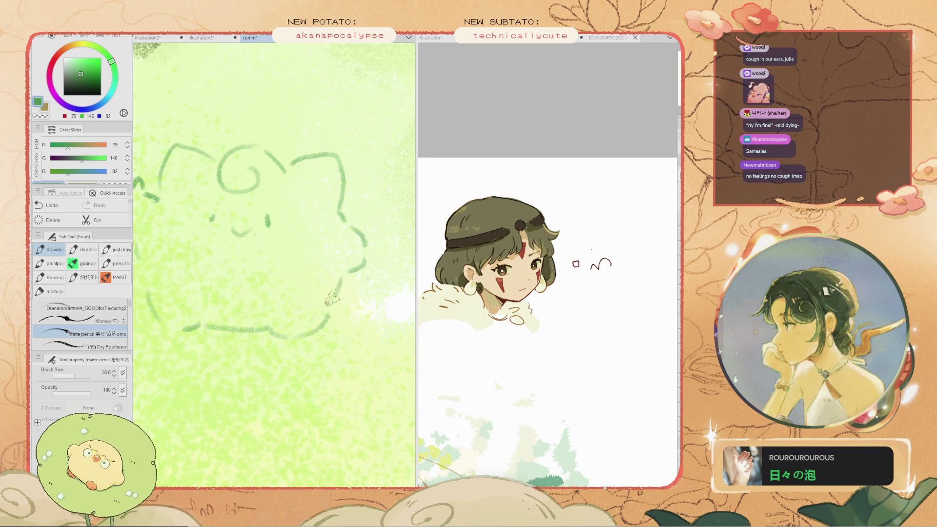
pyautogui.scroll(-5, 292, 317)
pyautogui.scroll(2, 219, 351)
pyautogui.moveTo(161, 317)
pyautogui.mouseDown()
pyautogui.moveTo(179, 278)
pyautogui.moveTo(217, 254)
pyautogui.moveTo(227, 262)
pyautogui.moveTo(199, 298)
pyautogui.mouseUp()
pyautogui.hotkey('ctrl', 'z')
# Lasso the Clefairy sketch and start Scale/Rotate on the selection
pyautogui.scroll(4, 295, 205)
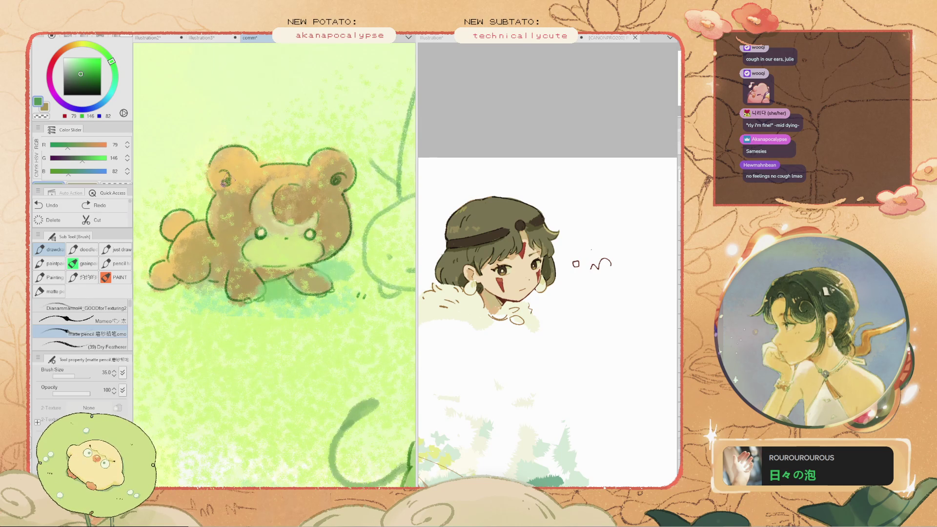
pyautogui.scroll(-6, 225, 180)
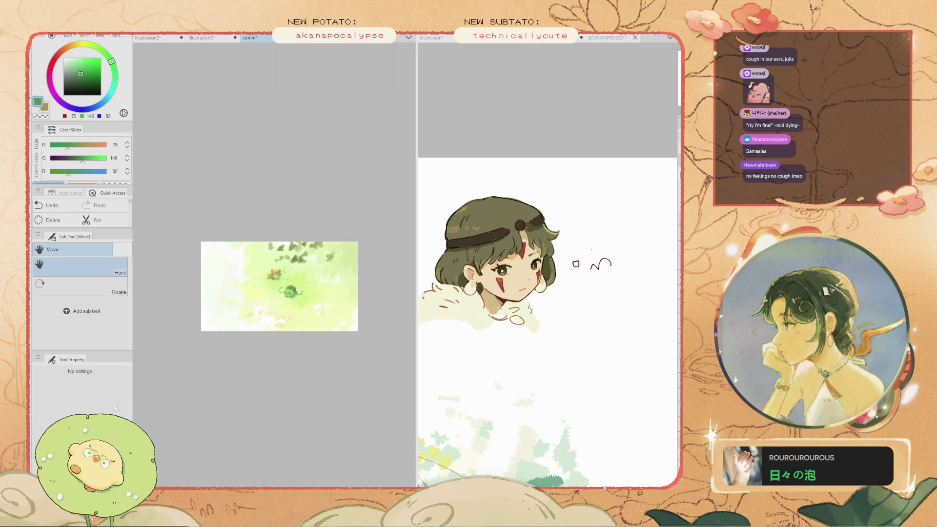
pyautogui.scroll(6, 225, 259)
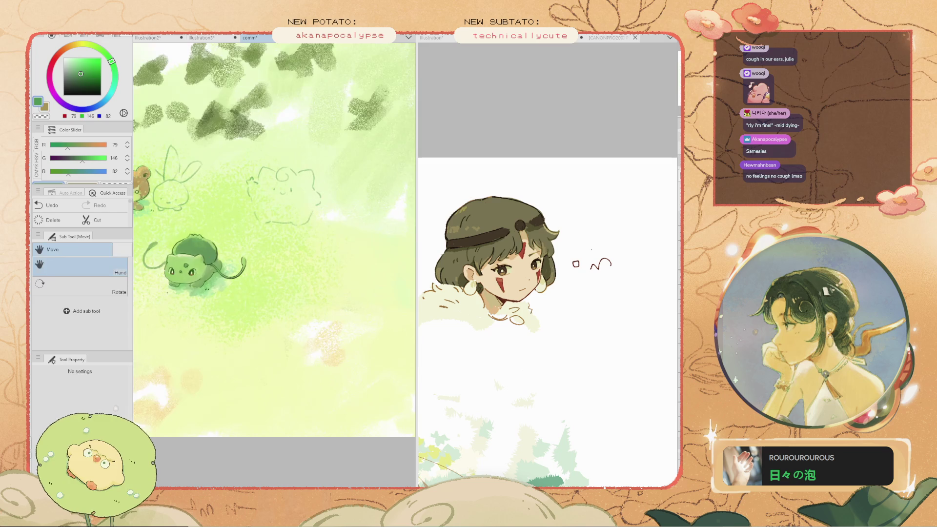
pyautogui.moveTo(273, 249); pyautogui.dragTo(191, 302)
pyautogui.press('m')
pyautogui.moveTo(328, 182)
pyautogui.mouseDown()
pyautogui.moveTo(318, 304)
pyautogui.moveTo(293, 181)
pyautogui.moveTo(364, 210)
pyautogui.moveTo(332, 279)
pyautogui.moveTo(276, 175)
pyautogui.mouseUp()
pyautogui.click(307, 302)
# Move the Clefairy sketch up-right with a slight tilt, commit it, deselect and pan the view
pyautogui.moveTo(302, 229); pyautogui.dragTo(313, 198)
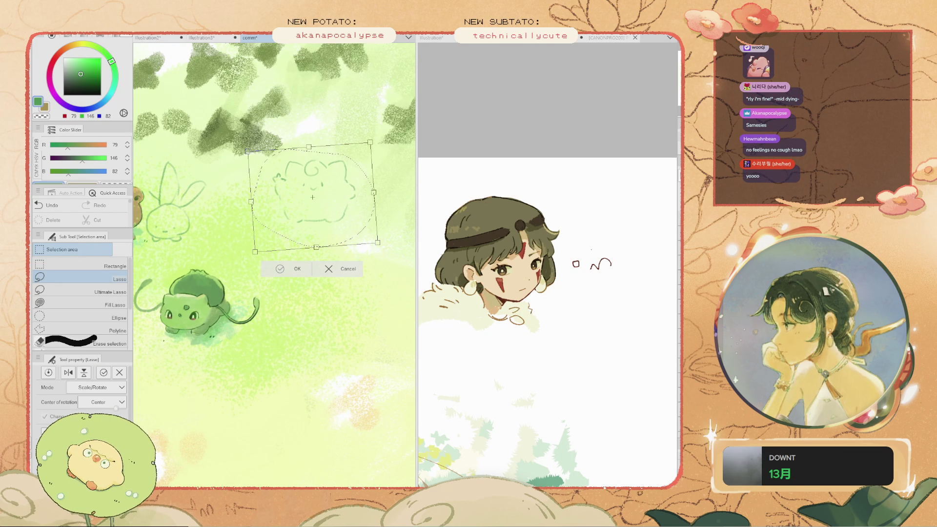
pyautogui.press('Return')
pyautogui.hotkey('ctrl', 'd')
pyautogui.scroll(-3, 313, 197)
pyautogui.moveTo(273, 274)
pyautogui.mouseDown()
pyautogui.moveTo(397, 294)
pyautogui.moveTo(345, 248)
pyautogui.moveTo(353, 252)
pyautogui.mouseUp()
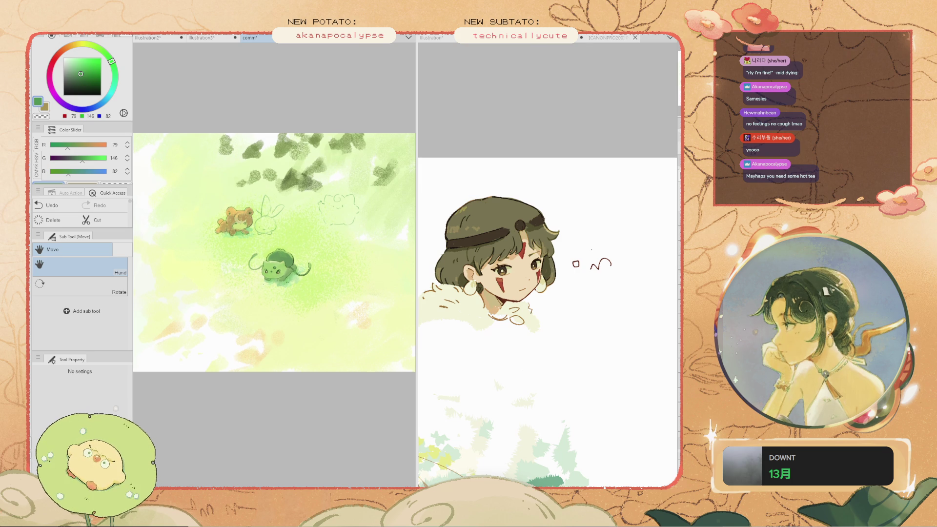
# Try tracing Clefairy's lower-right outline, then undo it
pyautogui.scroll(4, 274, 282)
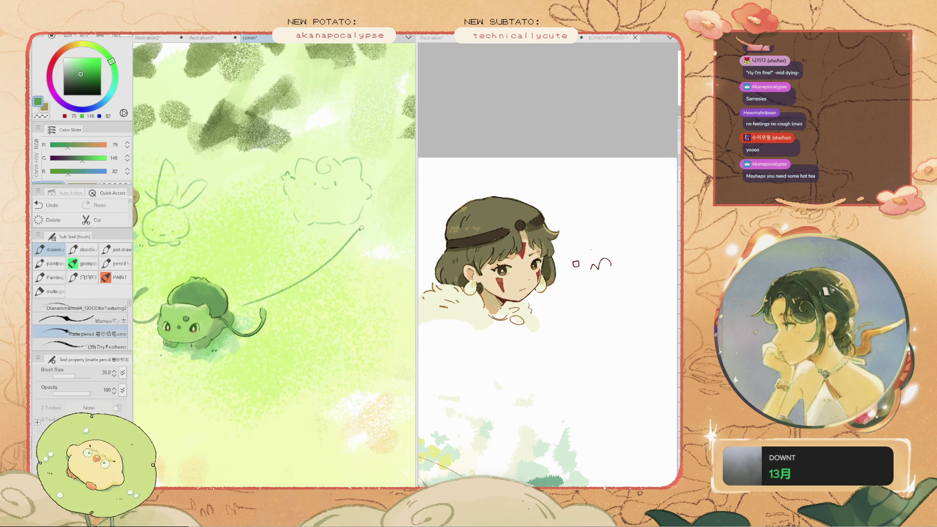
pyautogui.scroll(4, 353, 213)
pyautogui.moveTo(386, 191)
pyautogui.mouseDown()
pyautogui.moveTo(363, 228)
pyautogui.moveTo(366, 220)
pyautogui.mouseUp()
pyautogui.hotkey('ctrl', 'z')
pyautogui.hotkey('ctrl', 'z')
pyautogui.scroll(-1, 237, 183)
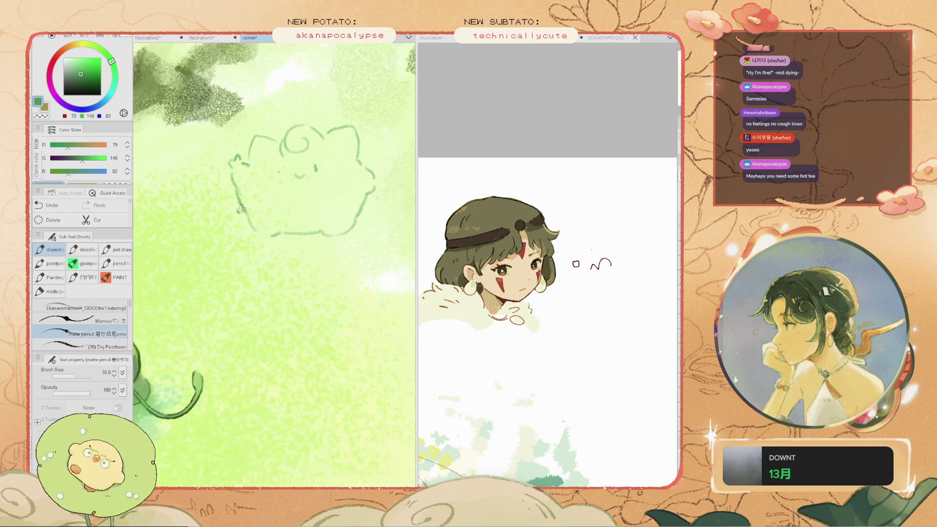
pyautogui.press('e')
pyautogui.scroll(2, 293, 166)
pyautogui.hotkey('ctrl', 'z')
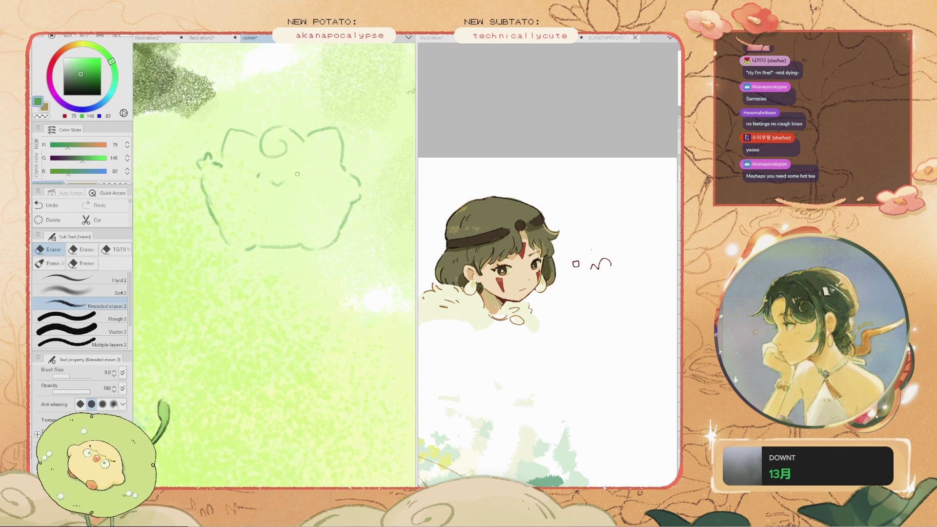
pyautogui.press('b')
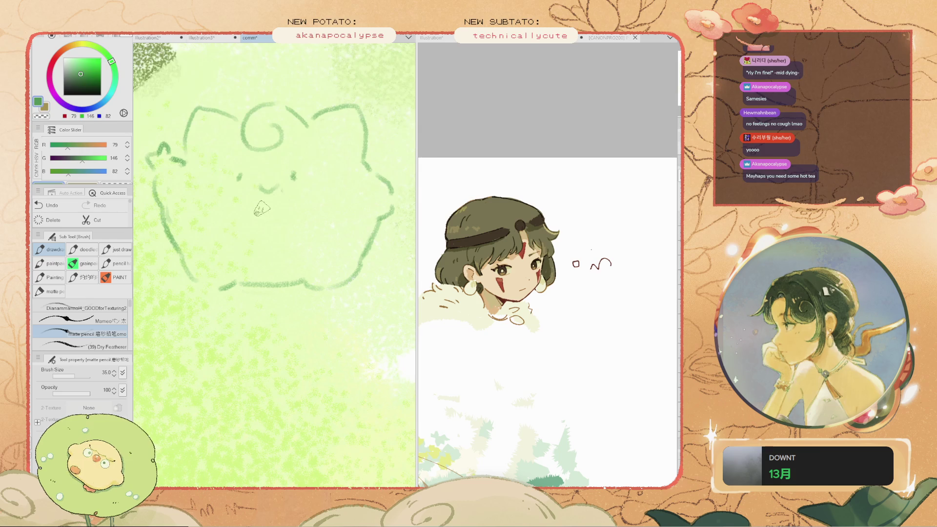
# Fit the whole illustration in view and pan back to the Clefairy sketch
pyautogui.press('Delete')
pyautogui.hotkey('ctrl', '0')
pyautogui.scroll(3, 275, 244)
pyautogui.press('h')
pyautogui.moveTo(351, 196); pyautogui.dragTo(195, 308)
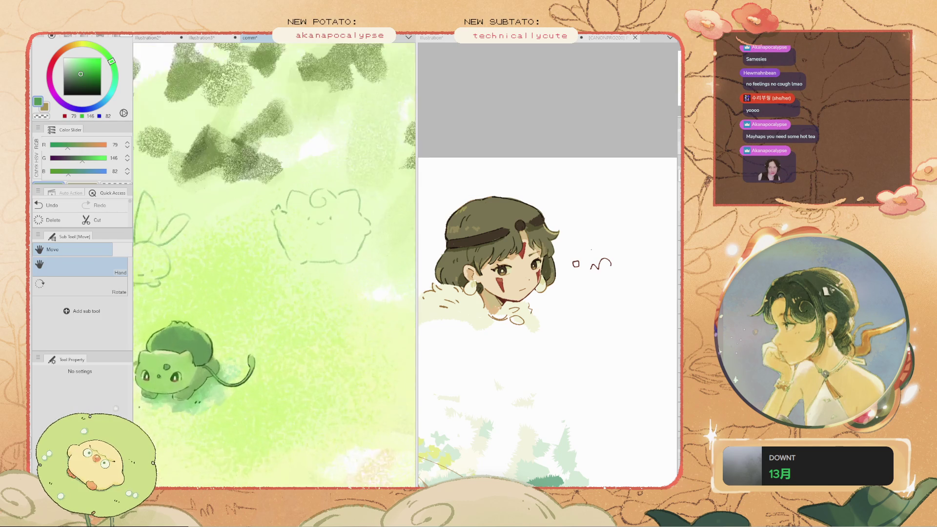
pyautogui.scroll(2, 306, 184)
pyautogui.press('e')
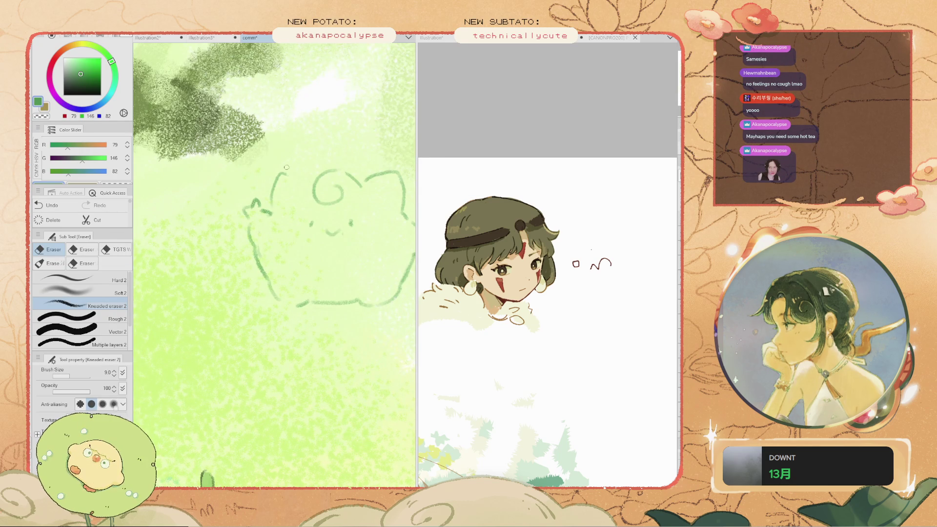
pyautogui.press('b')
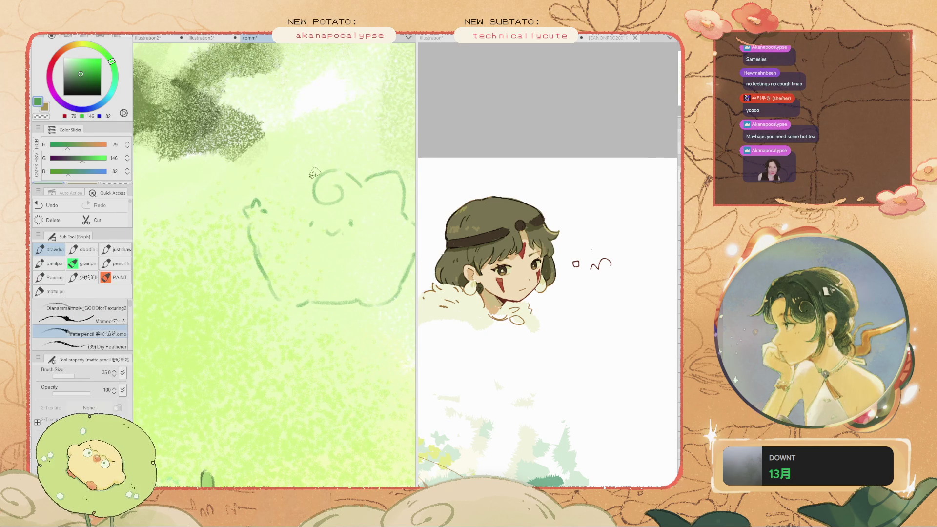
# Try a short stroke left of Clefairy's head, undo it, and zoom out
pyautogui.moveTo(298, 178)
pyautogui.mouseDown()
pyautogui.moveTo(270, 170)
pyautogui.moveTo(260, 135)
pyautogui.moveTo(257, 152)
pyautogui.mouseUp()
pyautogui.hotkey('ctrl', 'z')
pyautogui.scroll(-2, 268, 174)
pyautogui.hotkey('ctrl', 'z')
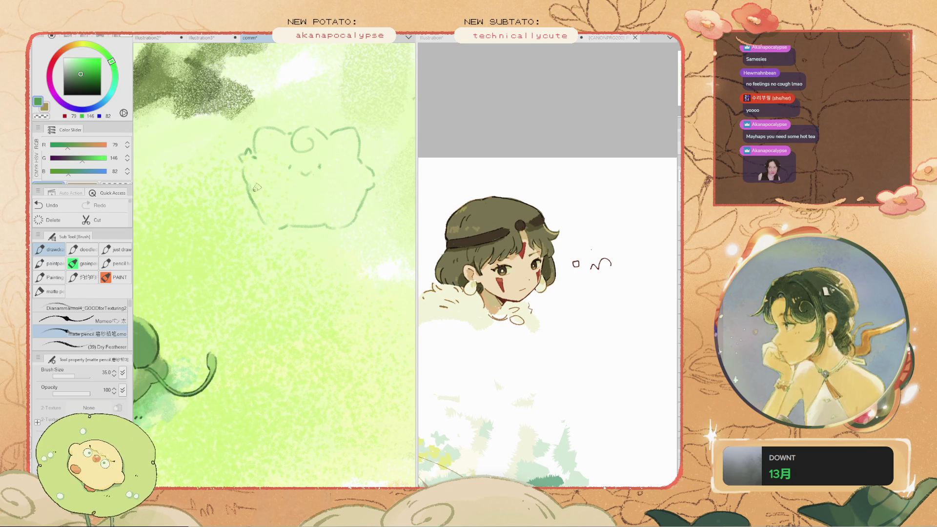
pyautogui.hotkey('ctrl', 'z')
pyautogui.scroll(-5, 313, 292)
pyautogui.scroll(4, 313, 292)
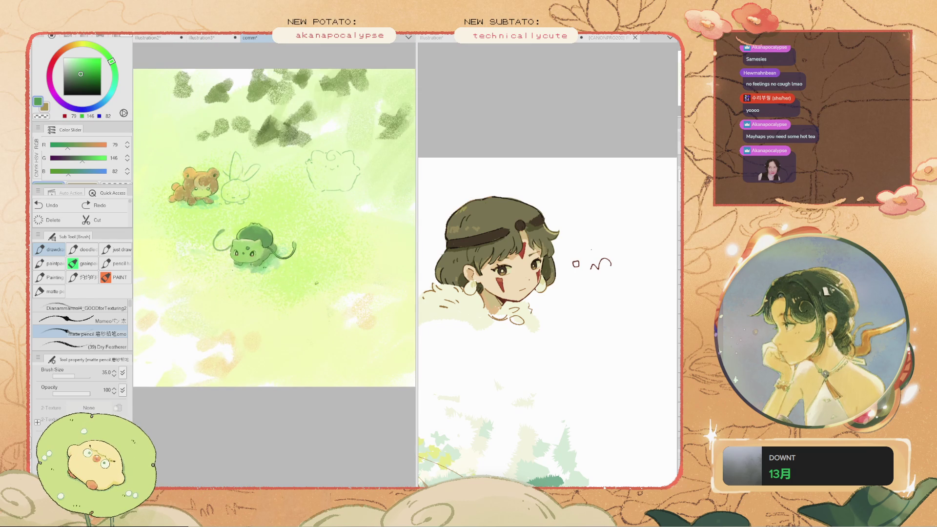
pyautogui.scroll(2, 313, 292)
# Try an oval, an arc below Bulbasaur and a circle in the grass, undoing each
pyautogui.moveTo(341, 293)
pyautogui.mouseDown()
pyautogui.moveTo(346, 299)
pyautogui.moveTo(274, 359)
pyautogui.moveTo(342, 303)
pyautogui.mouseUp()
pyautogui.hotkey('ctrl', 'z')
pyautogui.hotkey('ctrl', 'z')
pyautogui.hotkey('ctrl', 'z')
pyautogui.moveTo(322, 347); pyautogui.dragTo(272, 360)
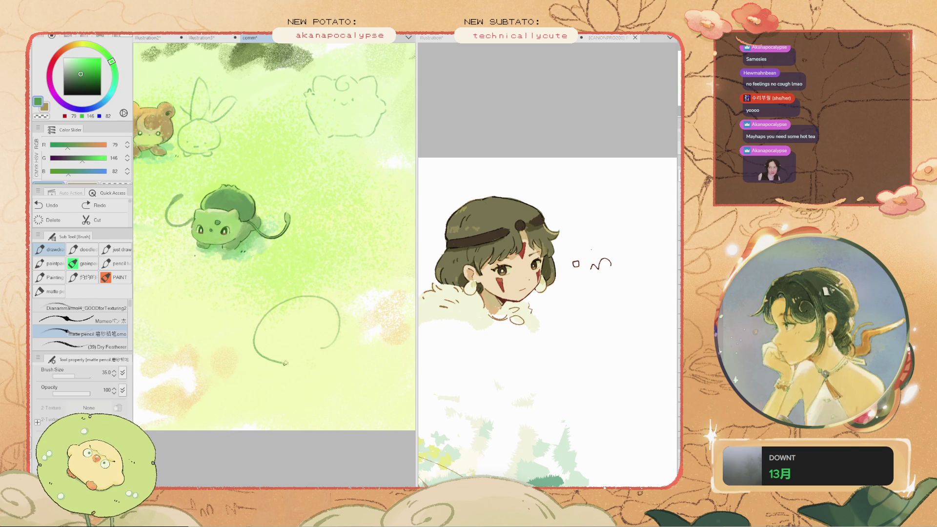
pyautogui.hotkey('ctrl', 'z')
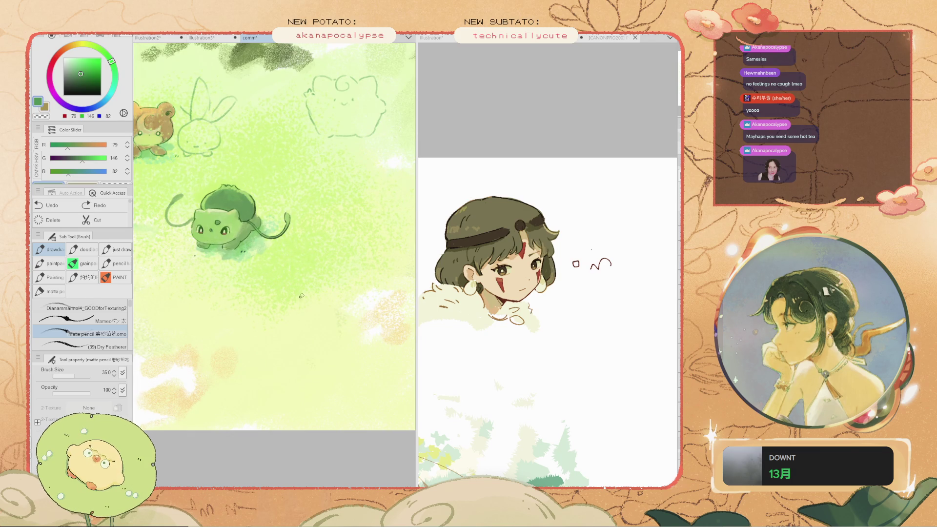
pyautogui.moveTo(322, 289)
pyautogui.mouseDown()
pyautogui.moveTo(288, 317)
pyautogui.moveTo(320, 276)
pyautogui.mouseUp()
pyautogui.press('-')
pyautogui.hotkey('ctrl', 'z')
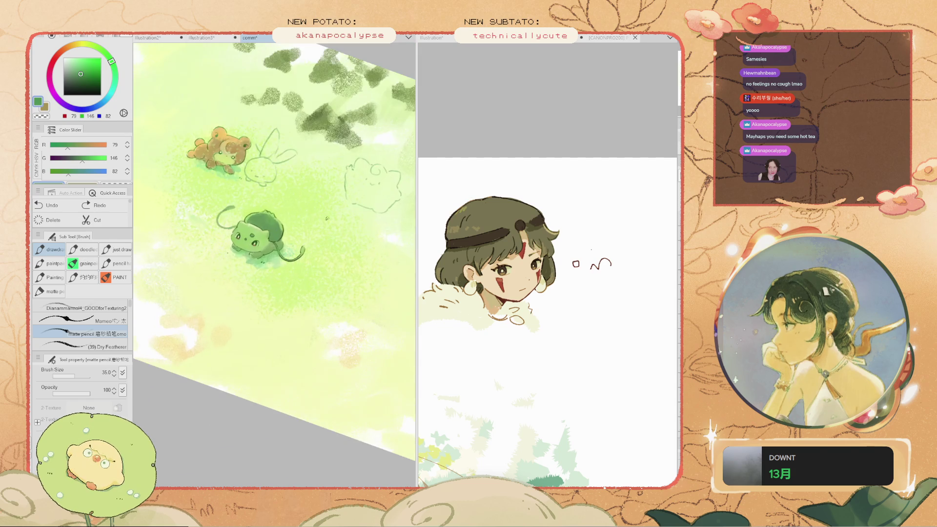
pyautogui.scroll(2, 283, 208)
# Test small strokes near the bunny and on Clefairy, then redraw the line at Clefairy's left ear
pyautogui.moveTo(236, 140); pyautogui.dragTo(224, 148)
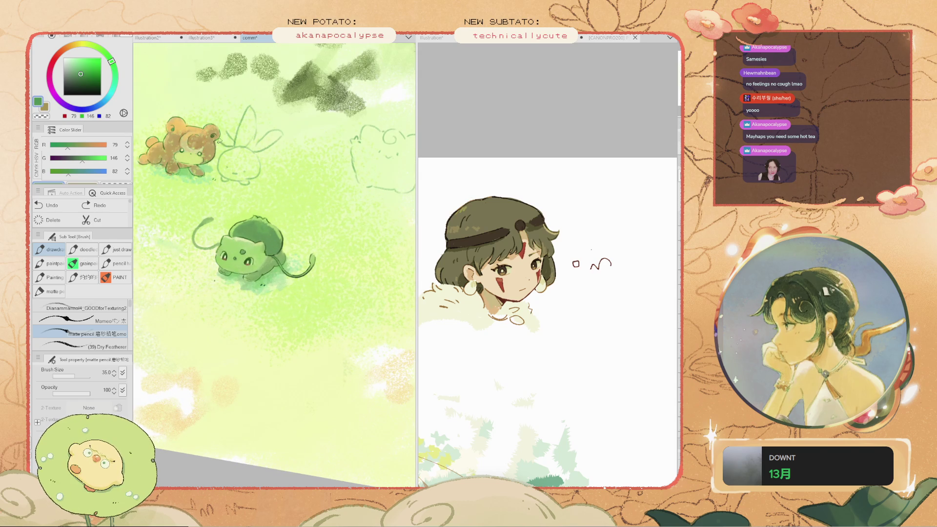
pyautogui.hotkey('ctrl', 'z')
pyautogui.scroll(3, 273, 264)
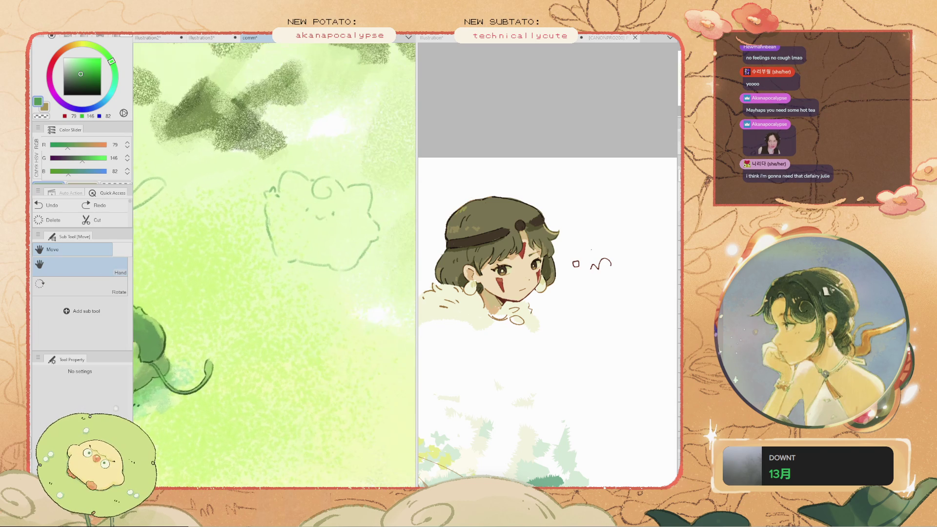
pyautogui.scroll(1, 335, 232)
pyautogui.moveTo(396, 228); pyautogui.dragTo(386, 222)
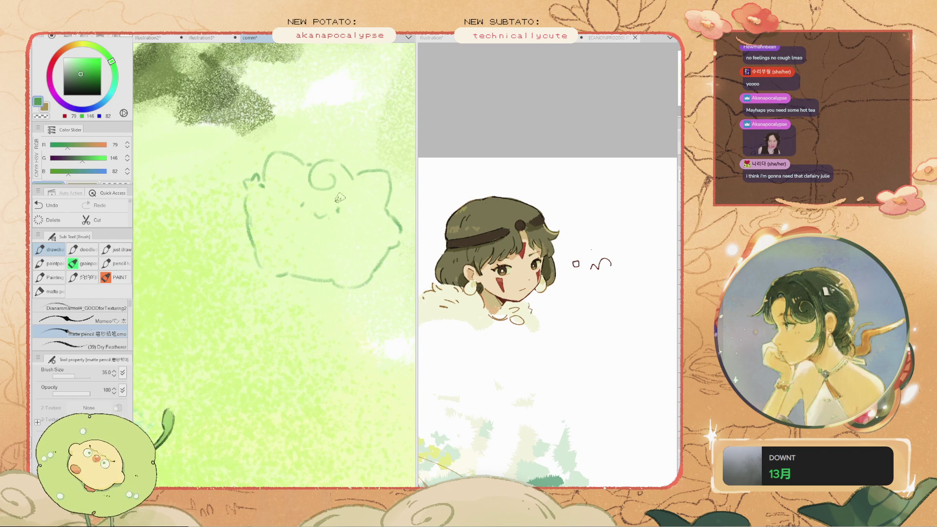
pyautogui.scroll(1, 349, 198)
pyautogui.hotkey('ctrl', 'z')
pyautogui.moveTo(248, 175); pyautogui.dragTo(244, 188)
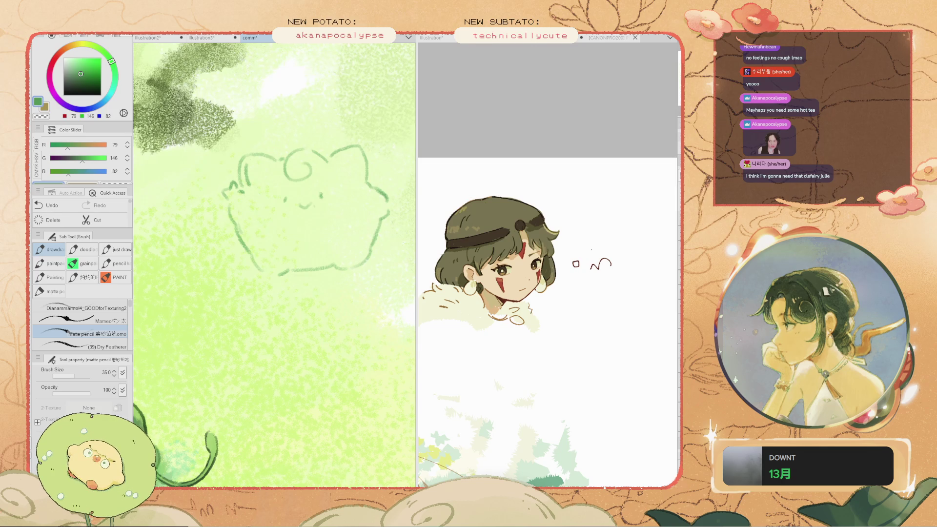
# Bring up the Clefairy ring document, zoomed in with its pane widened
pyautogui.hotkey('ctrl', 'Tab')
pyautogui.hotkey('ctrl', '+')
pyautogui.moveTo(417, 264); pyautogui.dragTo(614, 263)
# Zoom in and out repeatedly to inspect the Clefairy ring illustration
pyautogui.scroll(-2, 463, 239)
pyautogui.scroll(3, 462, 239)
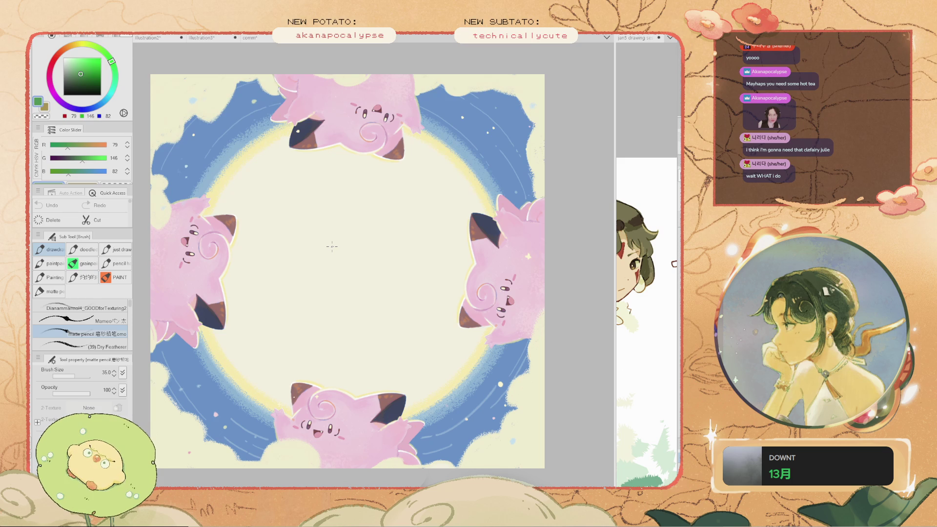
pyautogui.scroll(1, 249, 244)
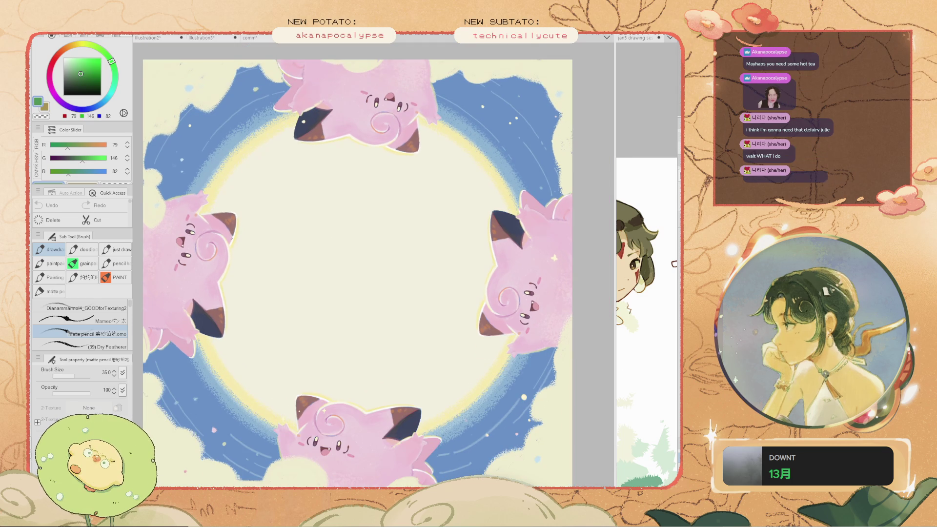
pyautogui.scroll(-2, 232, 238)
pyautogui.scroll(1, 233, 238)
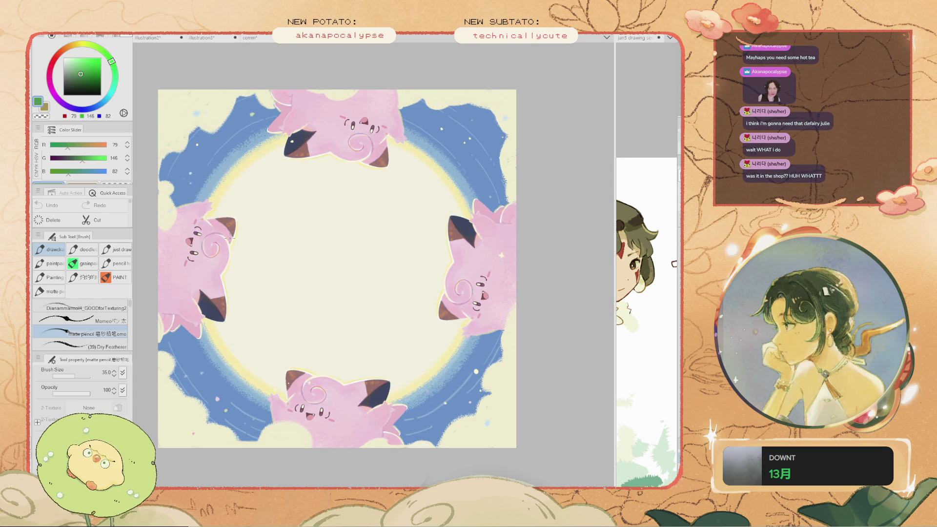
pyautogui.scroll(-2, 315, 298)
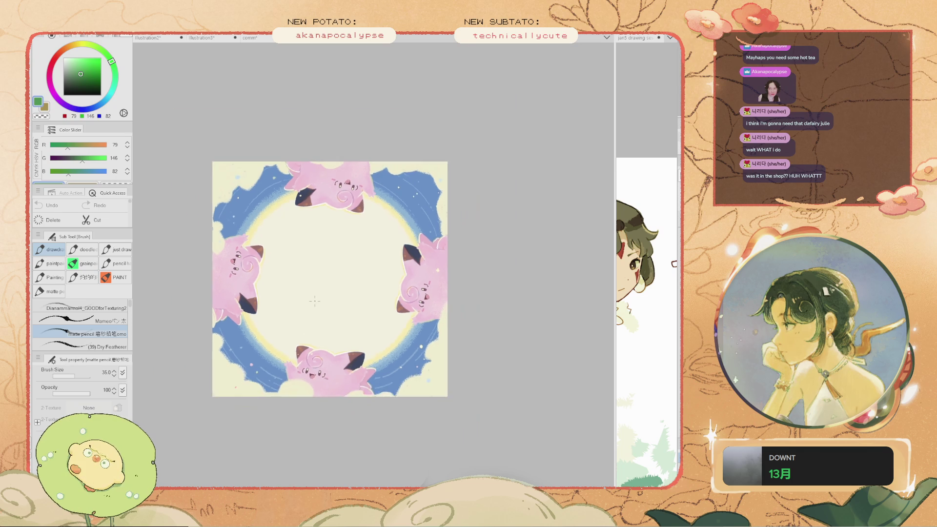
pyautogui.scroll(3, 270, 299)
pyautogui.scroll(-2, 270, 300)
pyautogui.scroll(2, 269, 299)
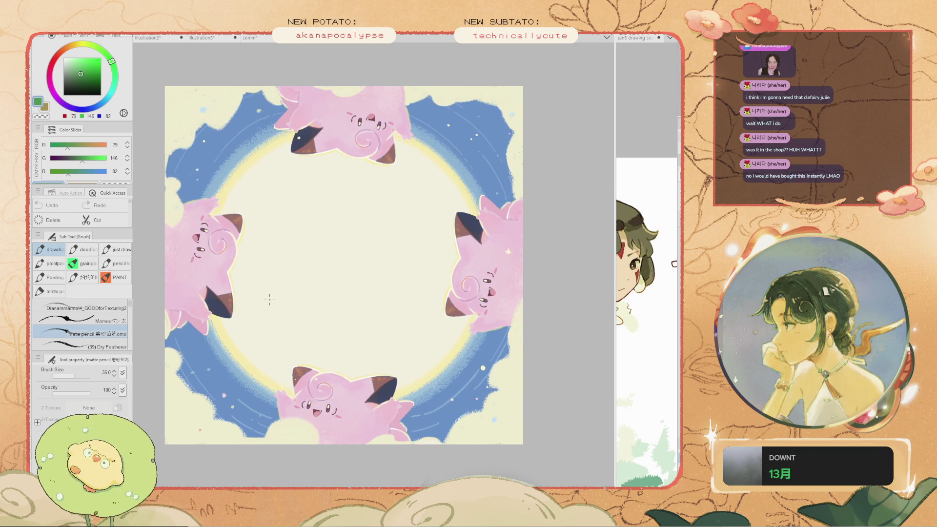
# Rotate and tilt the view of the ring artwork back and forth, then enlarge it
pyautogui.press('^')
pyautogui.press('^')
pyautogui.press('^')
pyautogui.press('-')
pyautogui.press('-')
pyautogui.press('-')
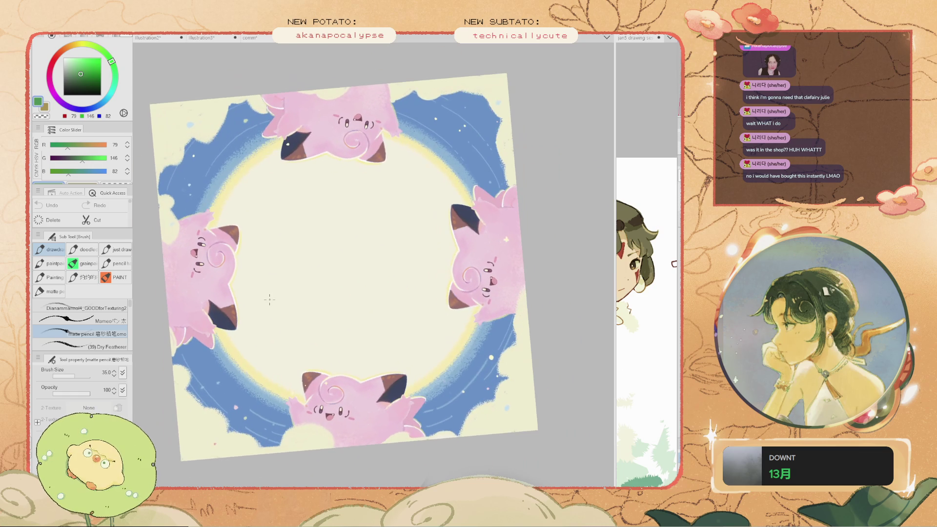
pyautogui.press('^')
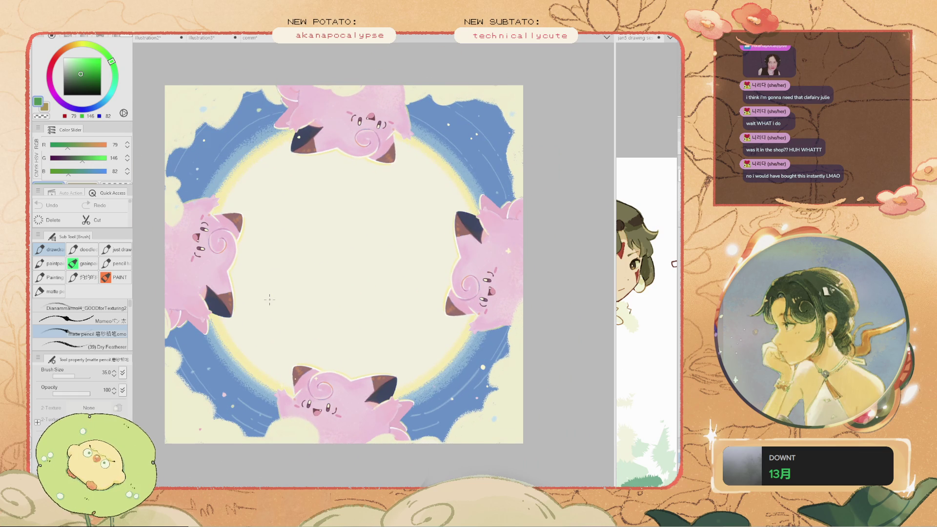
pyautogui.press('-')
pyautogui.scroll(-3, 269, 299)
pyautogui.scroll(4, 270, 299)
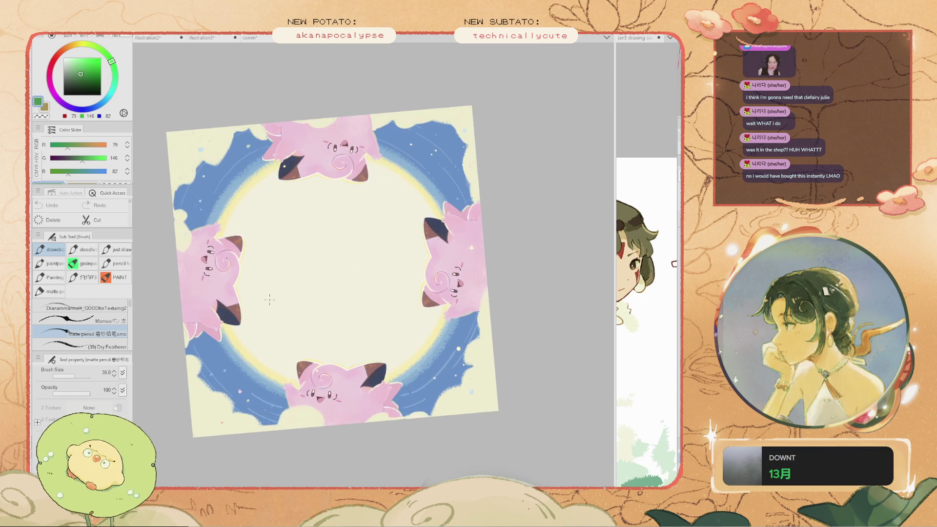
pyautogui.press('^')
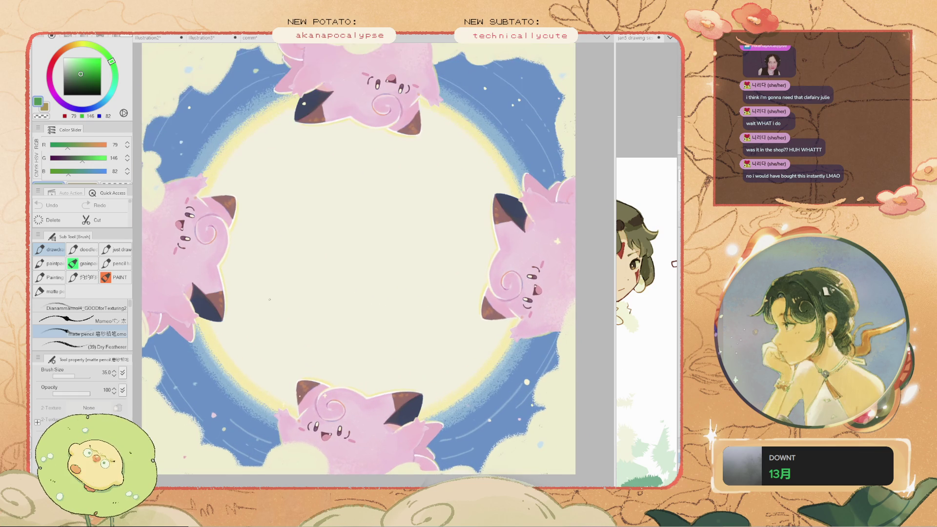
pyautogui.scroll(-2, 269, 299)
pyautogui.moveTo(270, 299)
pyautogui.mouseDown()
pyautogui.moveTo(287, 333)
pyautogui.moveTo(323, 363)
pyautogui.moveTo(269, 299)
pyautogui.moveTo(284, 346)
pyautogui.moveTo(268, 299)
pyautogui.moveTo(323, 363)
pyautogui.moveTo(270, 300)
pyautogui.moveTo(308, 352)
pyautogui.moveTo(342, 327)
pyautogui.moveTo(371, 361)
pyautogui.moveTo(342, 327)
pyautogui.moveTo(361, 342)
pyautogui.moveTo(342, 312)
pyautogui.moveTo(376, 347)
pyautogui.moveTo(391, 331)
pyautogui.moveTo(429, 386)
pyautogui.mouseUp()
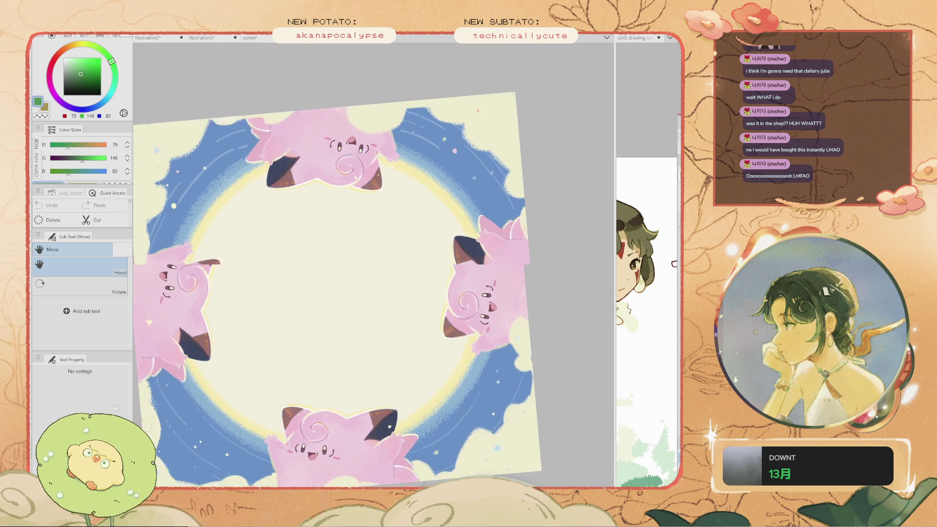
# Fit the ring illustration upright, nudge it, and return to the grass scene
pyautogui.hotkey('ctrl', '0')
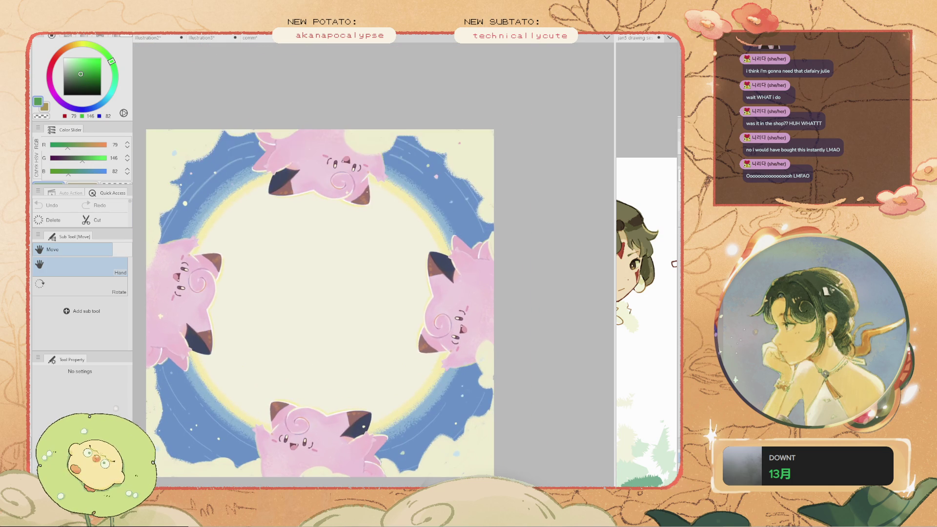
pyautogui.moveTo(341, 318); pyautogui.dragTo(360, 306)
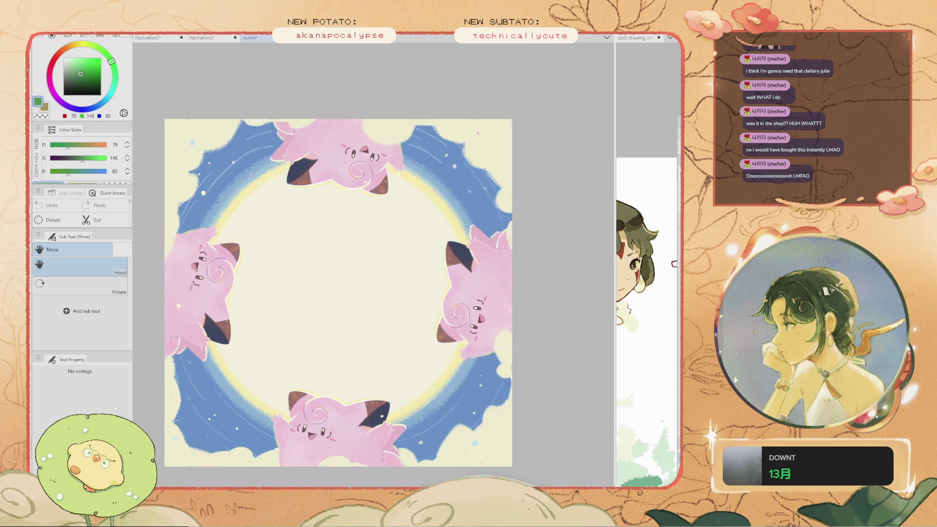
pyautogui.hotkey('ctrl', 'Tab')
# Discard the trial stroke drawn in Clefairy's right ear
pyautogui.moveTo(459, 168)
pyautogui.mouseDown()
pyautogui.moveTo(439, 170)
pyautogui.moveTo(419, 215)
pyautogui.moveTo(423, 193)
pyautogui.mouseUp()
pyautogui.press('b')
pyautogui.hotkey('ctrl', 'z')
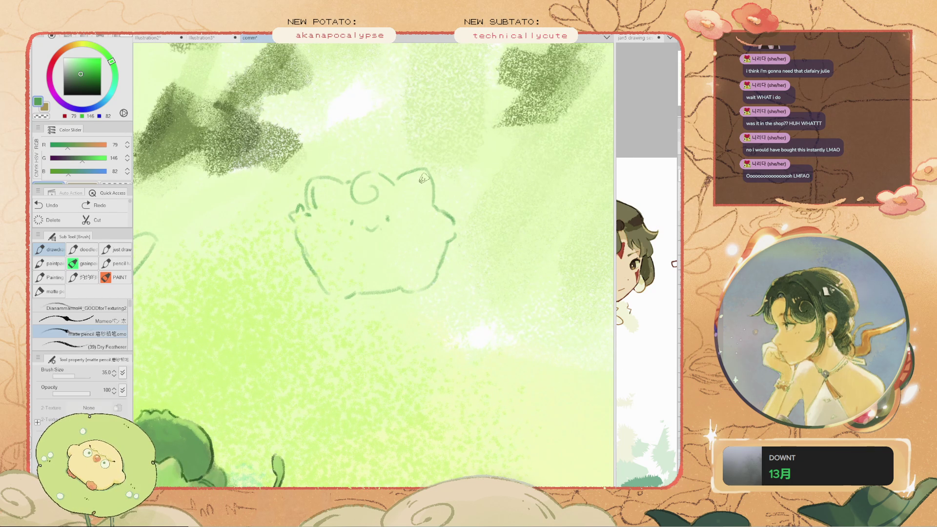
# Pan to the scene's top edge, undo the last stroke, and reduce the brush from 35 to 30
pyautogui.scroll(-5, 424, 178)
pyautogui.scroll(3, 423, 179)
pyautogui.press('h')
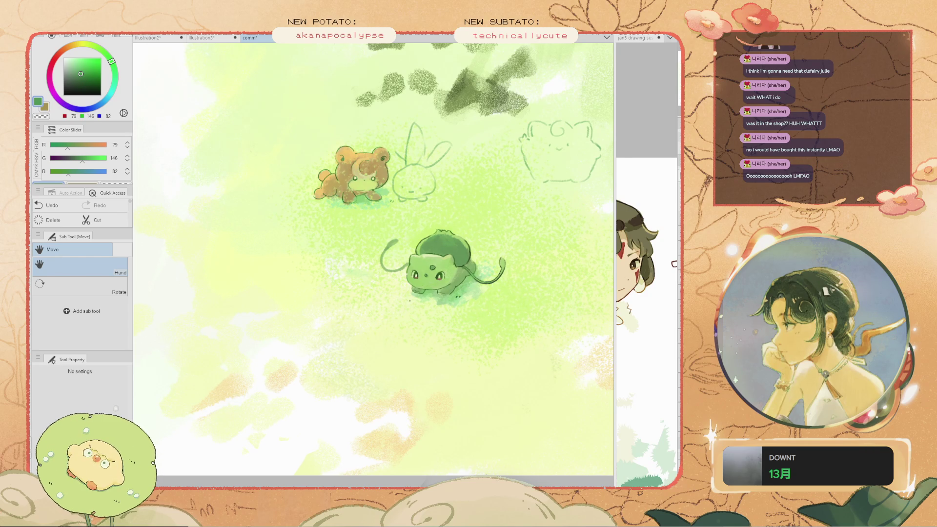
pyautogui.moveTo(430, 264)
pyautogui.mouseDown()
pyautogui.moveTo(421, 234)
pyautogui.moveTo(421, 270)
pyautogui.mouseUp()
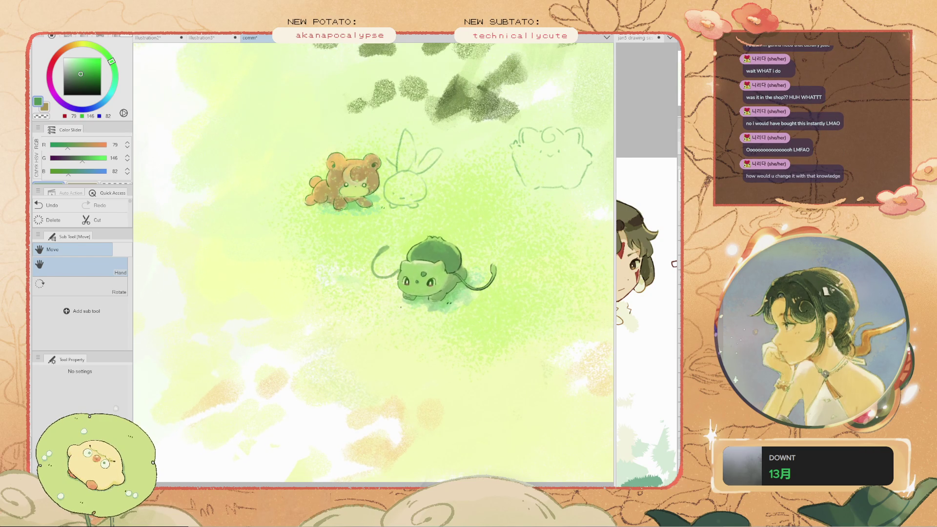
pyautogui.moveTo(428, 238); pyautogui.dragTo(345, 306)
pyautogui.hotkey('ctrl', 'z')
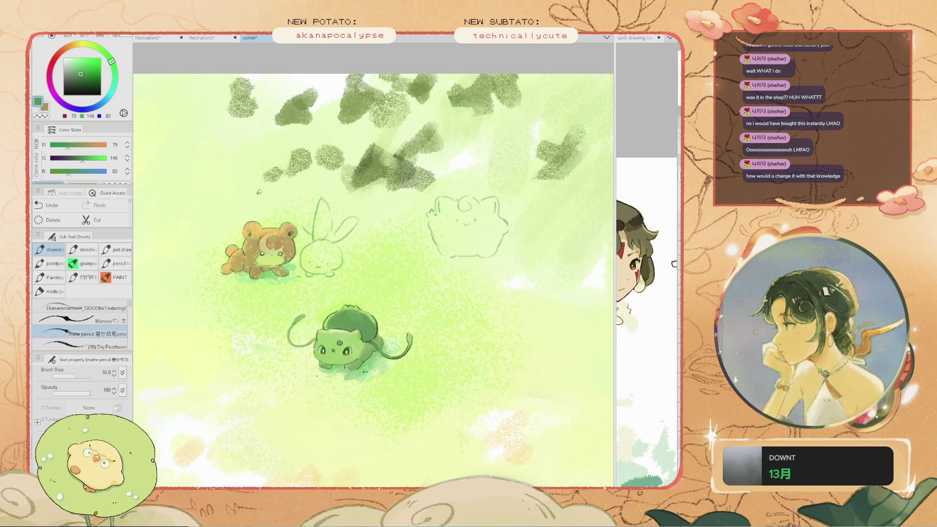
pyautogui.scroll(4, 251, 206)
pyautogui.press('[')
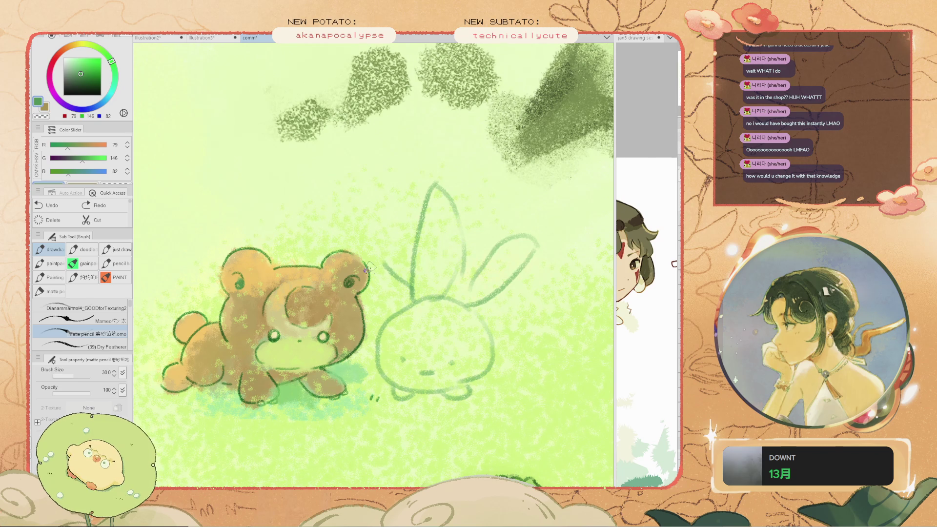
# Zoom and pan around Teddiursa and the bunny, then switch to the Clefairy ring document
pyautogui.press('h')
pyautogui.scroll(-3, 303, 268)
pyautogui.scroll(2, 254, 254)
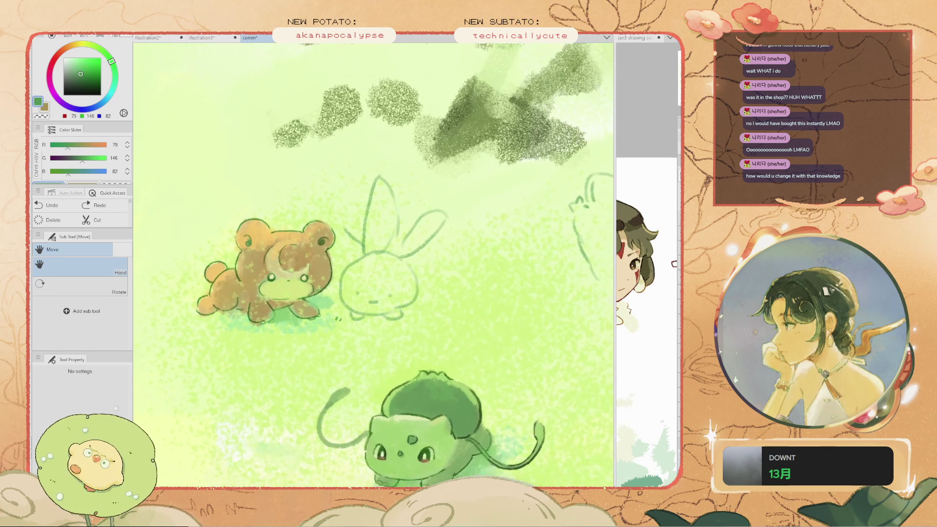
pyautogui.press('b')
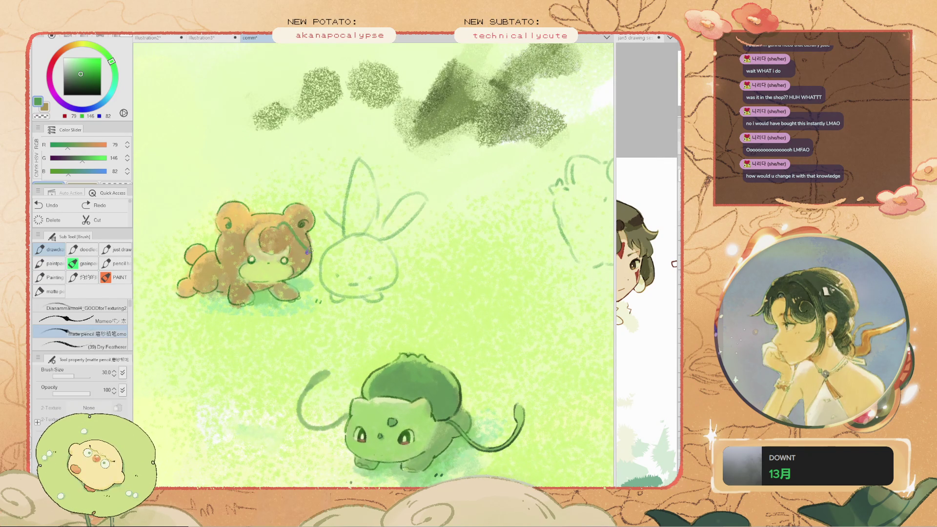
pyautogui.scroll(2, 271, 248)
pyautogui.moveTo(271, 247)
pyautogui.mouseDown()
pyautogui.moveTo(298, 254)
pyautogui.moveTo(390, 240)
pyautogui.mouseUp()
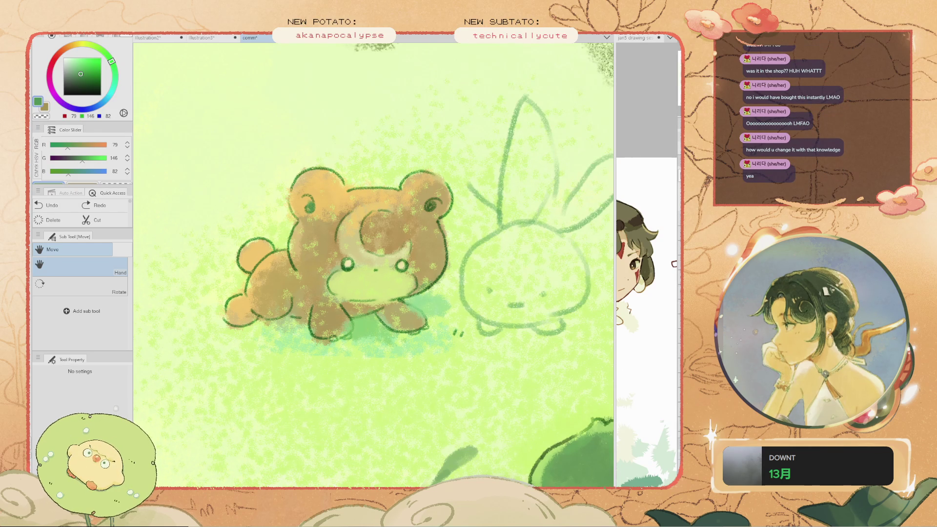
pyautogui.hotkey('ctrl', 'Tab')
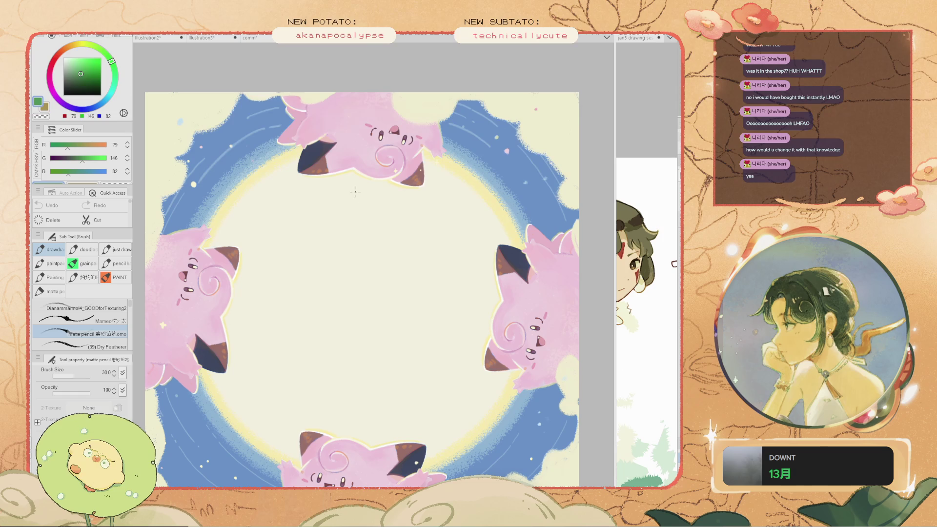
# Paint a yellow zig-zag crown on the bottom Clefairy
pyautogui.moveTo(346, 111); pyautogui.dragTo(409, 365)
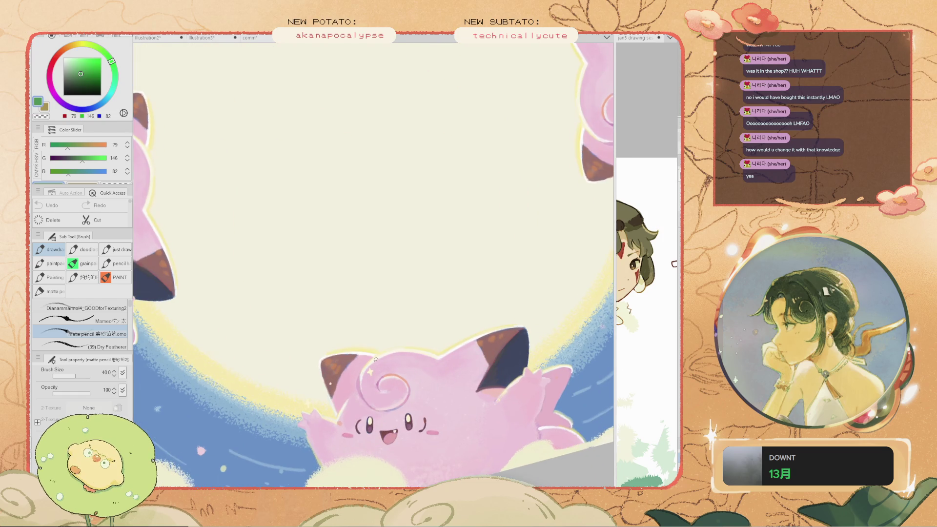
pyautogui.press('i')
pyautogui.press('b')
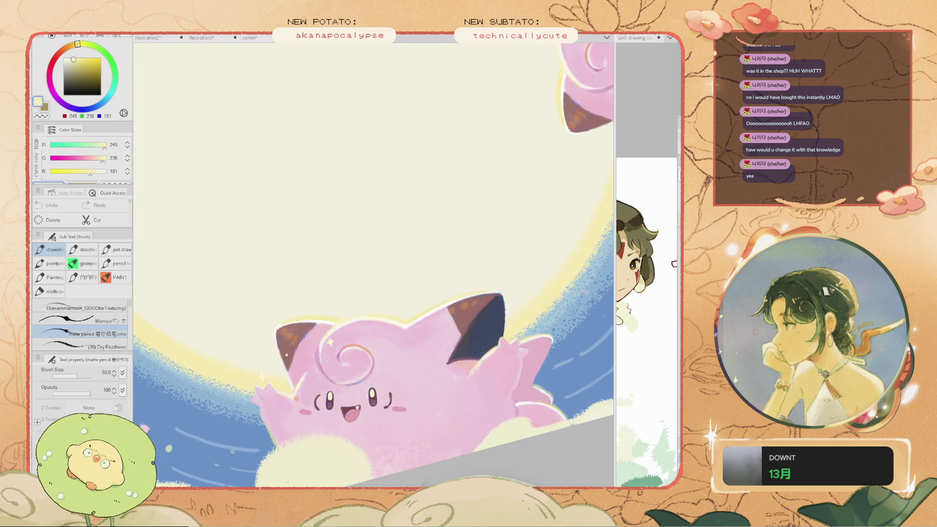
pyautogui.hotkey('ctrl', 'z')
pyautogui.click(88, 79)
pyautogui.click(85, 65)
pyautogui.moveTo(419, 312)
pyautogui.mouseDown()
pyautogui.moveTo(341, 295)
pyautogui.moveTo(311, 316)
pyautogui.moveTo(408, 318)
pyautogui.moveTo(415, 300)
pyautogui.moveTo(399, 313)
pyautogui.moveTo(352, 293)
pyautogui.moveTo(338, 303)
pyautogui.moveTo(317, 300)
pyautogui.mouseUp()
# Flip and rotate the view to look over the whole Clefairy ring
pyautogui.press('^')
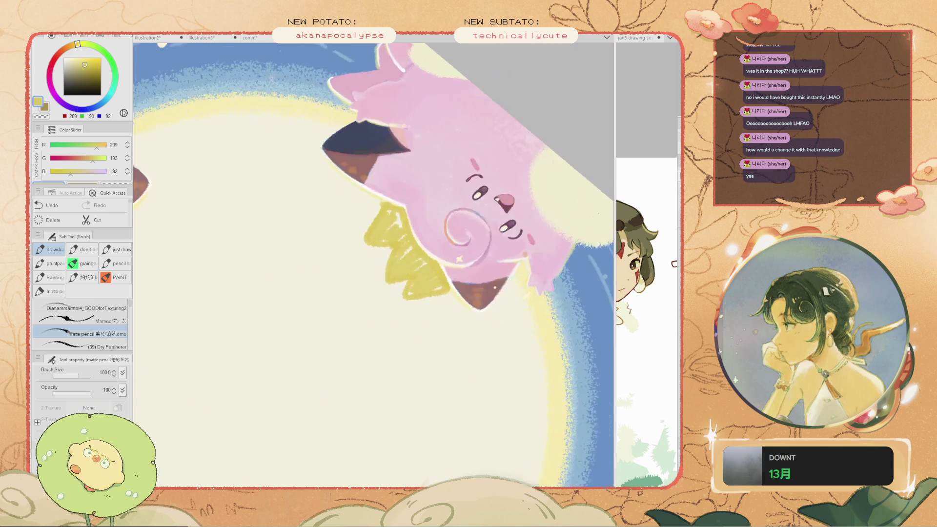
pyautogui.scroll(-5, 312, 298)
pyautogui.press('-')
pyautogui.press('-')
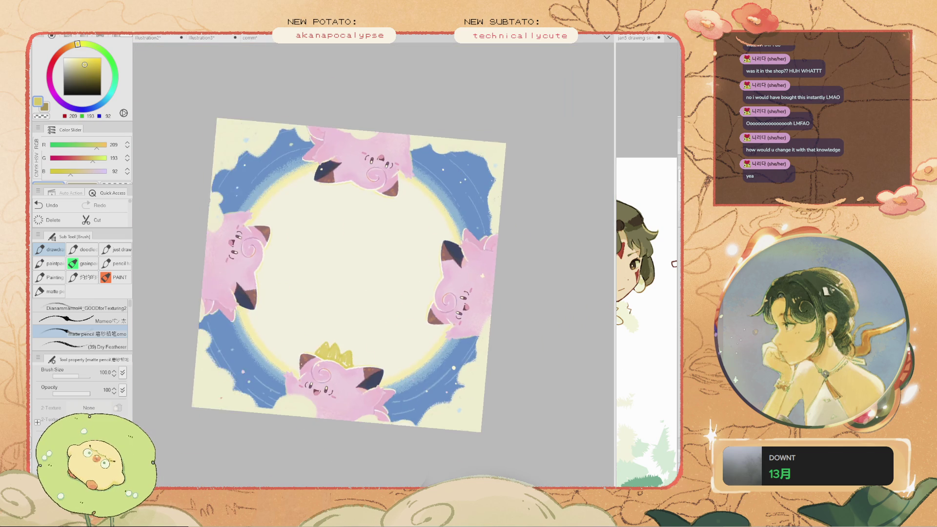
pyautogui.press('^')
pyautogui.press('^')
pyautogui.scroll(3, 389, 183)
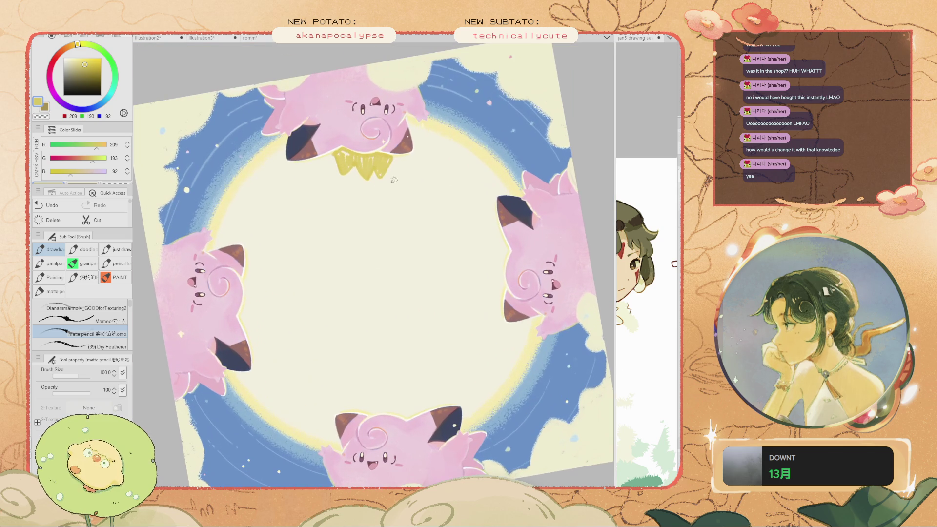
pyautogui.press('^')
pyautogui.scroll(-3, 381, 209)
pyautogui.scroll(2, 394, 223)
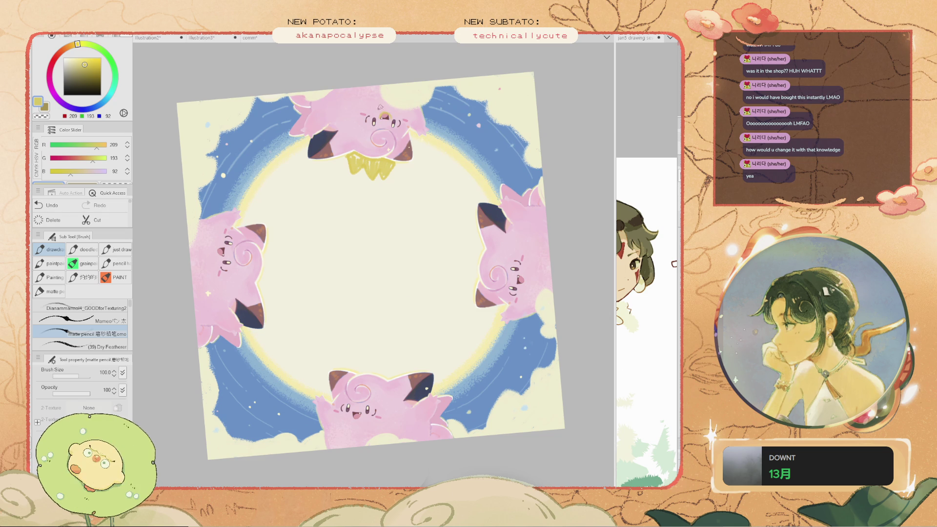
pyautogui.press('^')
pyautogui.press('^')
pyautogui.press('^')
pyautogui.press('^')
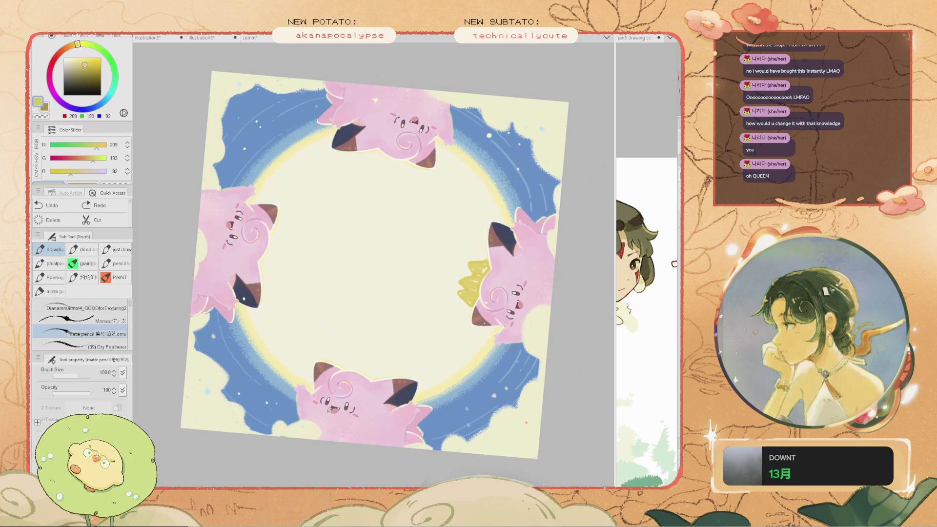
pyautogui.press('-')
pyautogui.press('-')
pyautogui.press('-')
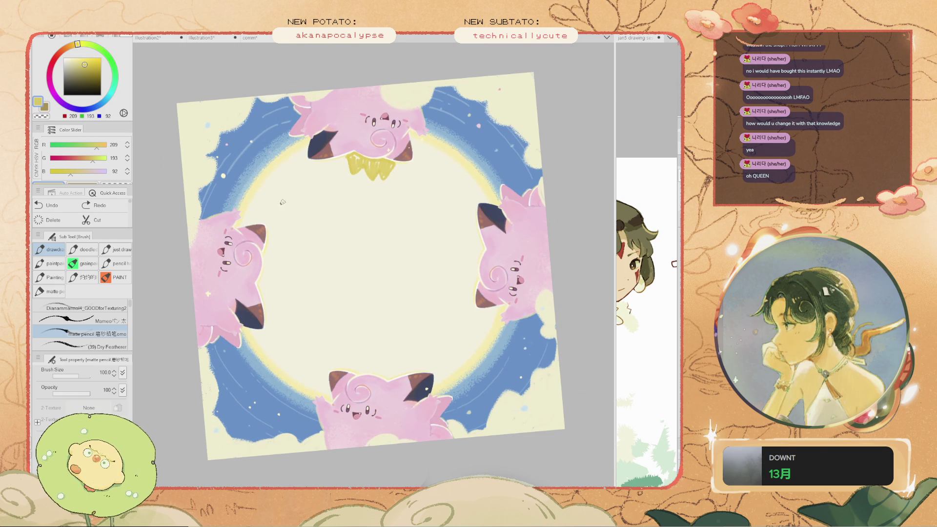
# Undo the stray yellow stroke on Clefairy's face and turn the crowned Clefairy to the bottom
pyautogui.hotkey('ctrl', 'z')
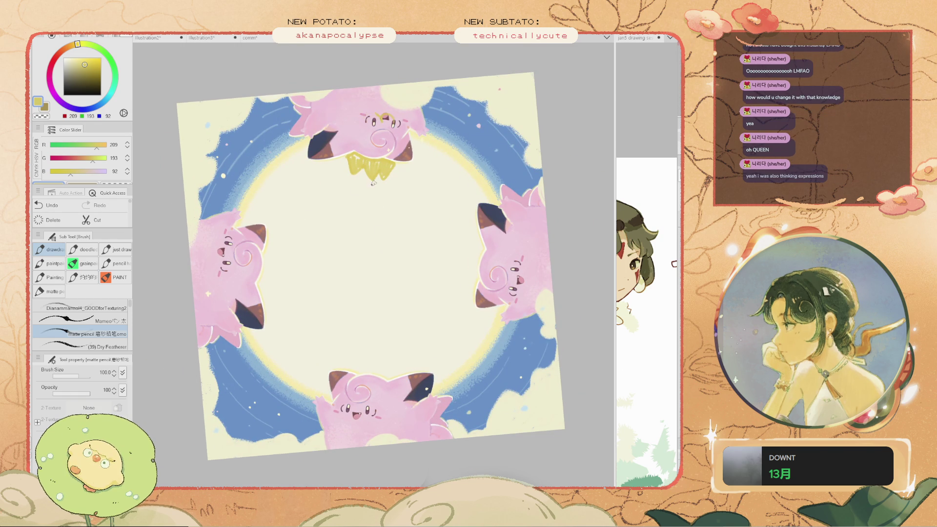
pyautogui.press('-')
pyautogui.press('^')
pyautogui.press('^')
pyautogui.press('^')
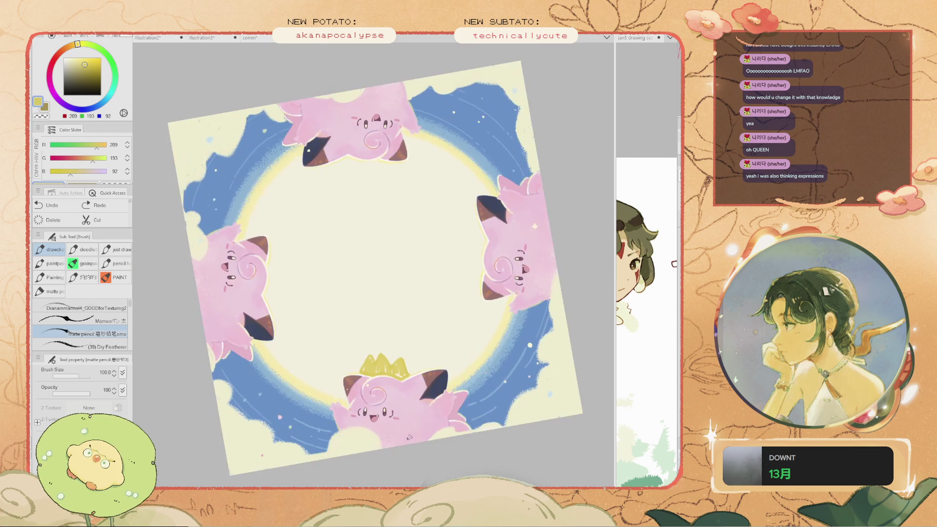
pyautogui.scroll(5, 386, 413)
# At brush size 70, paint face pink over one eye, leaving a winking curve
pyautogui.scroll(2, 386, 414)
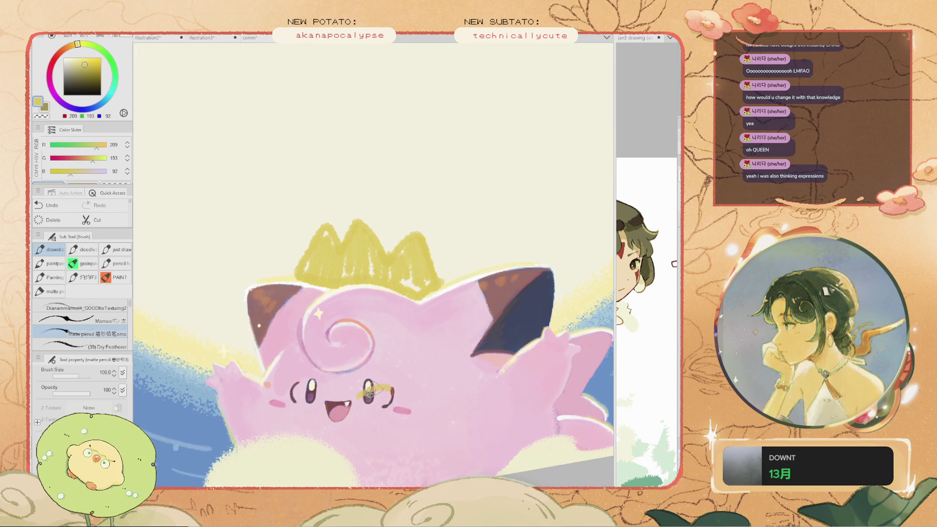
pyautogui.keyDown('alt'); pyautogui.click(369, 390); pyautogui.keyUp('alt')
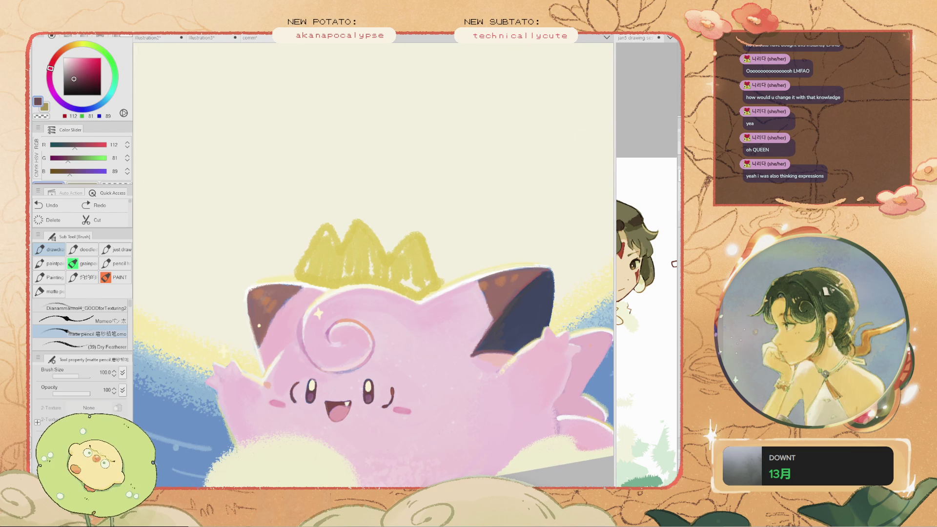
pyautogui.press('[')
pyautogui.press('[')
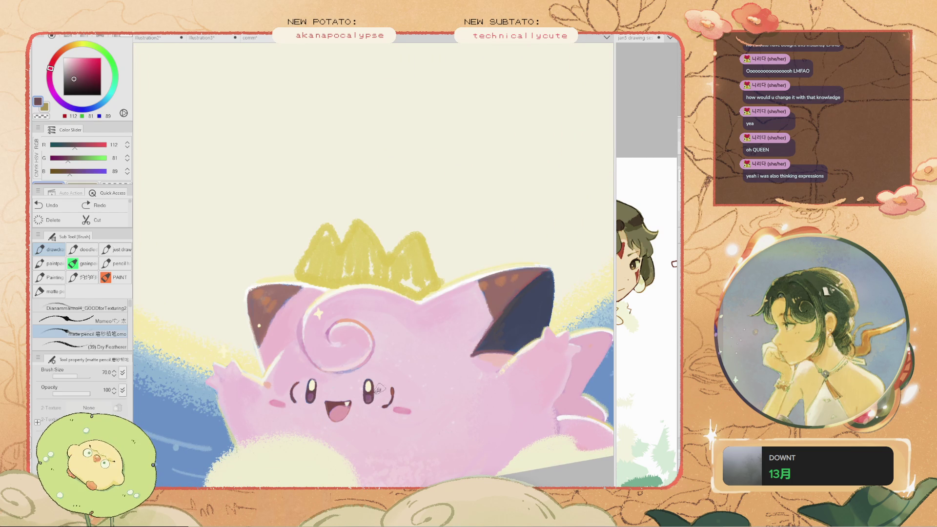
pyautogui.keyDown('alt'); pyautogui.click(335, 393); pyautogui.keyUp('alt')
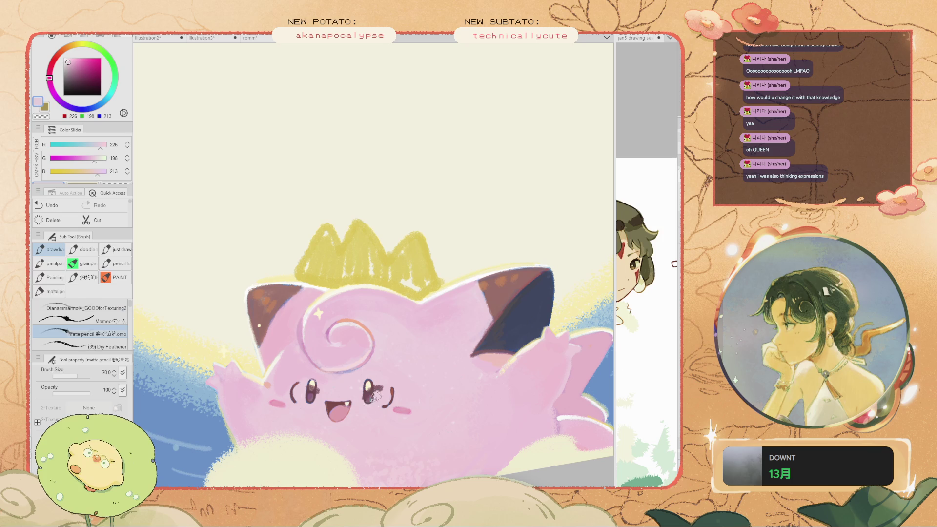
pyautogui.moveTo(366, 402); pyautogui.dragTo(371, 379)
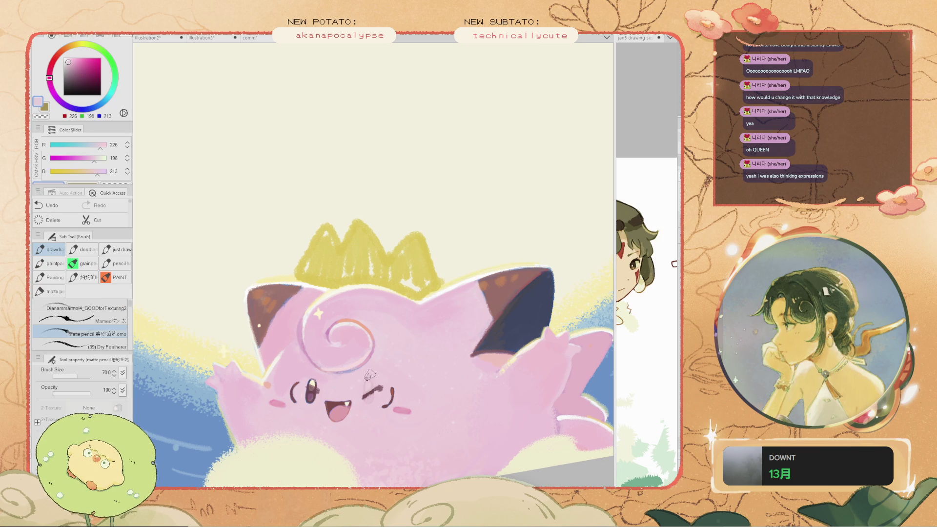
pyautogui.moveTo(312, 380)
pyautogui.mouseDown()
pyautogui.moveTo(307, 395)
pyautogui.moveTo(322, 390)
pyautogui.moveTo(306, 381)
pyautogui.moveTo(326, 347)
pyautogui.moveTo(468, 152)
pyautogui.moveTo(477, 370)
pyautogui.moveTo(211, 387)
pyautogui.mouseUp()
# Erase around the wink and sample its dark line colour, undoing a small stroke
pyautogui.press('e')
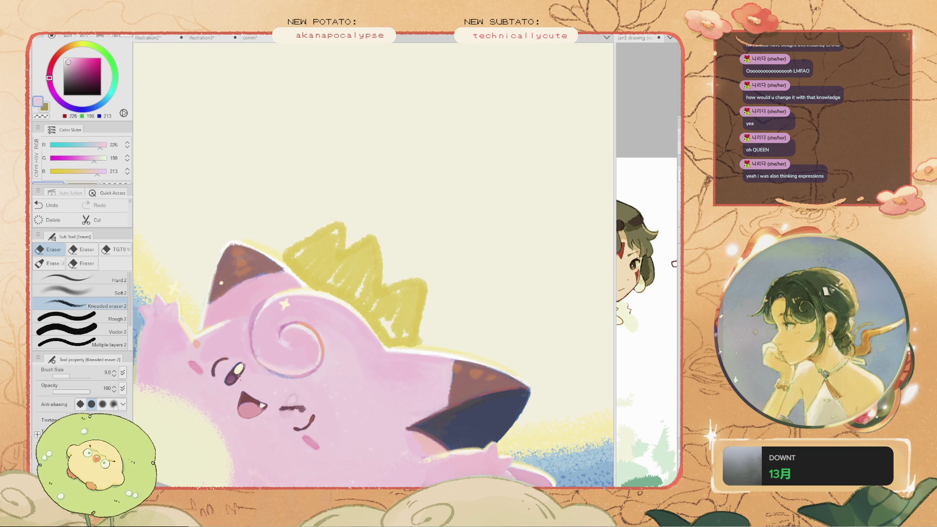
pyautogui.moveTo(307, 408); pyautogui.dragTo(359, 436)
pyautogui.press('i')
pyautogui.click(359, 436)
pyautogui.press('b')
pyautogui.scroll(-3, 356, 434)
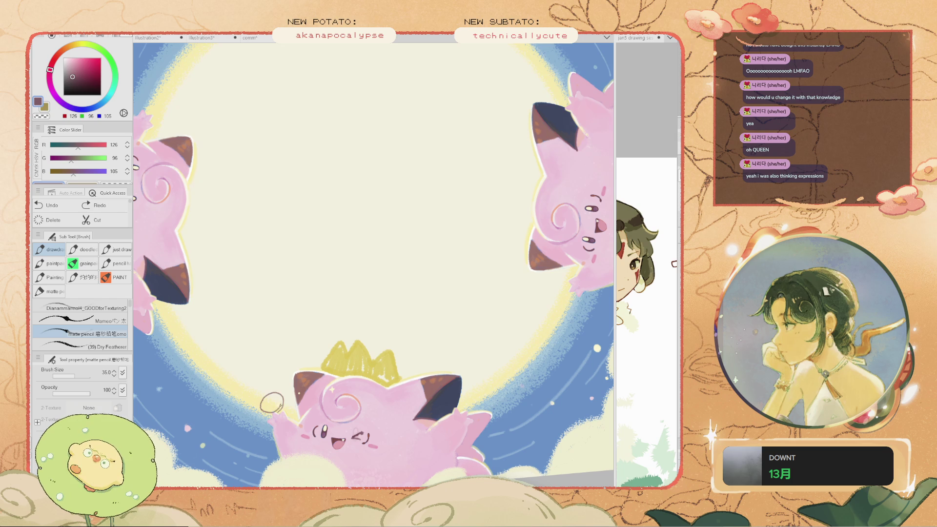
pyautogui.hotkey('ctrl', 'z')
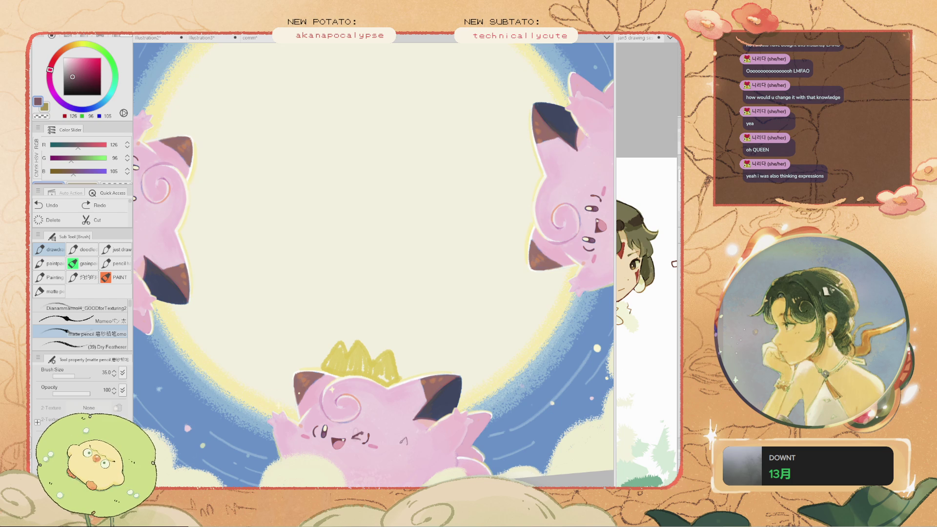
# Reset the view to fit upright and switch to the forest painting
pyautogui.scroll(-5, 362, 401)
pyautogui.moveTo(363, 401)
pyautogui.mouseDown()
pyautogui.moveTo(351, 371)
pyautogui.moveTo(375, 333)
pyautogui.mouseUp()
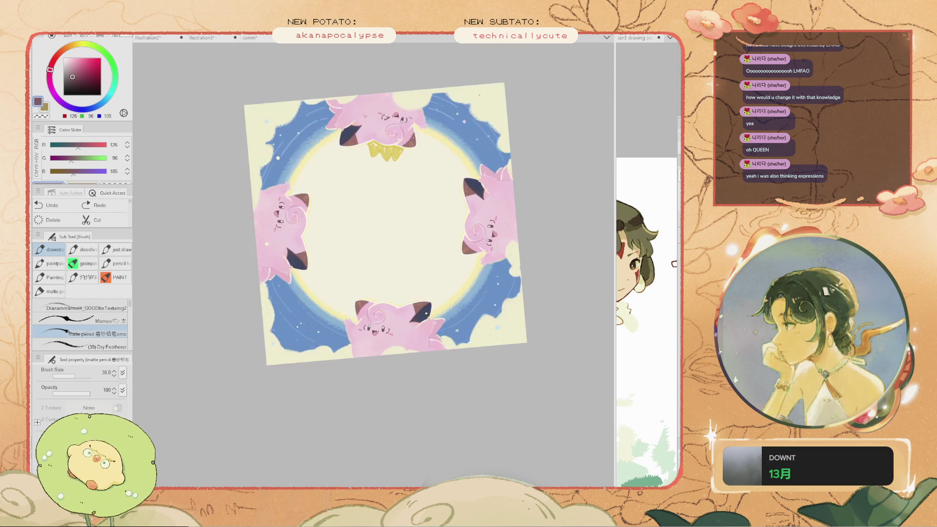
pyautogui.hotkey('ctrl', '@')
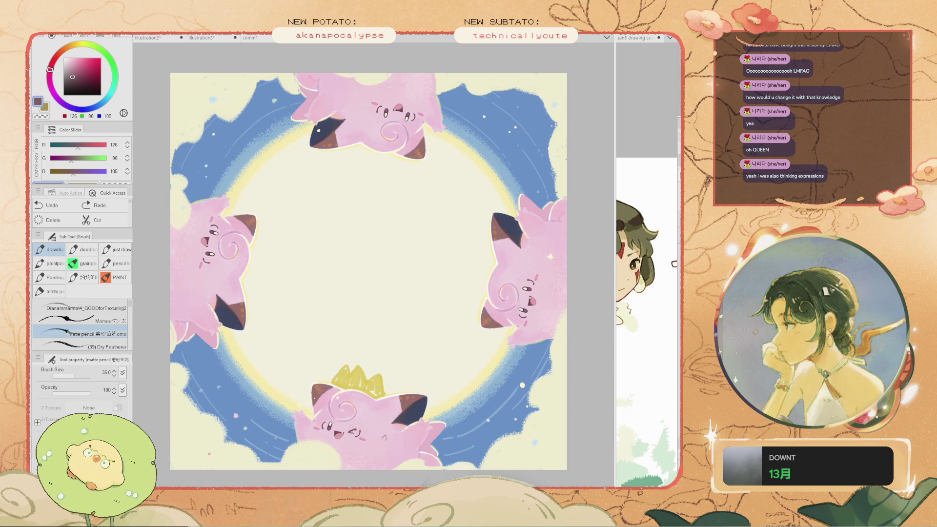
pyautogui.hotkey('ctrl', 'Tab')
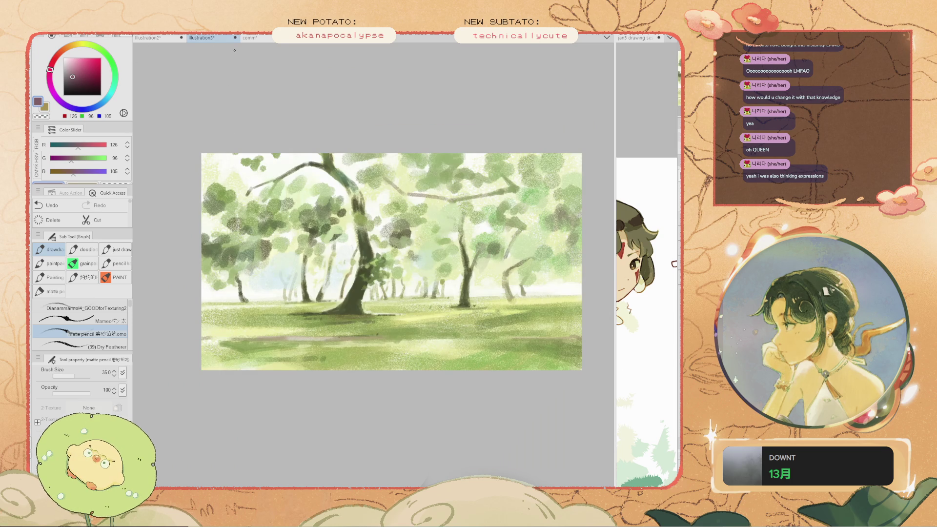
# Switch to the grass-field commission and frame the bear, bunny and Bulbasaur
pyautogui.click(250, 37)
pyautogui.scroll(-2, 420, 296)
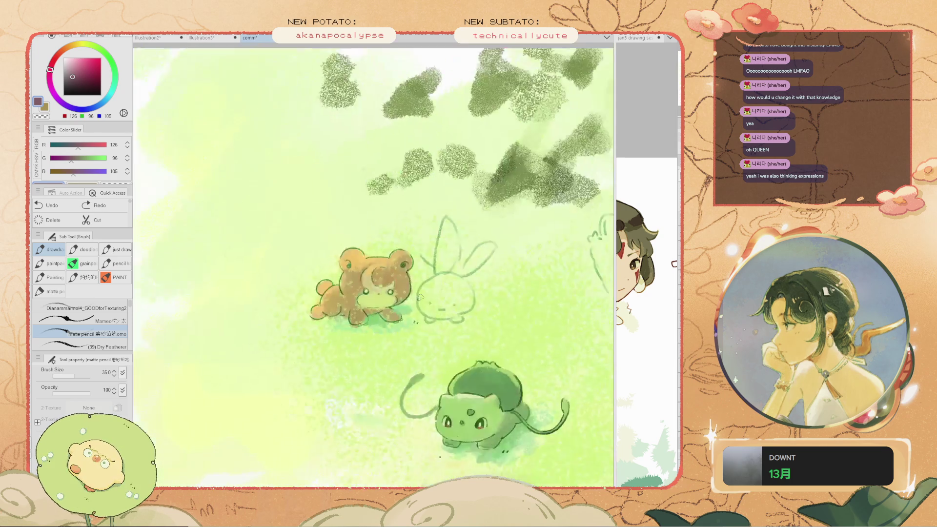
pyautogui.scroll(-3, 419, 297)
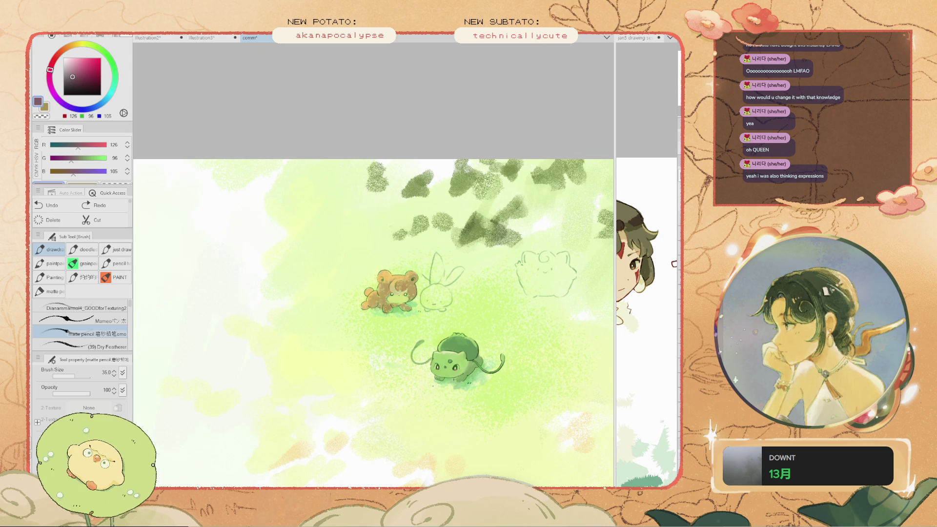
pyautogui.scroll(2, 419, 297)
pyautogui.moveTo(492, 324); pyautogui.dragTo(420, 288)
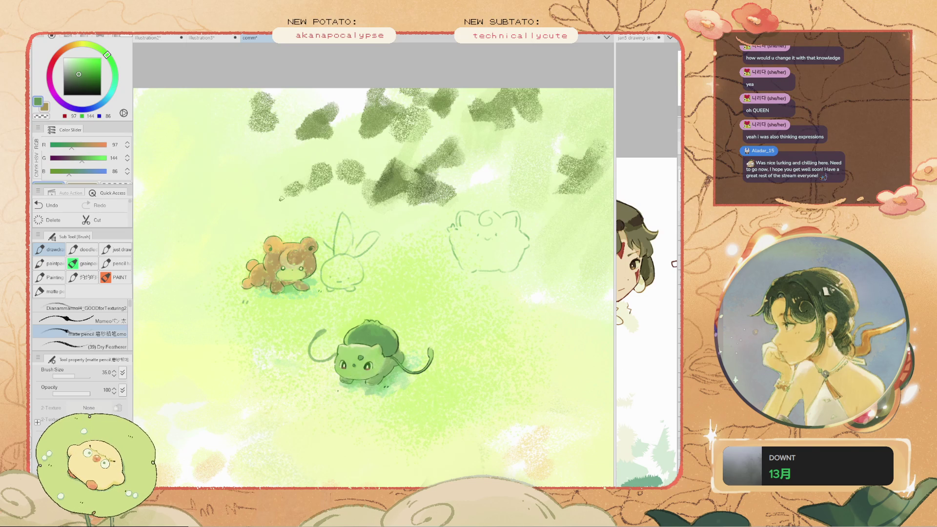
pyautogui.scroll(-3, 444, 322)
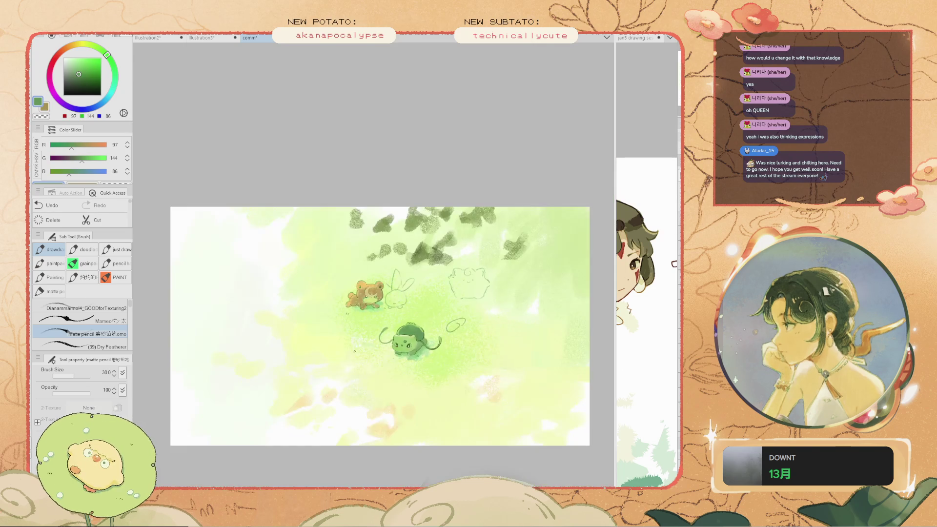
pyautogui.scroll(2, 444, 342)
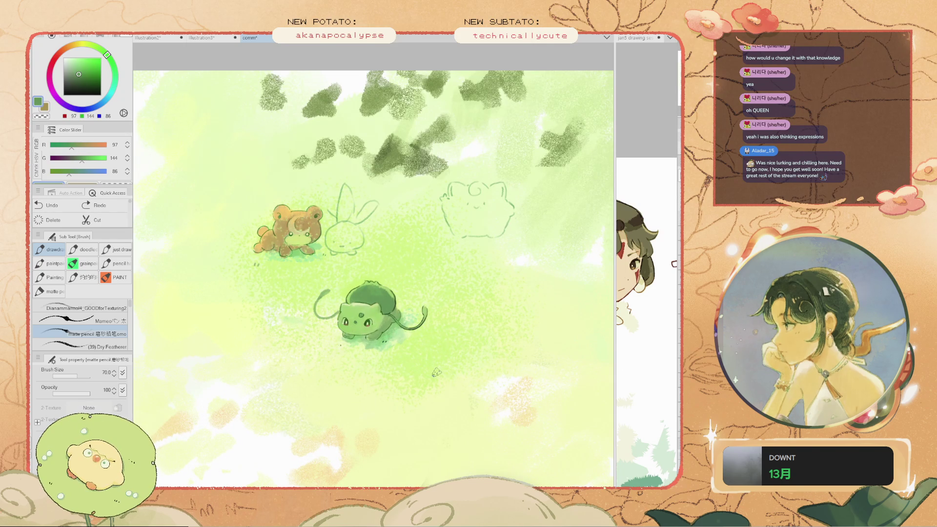
# Undo a trial stroke, shrink the brush to 9, and sample Bulbasaur's dark green outline
pyautogui.moveTo(479, 376); pyautogui.dragTo(482, 395)
pyautogui.hotkey('ctrl', 'z')
pyautogui.scroll(3, 361, 325)
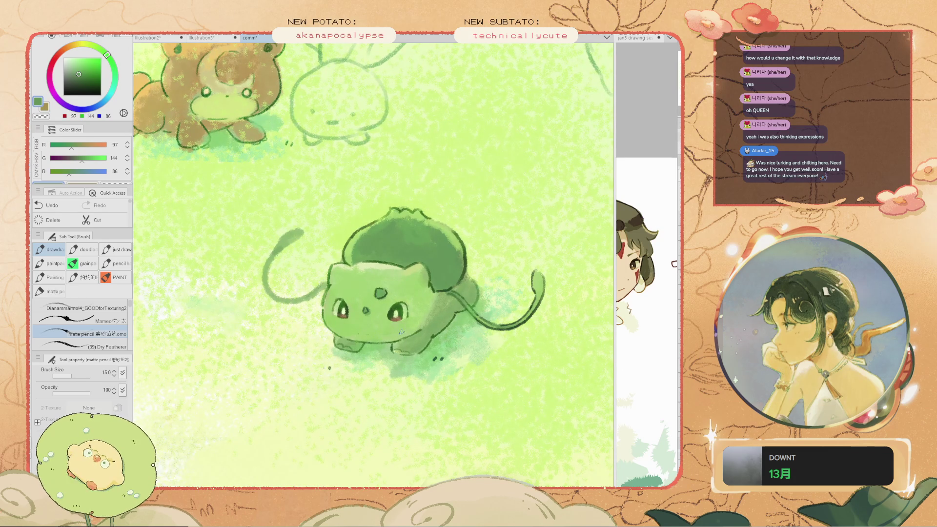
pyautogui.press('[')
pyautogui.press('[')
pyautogui.press('[')
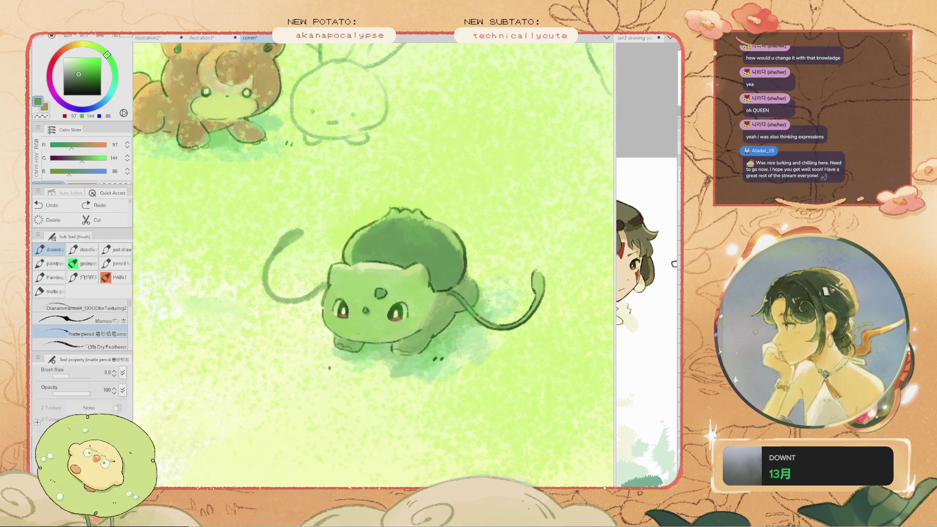
pyautogui.keyDown('alt'); pyautogui.click(392, 318); pyautogui.keyUp('alt')
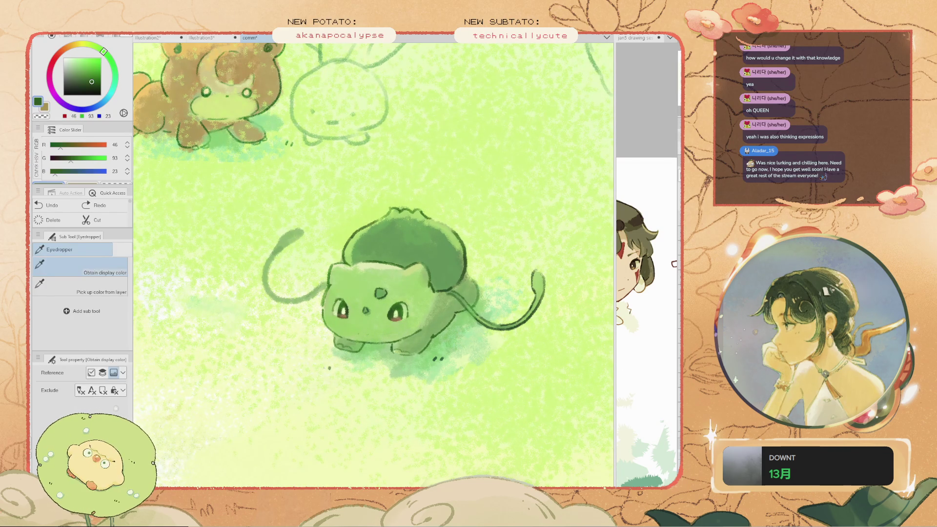
pyautogui.scroll(2, 384, 308)
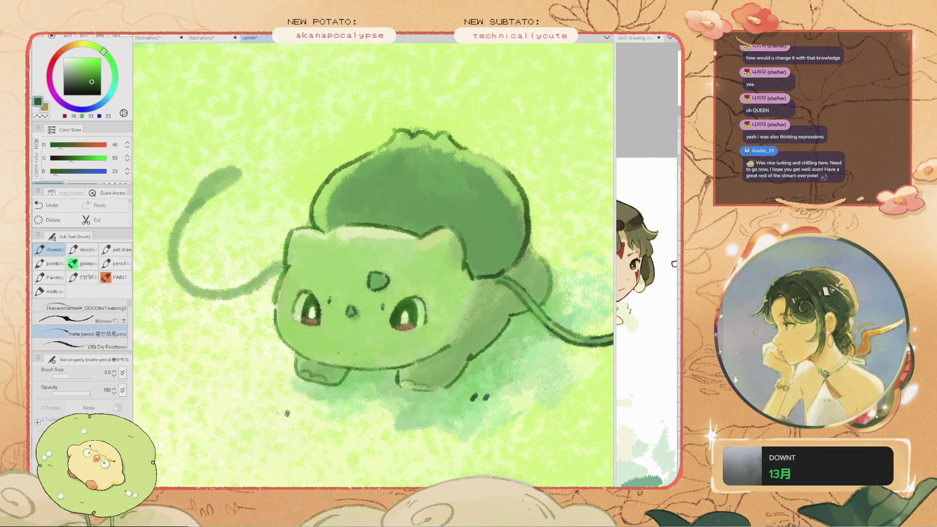
pyautogui.scroll(-5, 383, 306)
pyautogui.moveTo(359, 216); pyautogui.dragTo(340, 305)
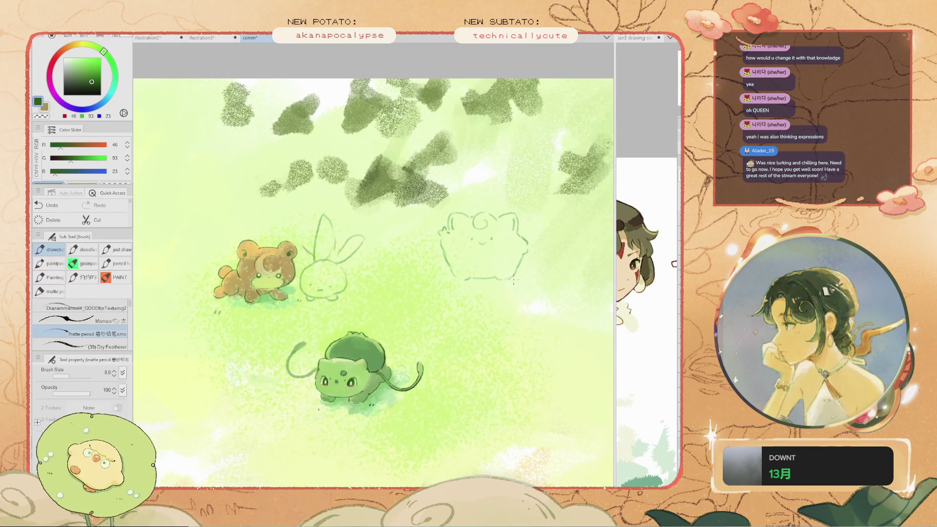
pyautogui.scroll(-5, 485, 323)
# Reposition the view, try and undo strokes beside Bulbasaur, and remove the circle right of Bulbasaur
pyautogui.scroll(4, 430, 361)
pyautogui.hotkey('ctrl', 'z')
pyautogui.press('h')
pyautogui.moveTo(376, 317); pyautogui.dragTo(326, 288)
pyautogui.moveTo(444, 345); pyautogui.dragTo(410, 371)
pyautogui.hotkey('ctrl', 'z')
pyautogui.moveTo(405, 313)
pyautogui.mouseDown()
pyautogui.moveTo(419, 327)
pyautogui.moveTo(412, 305)
pyautogui.mouseUp()
pyautogui.hotkey('ctrl', 'z')
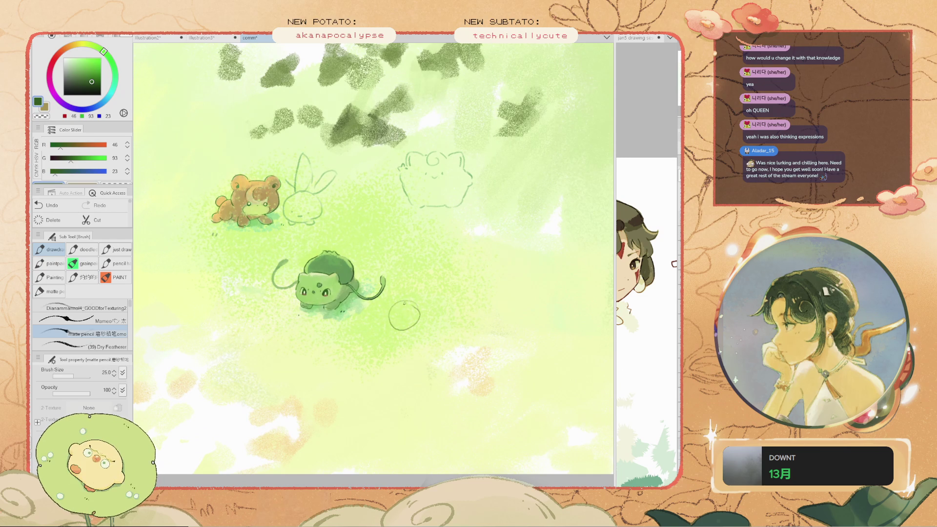
pyautogui.hotkey('ctrl', 'z')
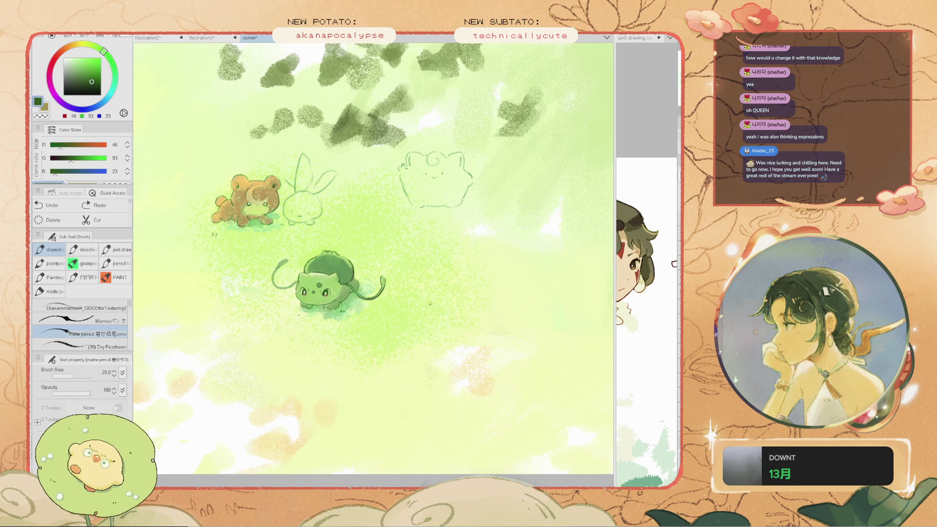
# Try several pencil strokes and circles on the grass below Bulbasaur, undoing each
pyautogui.moveTo(425, 287)
pyautogui.mouseDown()
pyautogui.moveTo(413, 293)
pyautogui.moveTo(420, 300)
pyautogui.mouseUp()
pyautogui.hotkey('ctrl', 'z')
pyautogui.hotkey('ctrl', 'z')
pyautogui.moveTo(391, 179); pyautogui.dragTo(371, 214)
pyautogui.hotkey('ctrl', 'z')
pyautogui.moveTo(430, 282)
pyautogui.mouseDown()
pyautogui.moveTo(341, 361)
pyautogui.moveTo(366, 324)
pyautogui.mouseUp()
pyautogui.hotkey('ctrl', 'z')
pyautogui.hotkey('ctrl', 'z')
pyautogui.moveTo(346, 363)
pyautogui.mouseDown()
pyautogui.moveTo(371, 341)
pyautogui.moveTo(342, 370)
pyautogui.moveTo(375, 370)
pyautogui.mouseUp()
pyautogui.hotkey('ctrl', 'z')
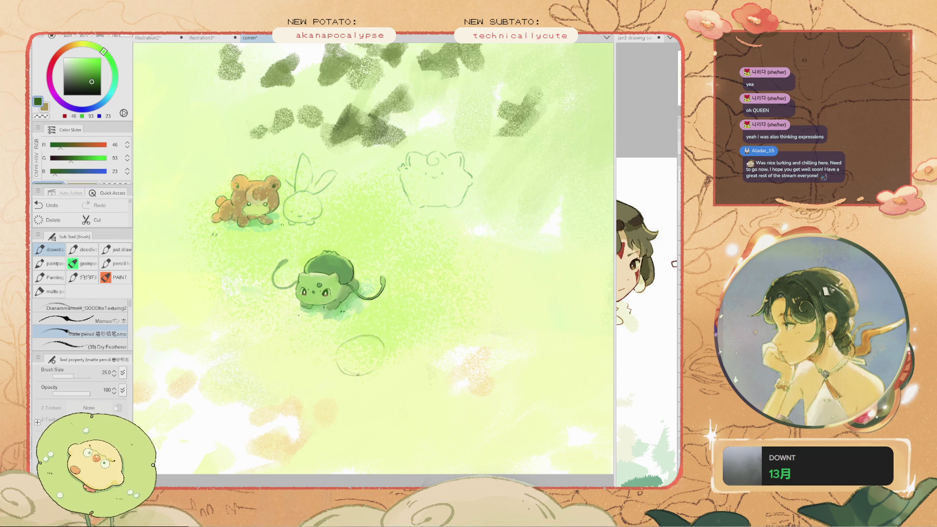
pyautogui.moveTo(385, 332); pyautogui.dragTo(342, 373)
pyautogui.hotkey('ctrl', 'z')
pyautogui.hotkey('ctrl', 'z')
pyautogui.hotkey('ctrl', 'z')
pyautogui.moveTo(382, 339)
pyautogui.mouseDown()
pyautogui.moveTo(342, 358)
pyautogui.moveTo(399, 473)
pyautogui.mouseUp()
pyautogui.hotkey('ctrl', 'z')
pyautogui.hotkey('ctrl', 'z')
pyautogui.hotkey('ctrl', 'z')
pyautogui.hotkey('ctrl', 'z')
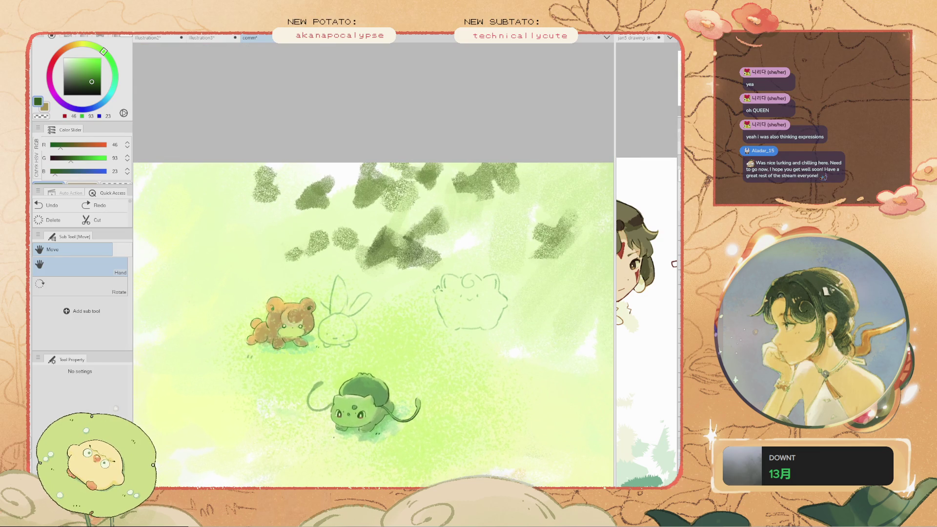
# Shift the view to Clefairy's sketch, undoing a rough circle and a curl above its head
pyautogui.moveTo(341, 391); pyautogui.dragTo(456, 278)
pyautogui.moveTo(315, 296)
pyautogui.mouseDown()
pyautogui.moveTo(286, 289)
pyautogui.moveTo(285, 335)
pyautogui.moveTo(308, 313)
pyautogui.moveTo(301, 295)
pyautogui.moveTo(303, 322)
pyautogui.mouseUp()
pyautogui.hotkey('ctrl', 'z')
pyautogui.hotkey('ctrl', 'z')
pyautogui.hotkey('ctrl', 'z')
pyautogui.scroll(2, 468, 212)
pyautogui.moveTo(360, 171); pyautogui.dragTo(306, 215)
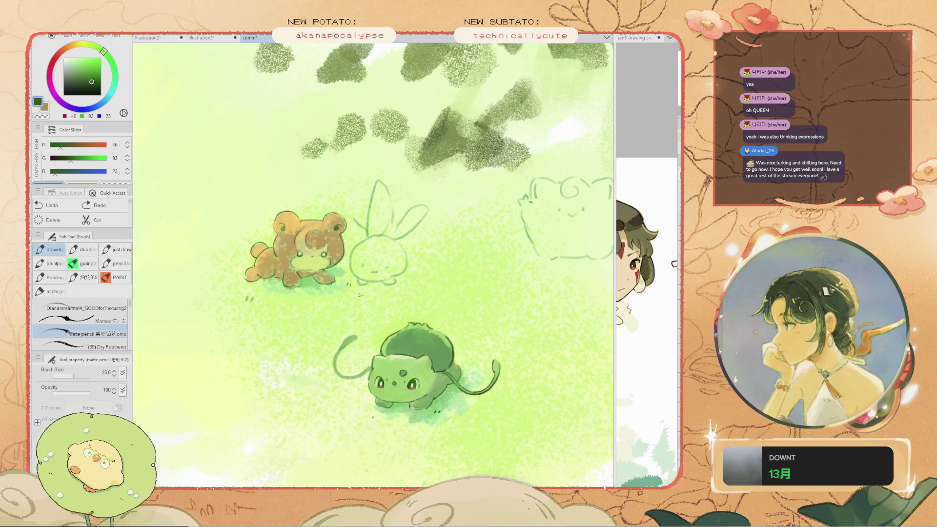
pyautogui.moveTo(605, 288); pyautogui.dragTo(446, 300)
pyautogui.moveTo(430, 221)
pyautogui.mouseDown()
pyautogui.moveTo(385, 193)
pyautogui.moveTo(365, 219)
pyautogui.moveTo(396, 178)
pyautogui.moveTo(352, 159)
pyautogui.mouseUp()
pyautogui.hotkey('ctrl', 'z')
# Add two short grass ticks beside Clefairy's sketch and undo the leftover curl attempts
pyautogui.hotkey('ctrl', 'z')
pyautogui.moveTo(422, 270); pyautogui.dragTo(419, 276)
pyautogui.moveTo(415, 272); pyautogui.dragTo(413, 276)
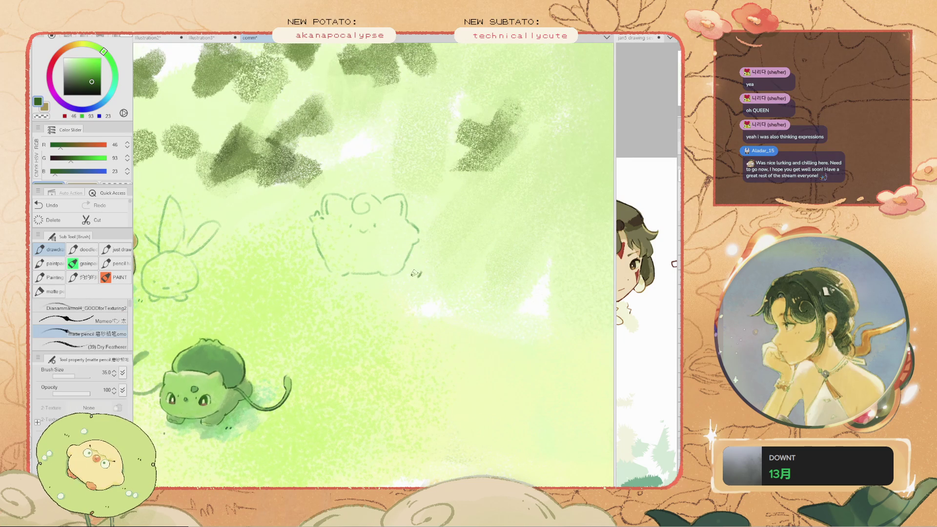
pyautogui.hotkey('ctrl', 'z')
pyautogui.moveTo(326, 319)
pyautogui.mouseDown()
pyautogui.moveTo(342, 321)
pyautogui.moveTo(336, 312)
pyautogui.moveTo(345, 327)
pyautogui.mouseUp()
pyautogui.hotkey('ctrl', 'z')
pyautogui.hotkey('ctrl', 'z')
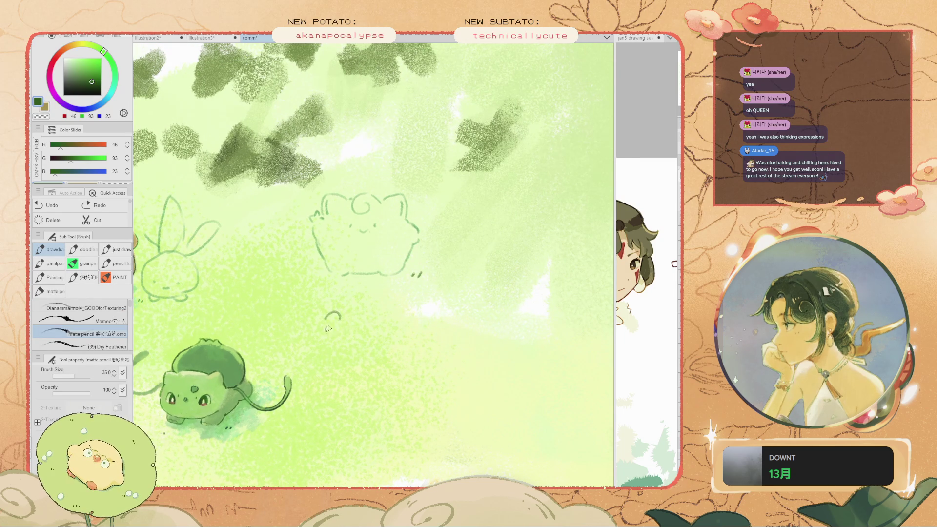
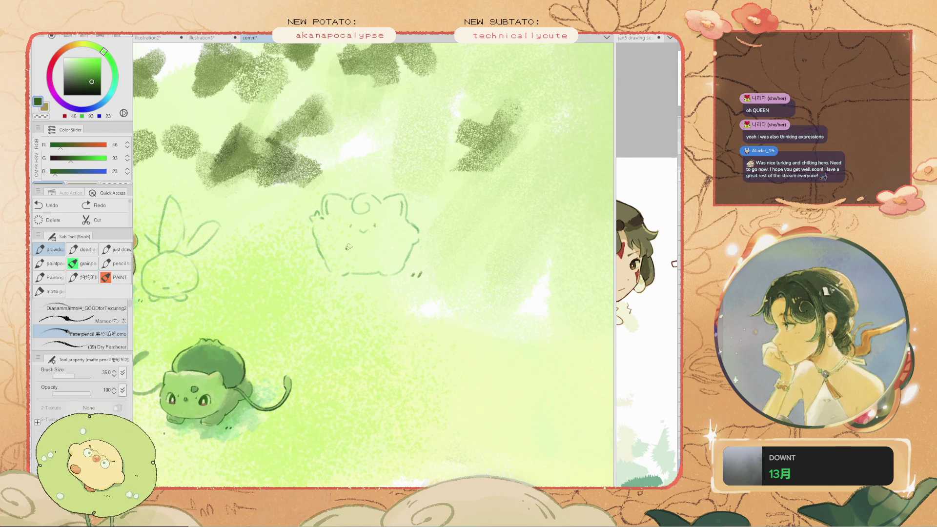
# Sketch a long looping vine stroke from Bulbasaur, undoing the failed attempts
pyautogui.moveTo(290, 279)
pyautogui.mouseDown()
pyautogui.moveTo(263, 293)
pyautogui.moveTo(236, 292)
pyautogui.moveTo(243, 303)
pyautogui.moveTo(394, 269)
pyautogui.mouseUp()
pyautogui.hotkey('ctrl', 'z')
pyautogui.press('h')
pyautogui.scroll(2, 244, 328)
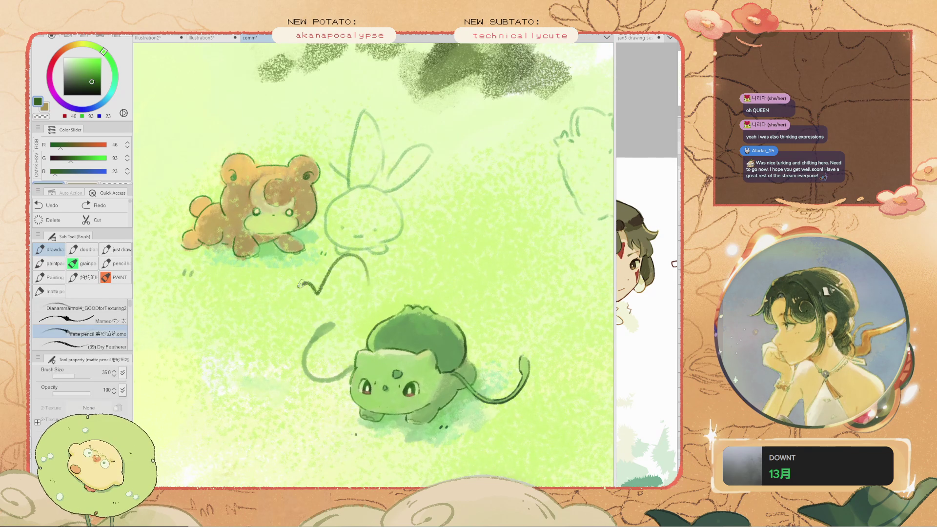
pyautogui.scroll(-2, 227, 299)
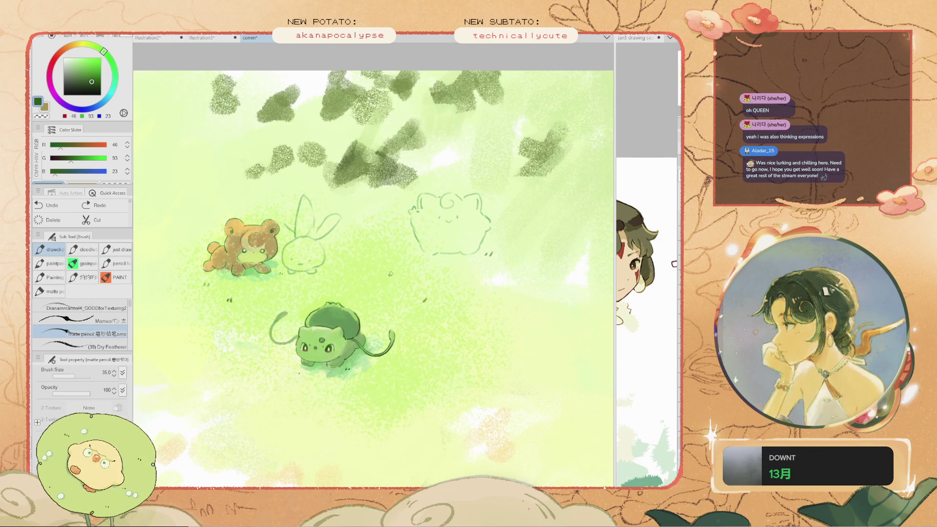
pyautogui.moveTo(401, 234)
pyautogui.mouseDown()
pyautogui.moveTo(380, 269)
pyautogui.moveTo(376, 320)
pyautogui.mouseUp()
pyautogui.scroll(-2, 386, 318)
pyautogui.scroll(3, 390, 317)
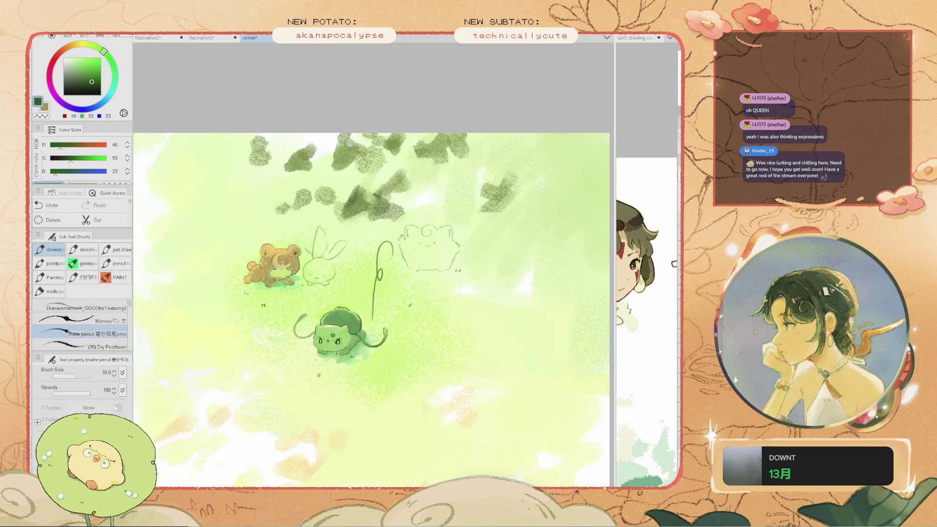
pyautogui.hotkey('ctrl', 'z')
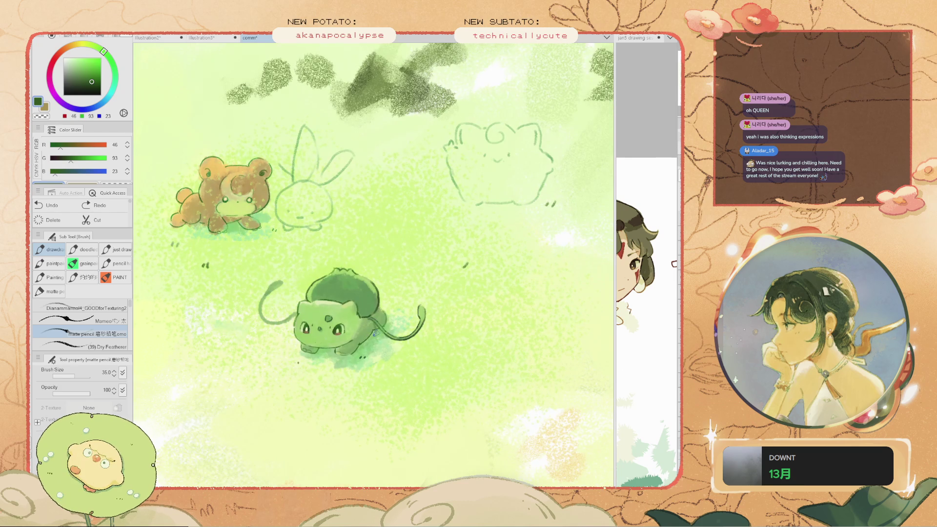
pyautogui.hotkey('ctrl', 'z')
# Redraw the vine curving down to the lower left, with an arc beside its looped tip
pyautogui.moveTo(369, 328); pyautogui.dragTo(263, 383)
pyautogui.hotkey('ctrl', 'z')
pyautogui.moveTo(368, 317)
pyautogui.mouseDown()
pyautogui.moveTo(335, 395)
pyautogui.moveTo(310, 401)
pyautogui.moveTo(342, 385)
pyautogui.moveTo(304, 390)
pyautogui.mouseUp()
pyautogui.hotkey('ctrl', 'z')
pyautogui.moveTo(374, 340)
pyautogui.mouseDown()
pyautogui.moveTo(337, 387)
pyautogui.moveTo(288, 394)
pyautogui.moveTo(302, 391)
pyautogui.mouseUp()
pyautogui.hotkey('ctrl', 'z')
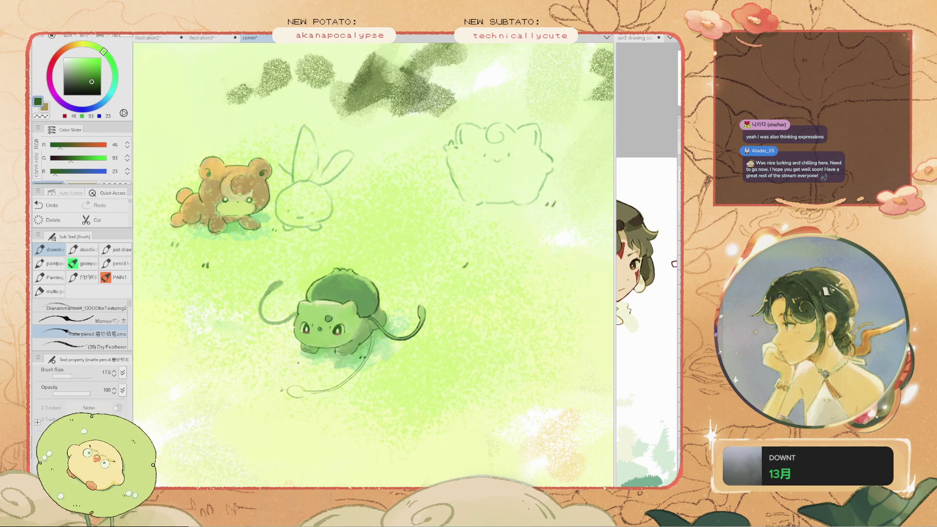
pyautogui.hotkey('ctrl', 'z')
pyautogui.moveTo(294, 389)
pyautogui.mouseDown()
pyautogui.moveTo(267, 367)
pyautogui.moveTo(270, 378)
pyautogui.moveTo(238, 330)
pyautogui.moveTo(230, 363)
pyautogui.moveTo(244, 381)
pyautogui.mouseUp()
pyautogui.hotkey('ctrl', 'z')
pyautogui.hotkey('ctrl', 'z')
pyautogui.hotkey('ctrl', 'z')
pyautogui.hotkey('ctrl', 'z')
# Sketch the small creature's wing arcs and body lines at the vine's end
pyautogui.moveTo(243, 342); pyautogui.dragTo(248, 358)
pyautogui.moveTo(244, 395)
pyautogui.mouseDown()
pyautogui.moveTo(237, 385)
pyautogui.moveTo(283, 400)
pyautogui.moveTo(308, 388)
pyautogui.mouseUp()
pyautogui.hotkey('ctrl', 'z')
pyautogui.moveTo(228, 373)
pyautogui.mouseDown()
pyautogui.moveTo(217, 365)
pyautogui.moveTo(215, 384)
pyautogui.moveTo(240, 405)
pyautogui.moveTo(227, 403)
pyautogui.moveTo(224, 426)
pyautogui.moveTo(232, 429)
pyautogui.mouseUp()
pyautogui.hotkey('ctrl', 'z')
pyautogui.hotkey('ctrl', 'z')
pyautogui.hotkey('ctrl', 'z')
pyautogui.hotkey('ctrl', 'z')
pyautogui.moveTo(228, 394)
pyautogui.mouseDown()
pyautogui.moveTo(197, 413)
pyautogui.moveTo(224, 438)
pyautogui.mouseUp()
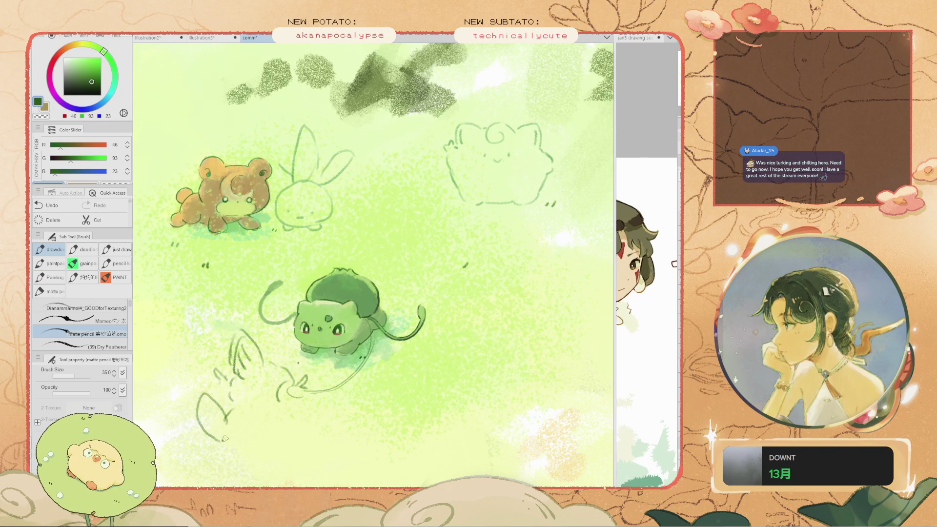
pyautogui.moveTo(265, 408)
pyautogui.mouseDown()
pyautogui.moveTo(272, 428)
pyautogui.moveTo(276, 419)
pyautogui.moveTo(264, 433)
pyautogui.mouseUp()
pyautogui.hotkey('ctrl', 'z')
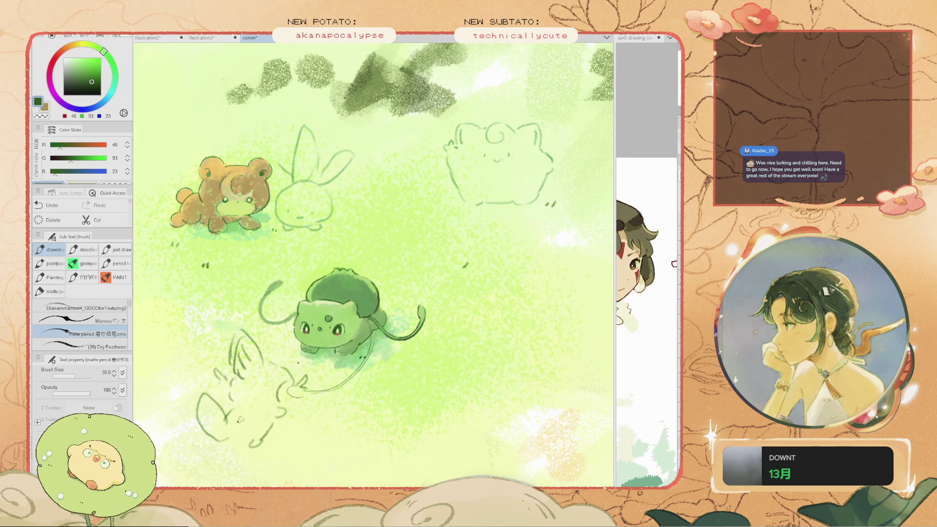
# Erase stray bits of the creature sketch
pyautogui.hotkey('ctrl', '-')
pyautogui.hotkey('ctrl', '+')
pyautogui.press('h')
pyautogui.moveTo(374, 266); pyautogui.dragTo(394, 254)
pyautogui.press('e')
pyautogui.moveTo(240, 334); pyautogui.dragTo(247, 352)
pyautogui.hotkey('ctrl', '-')
pyautogui.scroll(-2, 233, 336)
pyautogui.scroll(2, 231, 330)
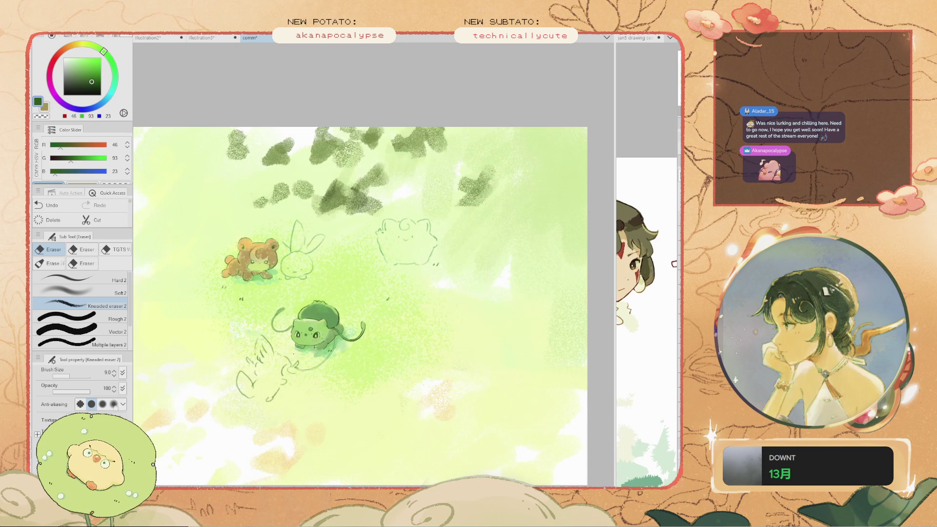
pyautogui.scroll(5, 317, 344)
# Try redrawing a line along Bulbasaur's mouth with the pencil, then undo it
pyautogui.press('b')
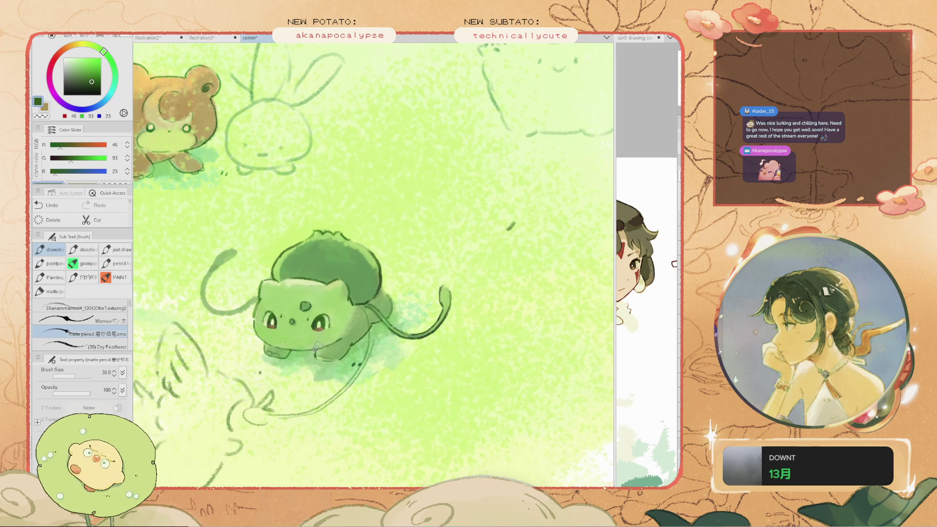
pyautogui.scroll(3, 306, 344)
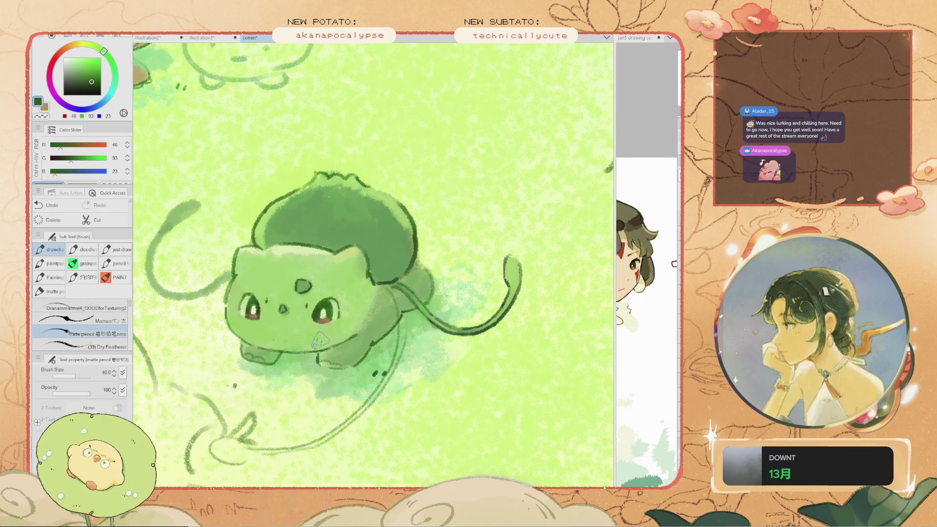
pyautogui.hotkey('ctrl', 'z')
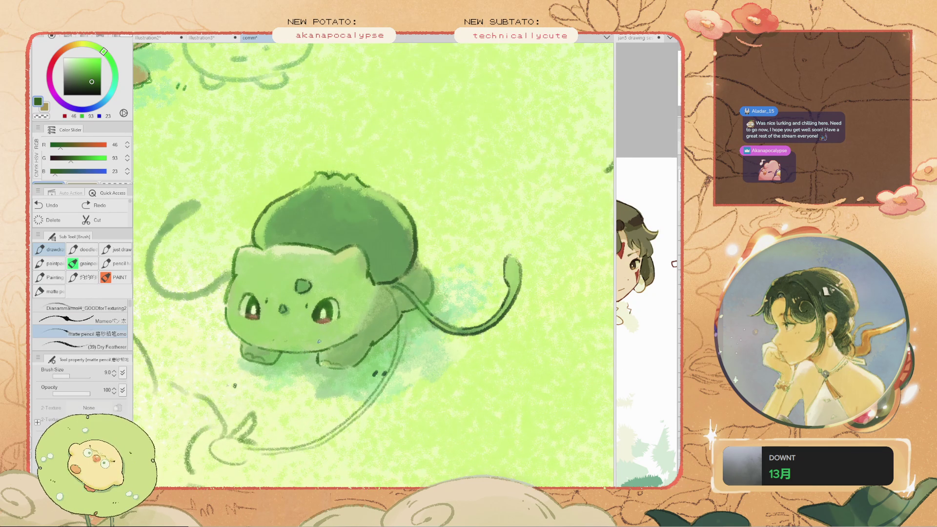
pyautogui.moveTo(317, 343); pyautogui.dragTo(291, 345)
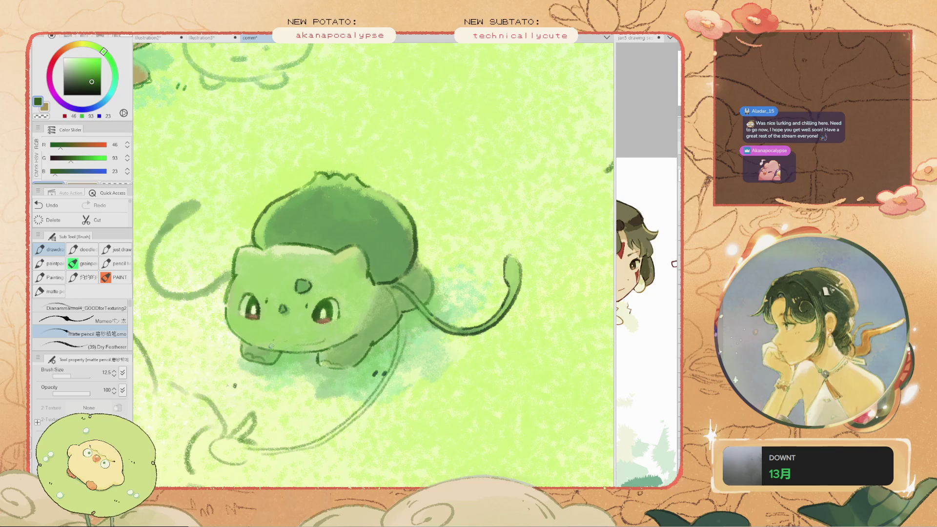
pyautogui.moveTo(288, 346); pyautogui.dragTo(279, 347)
pyautogui.scroll(-5, 251, 323)
pyautogui.scroll(5, 273, 302)
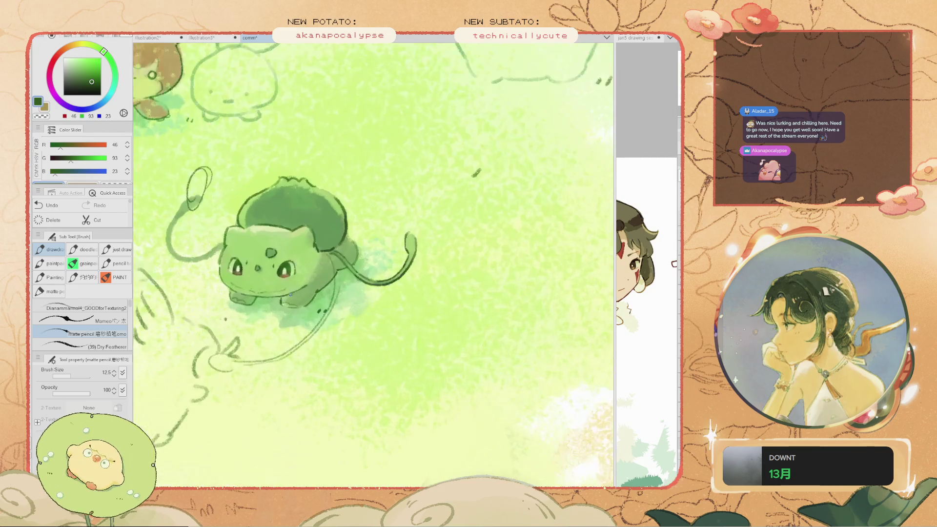
pyautogui.hotkey('ctrl', 'z')
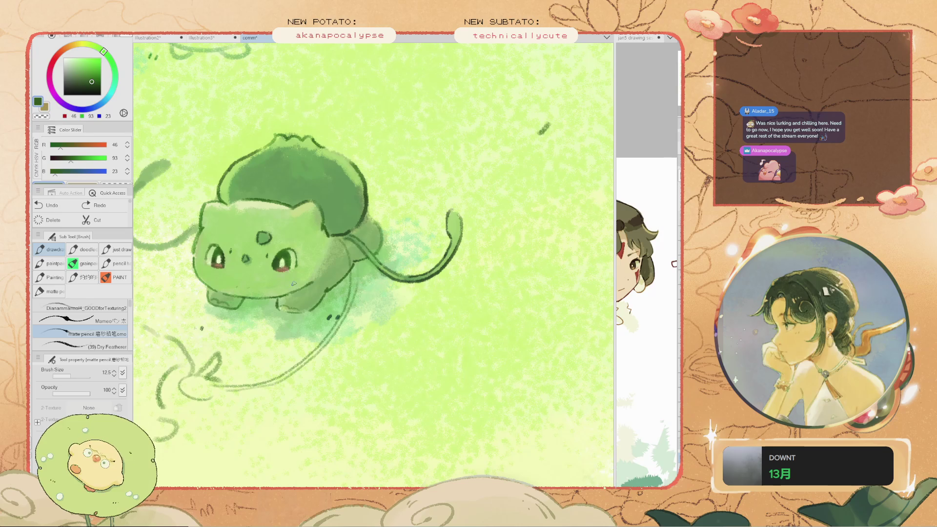
# Pan the view right and down to bring the other sketches into view
pyautogui.moveTo(254, 290); pyautogui.dragTo(246, 288)
pyautogui.scroll(-5, 249, 288)
pyautogui.press('space')
pyautogui.moveTo(263, 254); pyautogui.dragTo(346, 298)
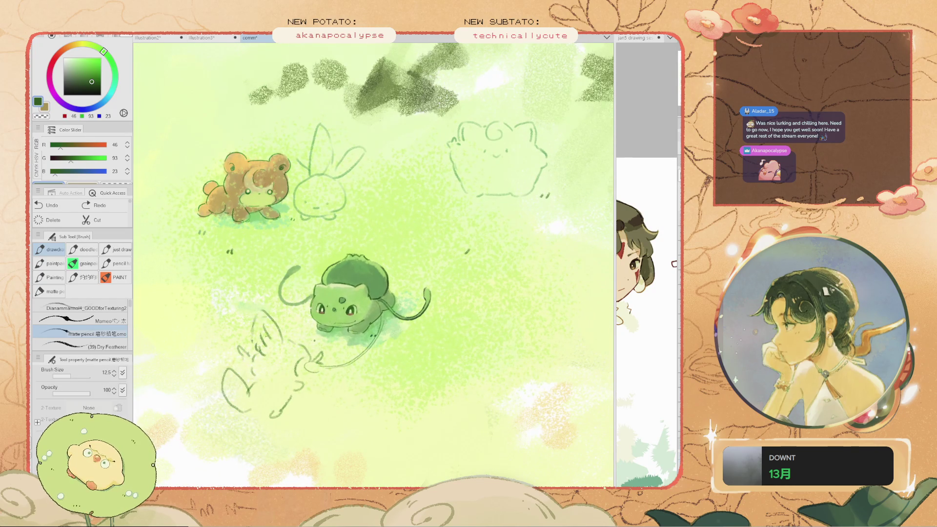
pyautogui.scroll(-2, 276, 328)
# Try erasing part of the creature sketch with a size-20 soft eraser, then undo it
pyautogui.press('e')
pyautogui.scroll(2, 298, 388)
pyautogui.press(']')
pyautogui.press(']')
pyautogui.press(']')
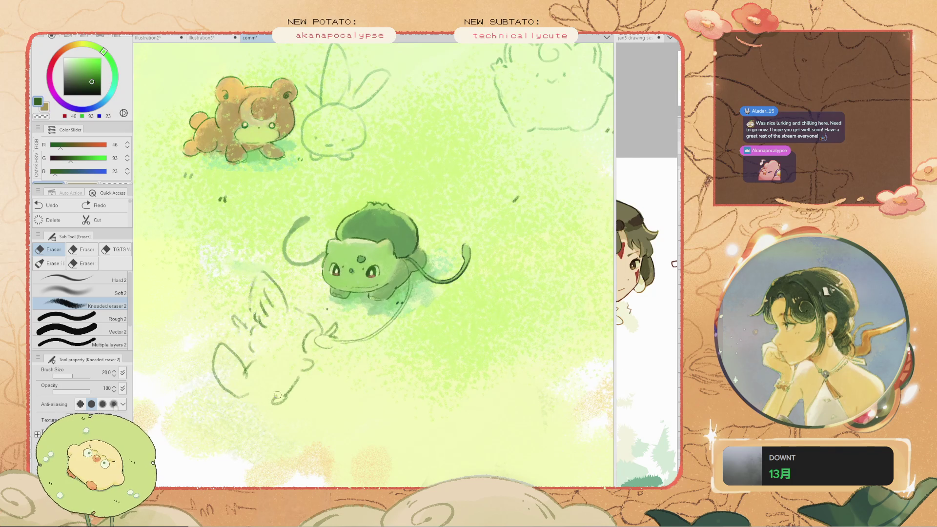
pyautogui.moveTo(284, 391); pyautogui.dragTo(256, 403)
pyautogui.scroll(-2, 257, 397)
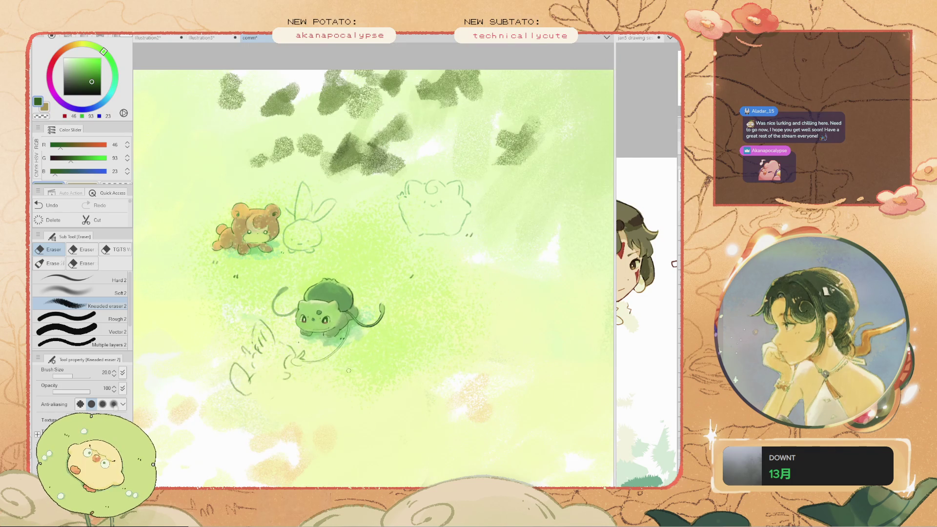
pyautogui.scroll(1, 273, 367)
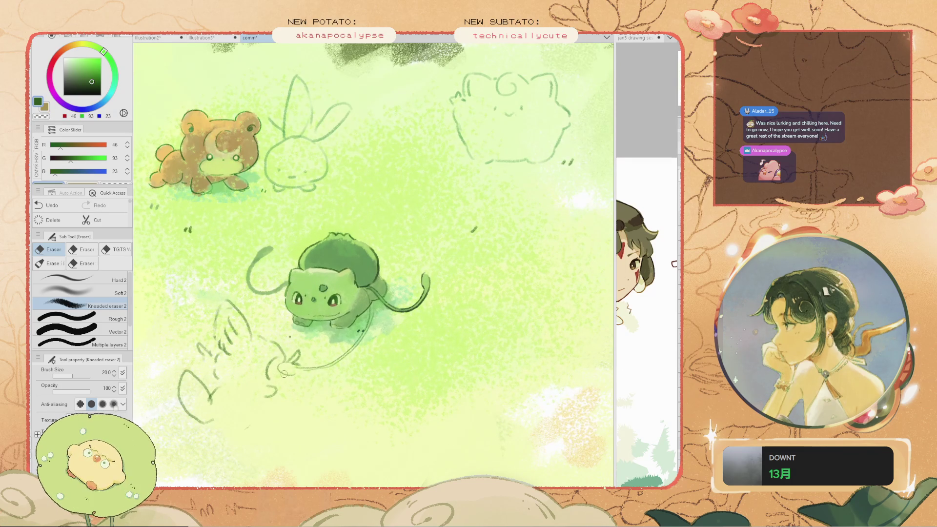
pyautogui.scroll(1, 275, 371)
pyautogui.scroll(-2, 279, 370)
pyautogui.scroll(1, 285, 371)
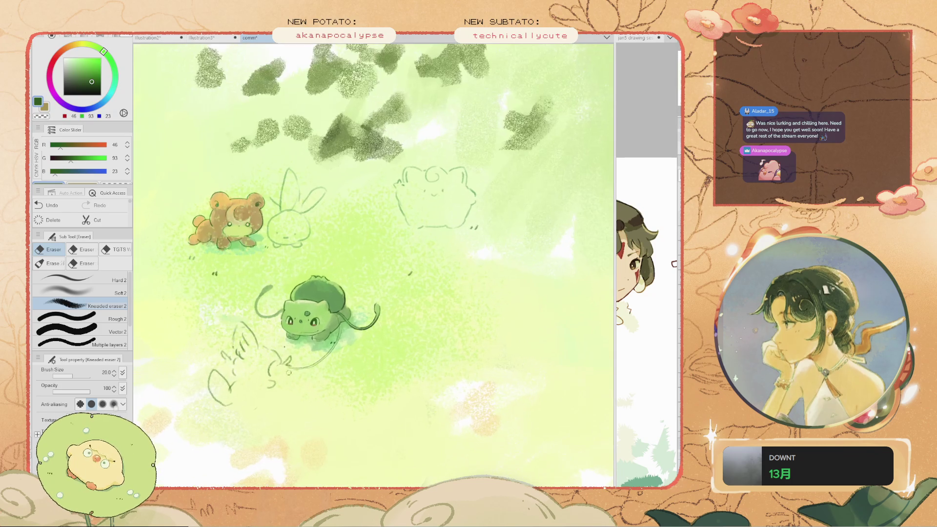
pyautogui.hotkey('ctrl', 'z')
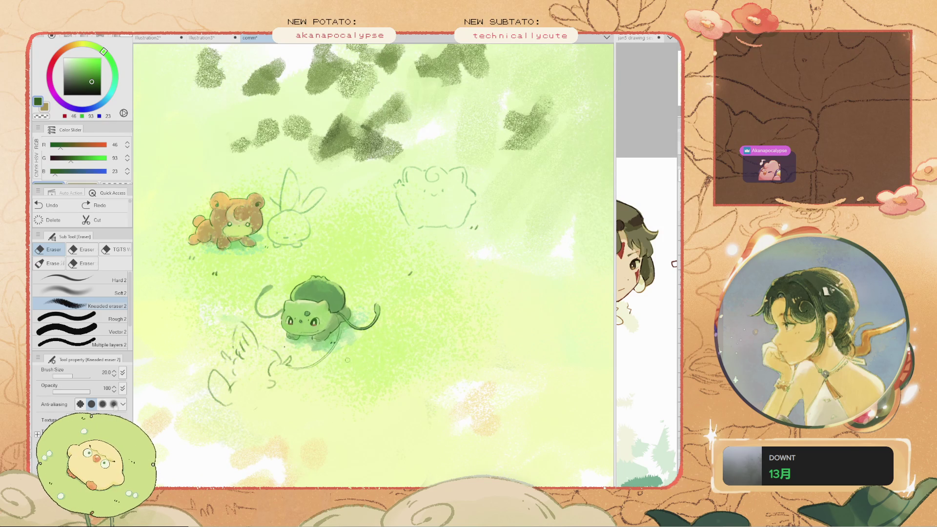
# Set the brush to 35 and compare the bear, Bulbasaur shading and background with undo/redo
pyautogui.moveTo(362, 297); pyautogui.dragTo(450, 315)
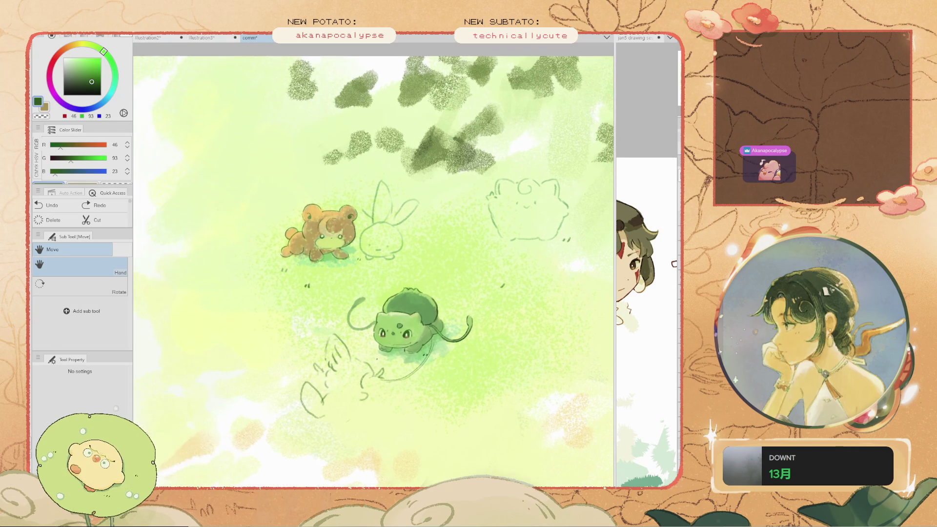
pyautogui.scroll(-2, 450, 315)
pyautogui.scroll(1, 415, 285)
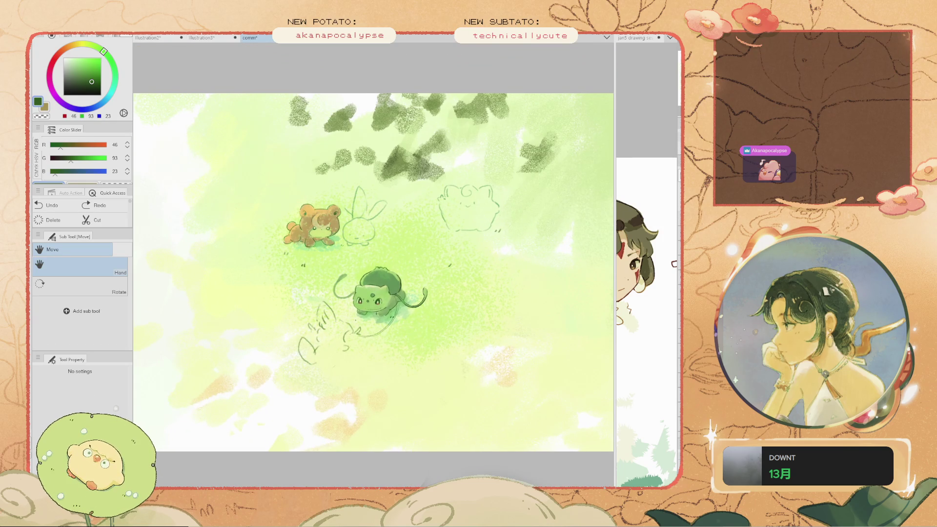
pyautogui.moveTo(415, 285); pyautogui.dragTo(331, 313)
pyautogui.press(']')
pyautogui.press(']')
pyautogui.press(']')
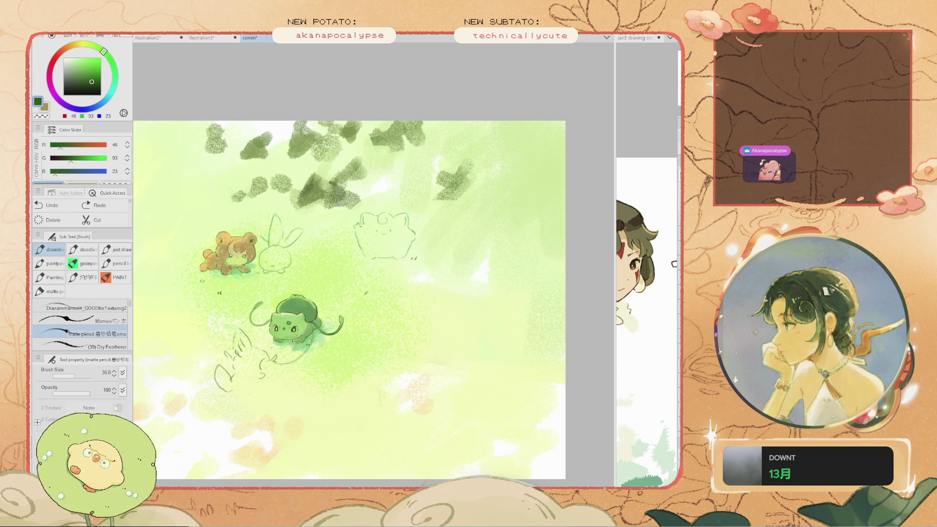
pyautogui.hotkey('ctrl', 'z')
pyautogui.hotkey('ctrl', 'y')
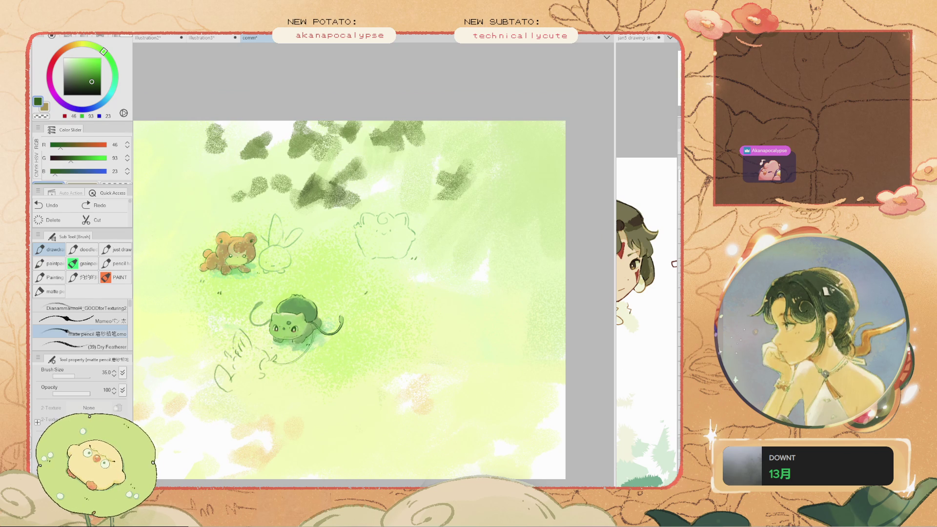
pyautogui.hotkey('ctrl', 'z')
pyautogui.hotkey('ctrl', 'y')
pyautogui.hotkey('ctrl', 'z')
pyautogui.hotkey('ctrl', 'y')
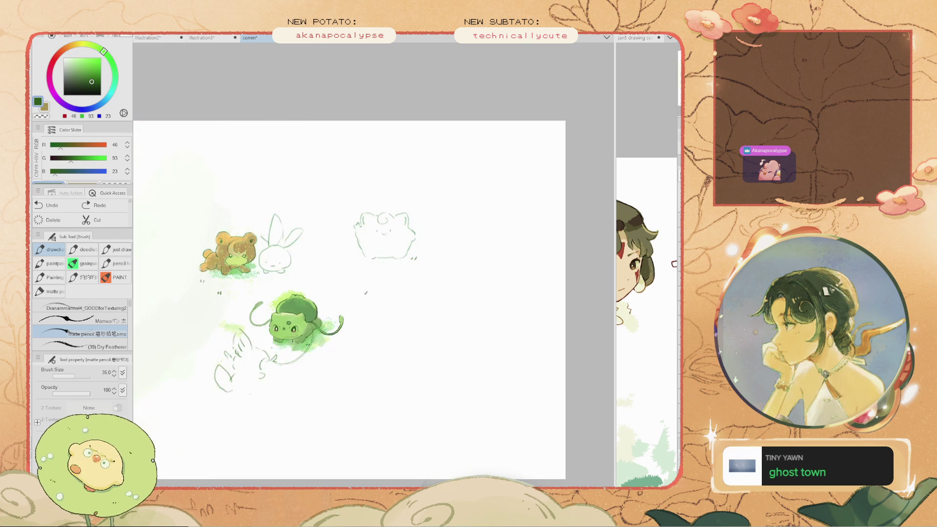
# Pick the field's pale yellow-green (214, 243, 133) and start a light wash on the field
pyautogui.press('i')
pyautogui.click(439, 303)
pyautogui.press('b')
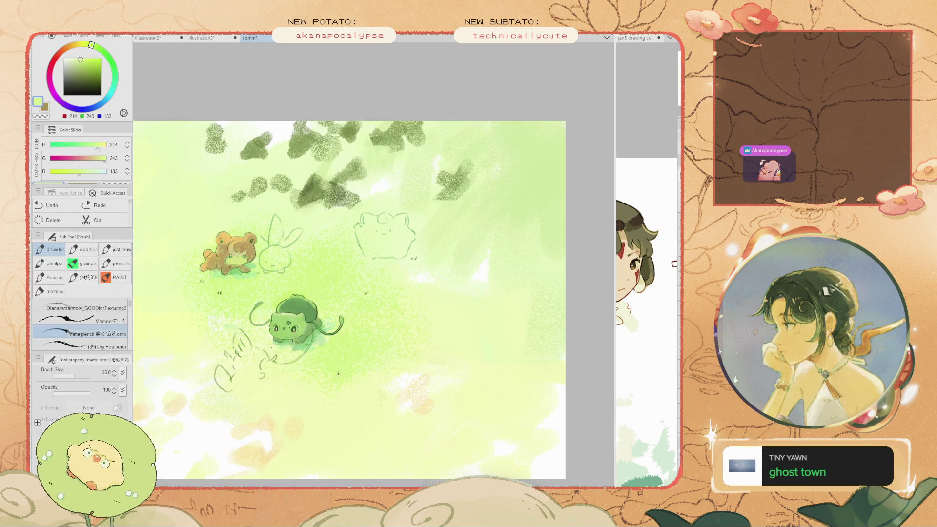
pyautogui.moveTo(458, 270); pyautogui.dragTo(508, 315)
# Paint a large light green wash right of Clefairy and show the Ponyo boat ride reference
pyautogui.moveTo(429, 292); pyautogui.dragTo(558, 156)
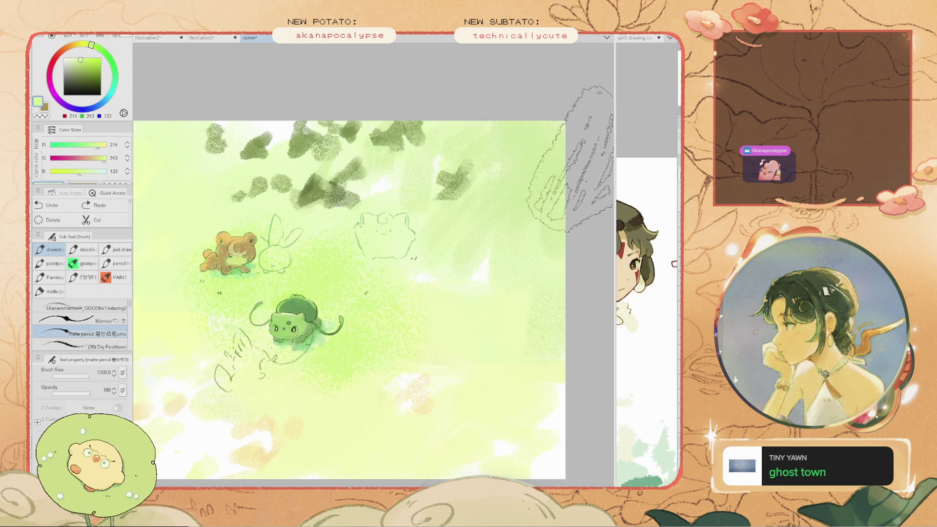
pyautogui.moveTo(615, 244); pyautogui.dragTo(484, 244)
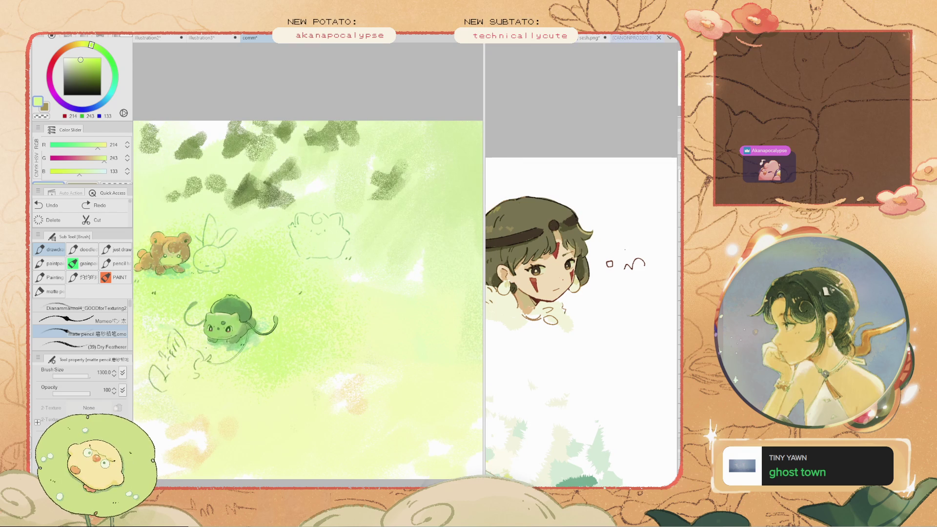
pyautogui.click(631, 37)
pyautogui.moveTo(322, 375)
pyautogui.mouseDown()
pyautogui.moveTo(273, 381)
pyautogui.moveTo(322, 373)
pyautogui.mouseUp()
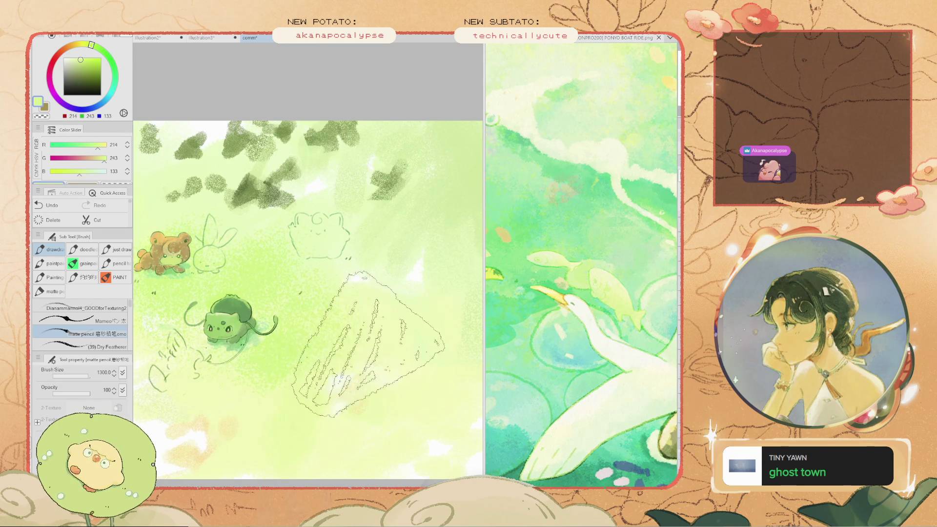
# Pick green (173, 227, 121), shrink the brush below 800, and move the leaf sketch lower right
pyautogui.keyDown('alt'); pyautogui.click(263, 263); pyautogui.keyUp('alt')
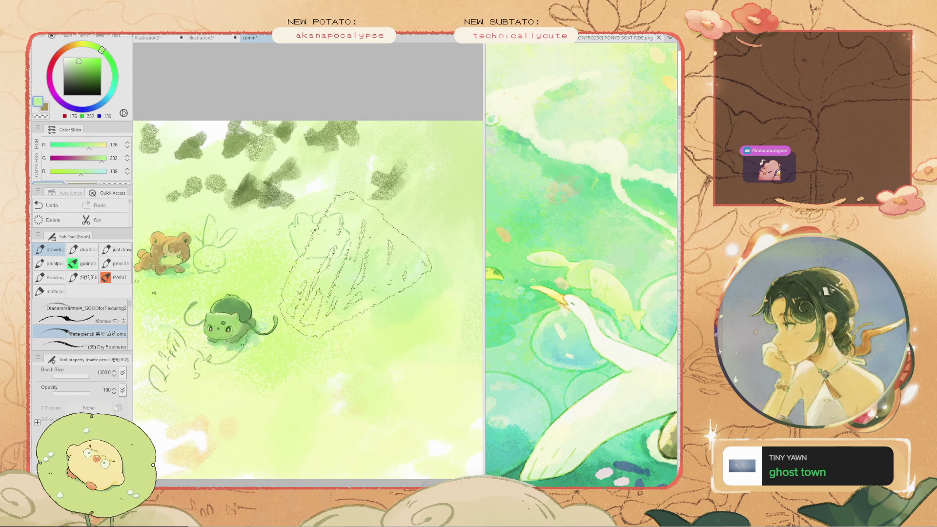
pyautogui.press('[')
pyautogui.press('[')
pyautogui.press('[')
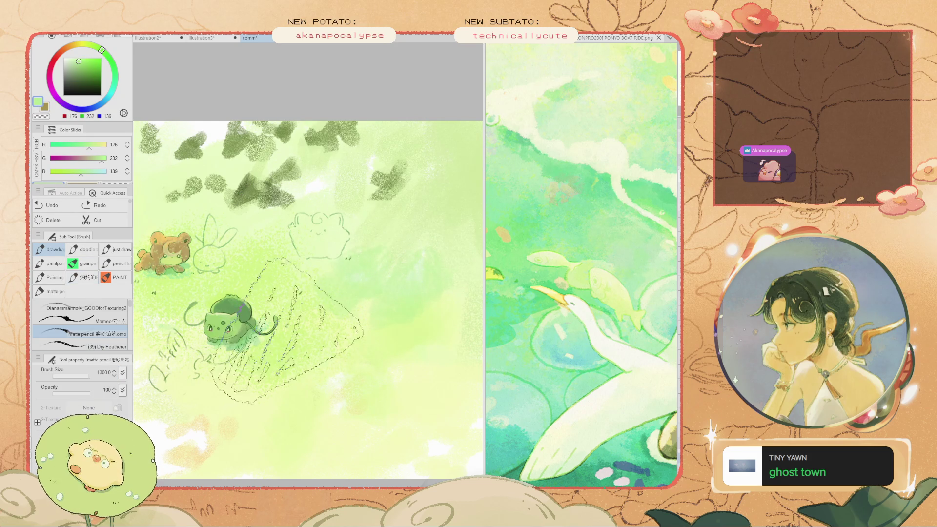
pyautogui.press('[')
pyautogui.press('[')
pyautogui.press('[')
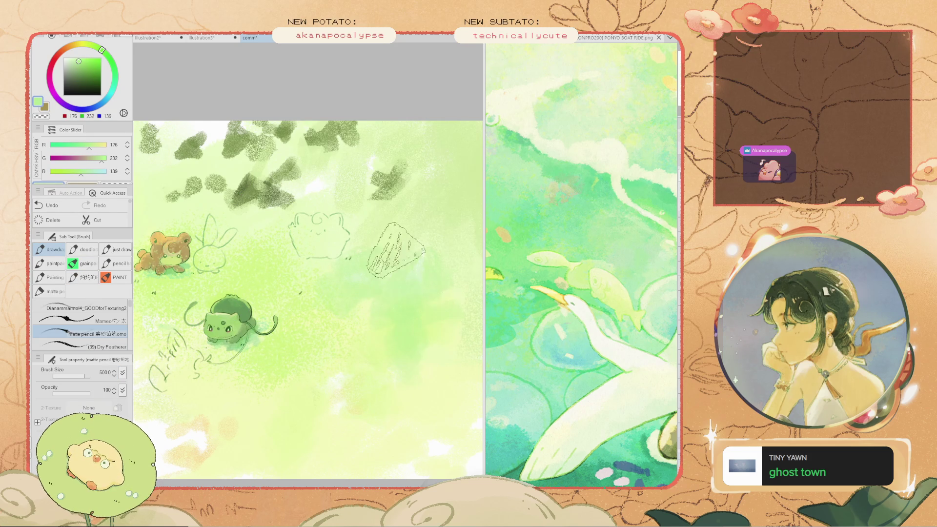
pyautogui.scroll(-2, 378, 239)
pyautogui.scroll(1, 334, 241)
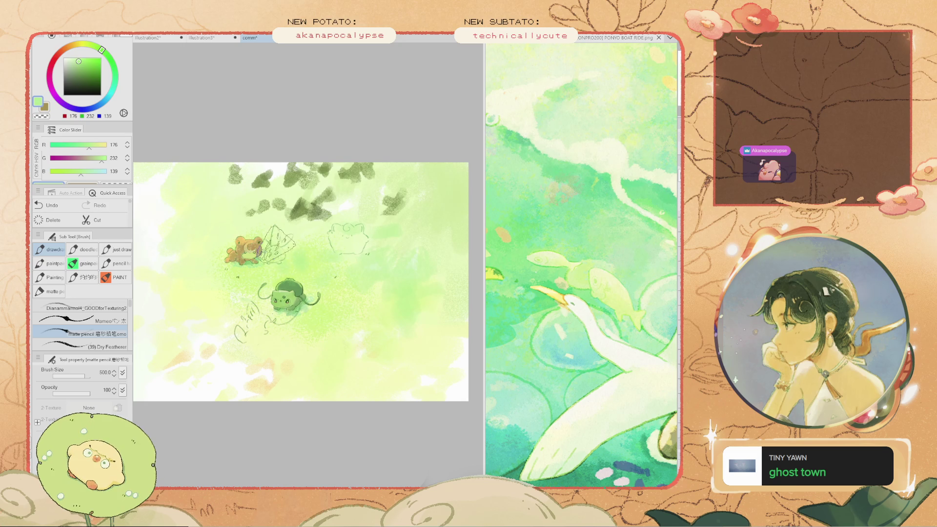
pyautogui.moveTo(212, 227)
pyautogui.mouseDown()
pyautogui.moveTo(219, 251)
pyautogui.moveTo(194, 251)
pyautogui.moveTo(337, 340)
pyautogui.moveTo(251, 318)
pyautogui.moveTo(314, 324)
pyautogui.moveTo(239, 322)
pyautogui.moveTo(384, 343)
pyautogui.moveTo(373, 332)
pyautogui.moveTo(416, 296)
pyautogui.moveTo(372, 271)
pyautogui.moveTo(351, 241)
pyautogui.moveTo(410, 244)
pyautogui.moveTo(424, 233)
pyautogui.moveTo(335, 229)
pyautogui.moveTo(363, 241)
pyautogui.moveTo(423, 304)
pyautogui.moveTo(424, 354)
pyautogui.moveTo(358, 349)
pyautogui.moveTo(325, 364)
pyautogui.moveTo(299, 336)
pyautogui.moveTo(222, 317)
pyautogui.moveTo(203, 300)
pyautogui.moveTo(291, 346)
pyautogui.moveTo(204, 288)
pyautogui.moveTo(199, 307)
pyautogui.moveTo(244, 330)
pyautogui.mouseUp()
# Sample greens from the canvas and mix a lighter green with a smaller brush
pyautogui.scroll(2, 278, 298)
pyautogui.scroll(3, 276, 316)
pyautogui.keyDown('alt'); pyautogui.click(277, 316); pyautogui.keyUp('alt')
pyautogui.keyDown('alt'); pyautogui.click(396, 312); pyautogui.keyUp('alt')
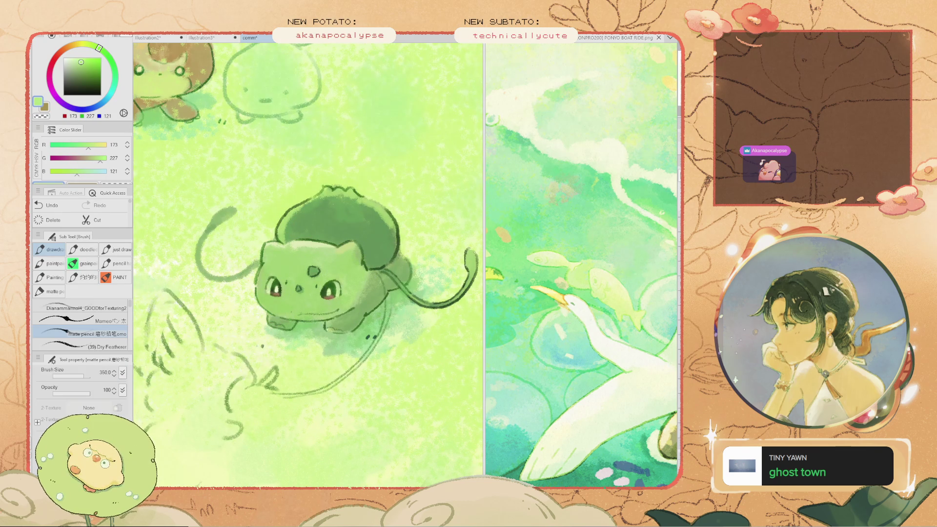
pyautogui.press('[')
pyautogui.press('[')
pyautogui.press('[')
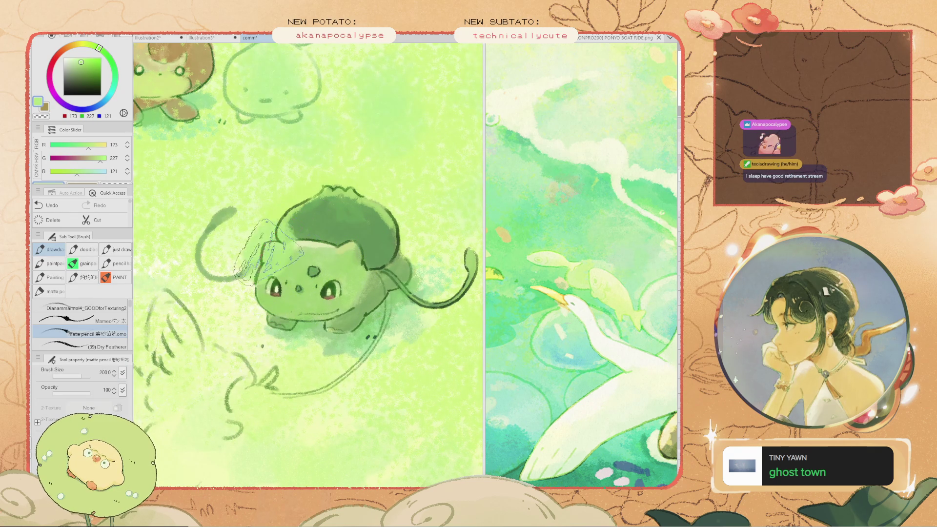
pyautogui.press('[')
pyautogui.moveTo(88, 148); pyautogui.dragTo(95, 148)
pyautogui.press('[')
pyautogui.press('[')
pyautogui.press('[')
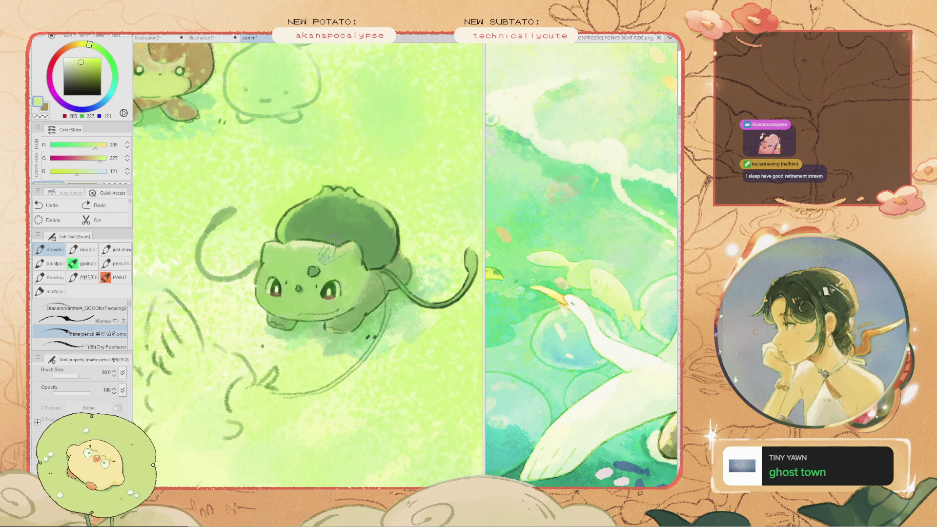
# Paint light green marks on Bulbasaur's forehead, re-sampling greens from its body
pyautogui.moveTo(288, 249); pyautogui.dragTo(280, 254)
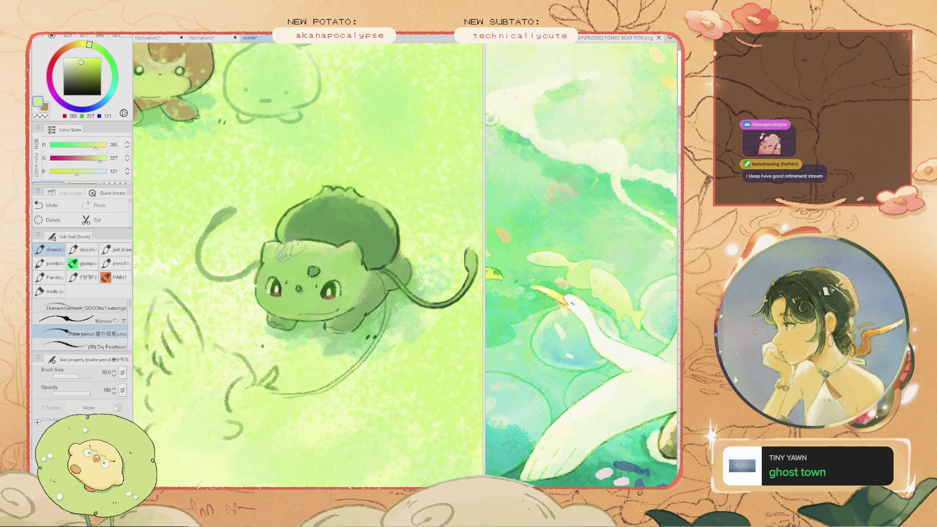
pyautogui.press('[')
pyautogui.press('[')
pyautogui.press('[')
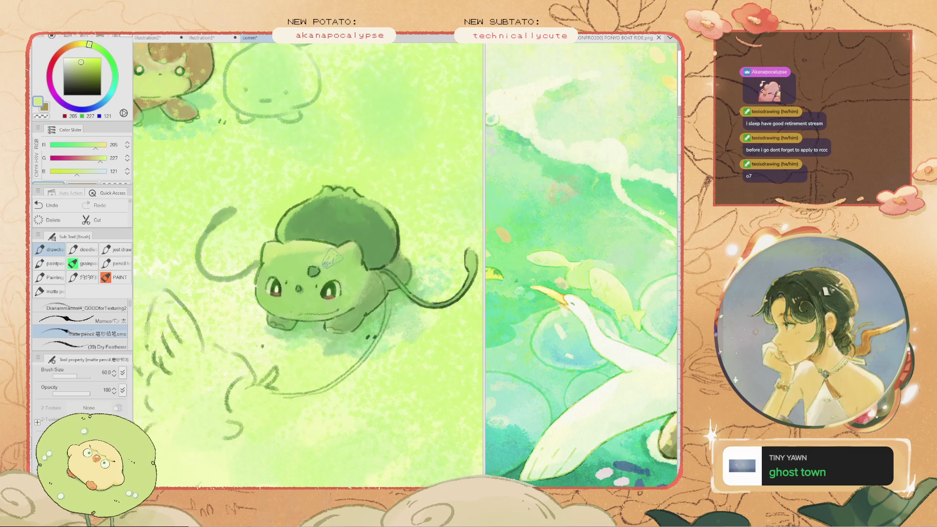
pyautogui.hotkey('ctrl', 'z')
pyautogui.hotkey('ctrl', 'y')
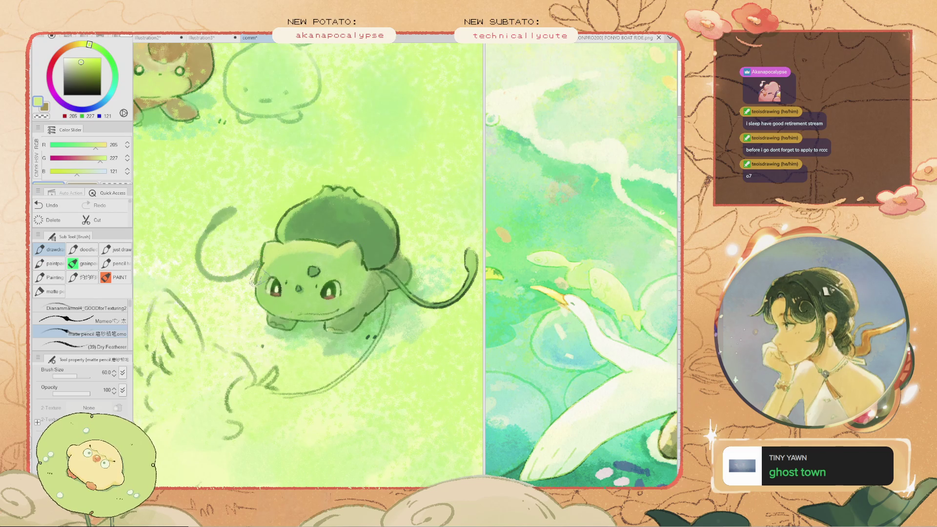
pyautogui.keyDown('alt'); pyautogui.click(338, 258); pyautogui.keyUp('alt')
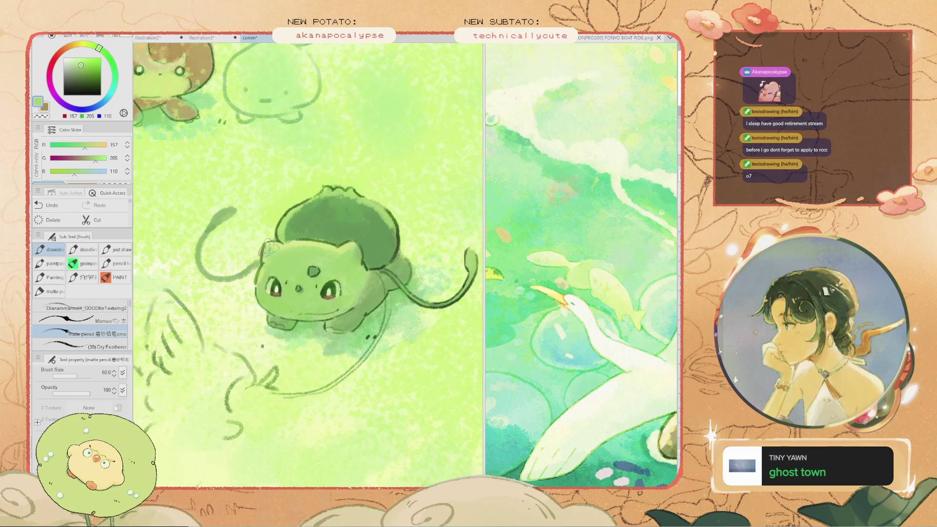
pyautogui.scroll(-3, 269, 249)
pyautogui.scroll(3, 269, 249)
pyautogui.keyDown('alt'); pyautogui.click(269, 249); pyautogui.keyUp('alt')
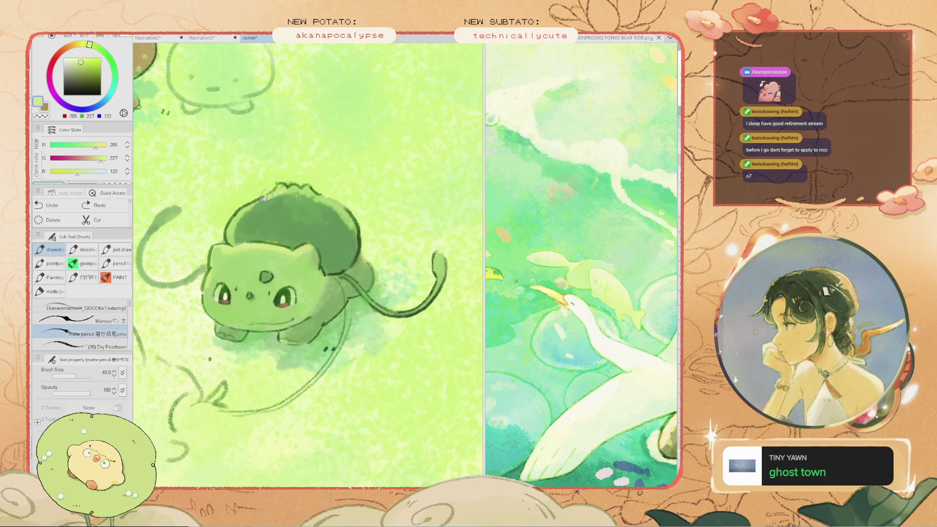
pyautogui.scroll(-3, 279, 187)
pyautogui.scroll(2, 211, 198)
pyautogui.scroll(1, 271, 216)
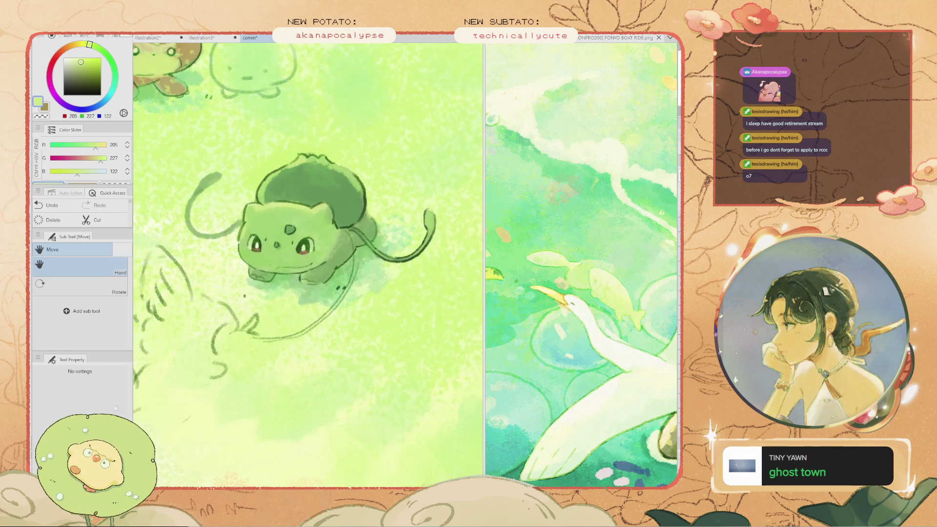
# Check colours by toggling Bulbasaur's line art, then erase part of its tail line
pyautogui.moveTo(270, 217); pyautogui.dragTo(327, 273)
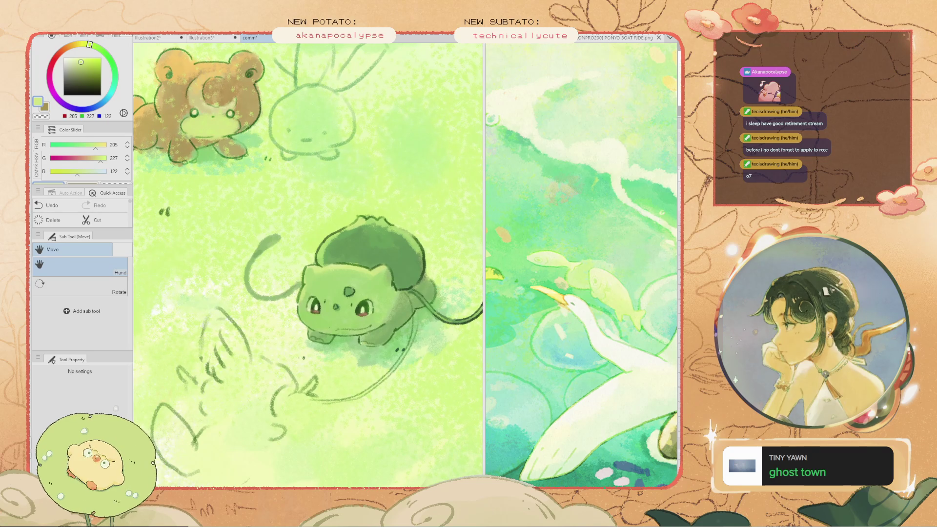
pyautogui.press('Delete')
pyautogui.hotkey('ctrl', 'z')
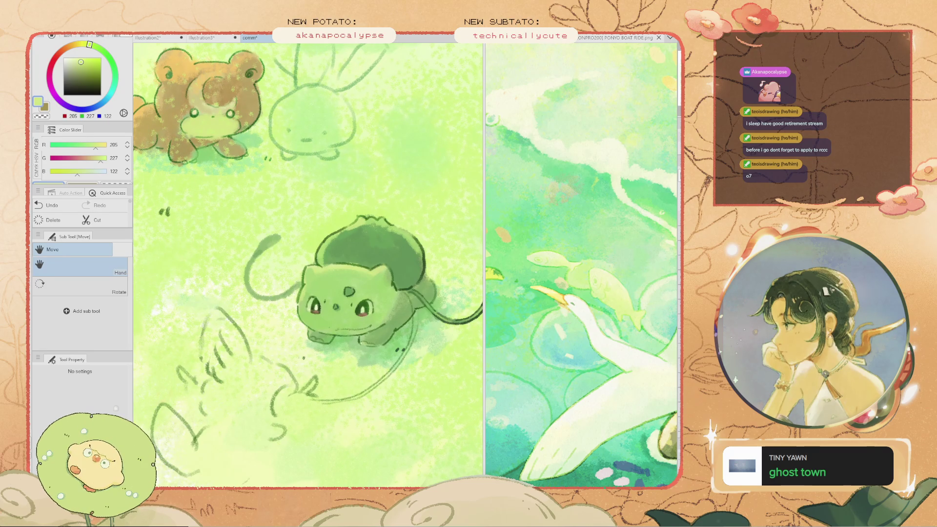
pyautogui.press('e')
pyautogui.moveTo(390, 376)
pyautogui.mouseDown()
pyautogui.moveTo(416, 345)
pyautogui.moveTo(383, 383)
pyautogui.moveTo(361, 382)
pyautogui.mouseUp()
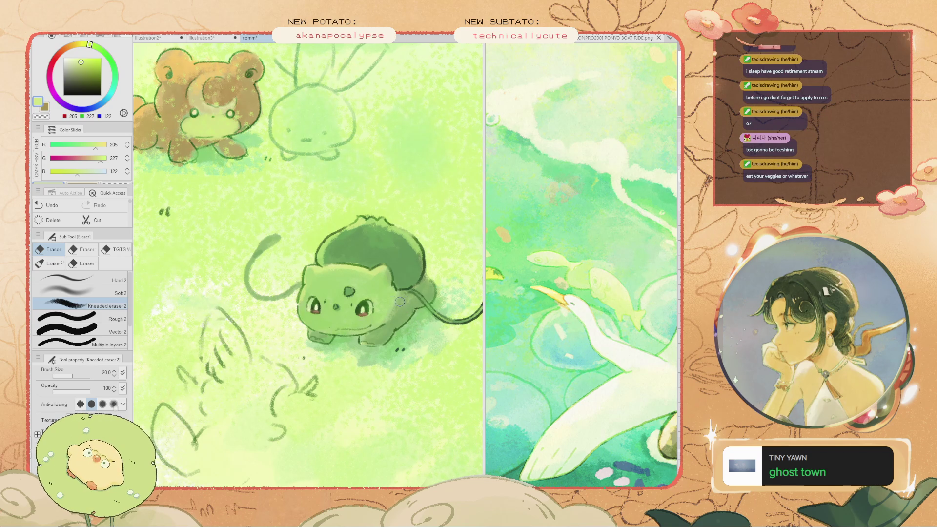
pyautogui.moveTo(291, 228); pyautogui.dragTo(301, 403)
pyautogui.scroll(-3, 308, 264)
pyautogui.scroll(4, 308, 263)
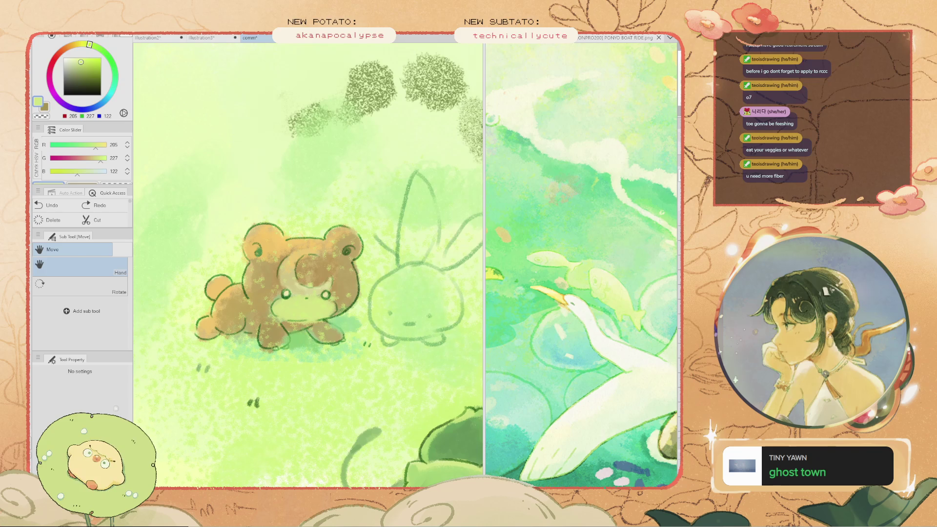
pyautogui.scroll(-2, 381, 292)
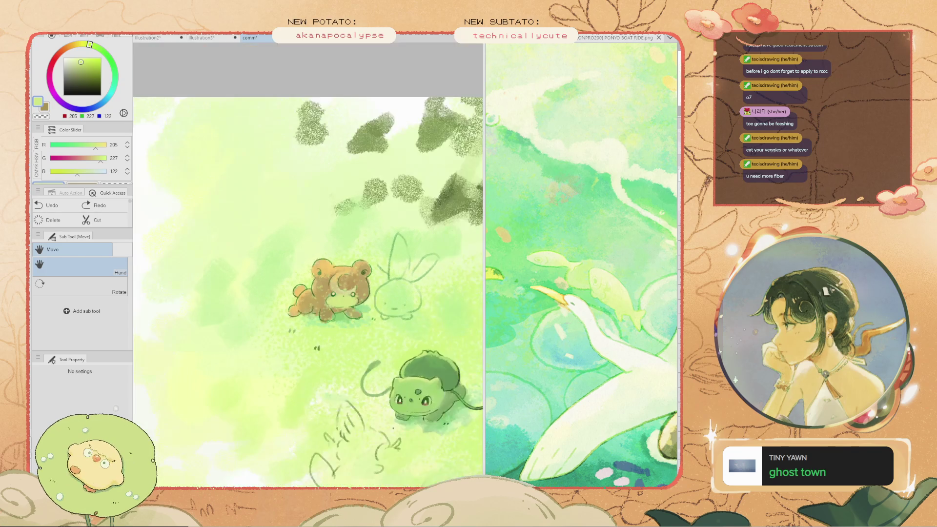
pyautogui.moveTo(307, 268); pyautogui.dragTo(254, 218)
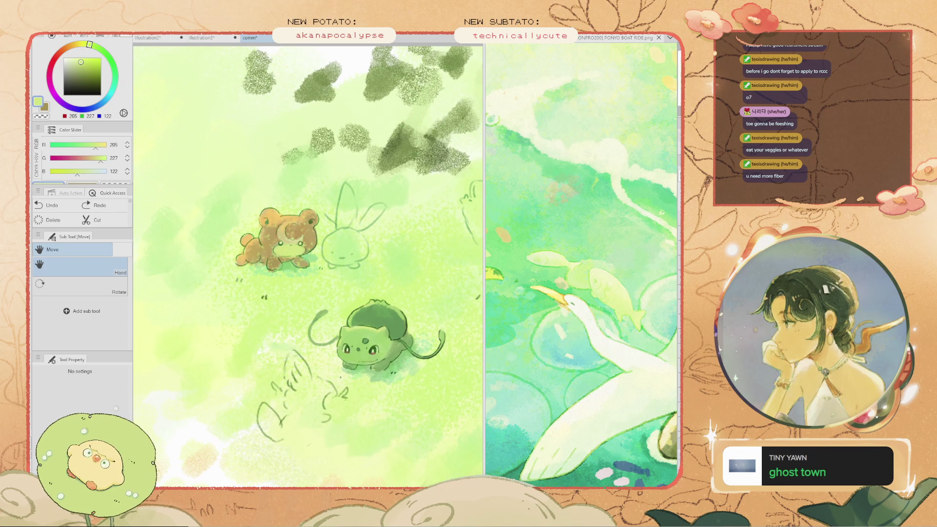
# Draw a dark green line near Teddiursa's nose for its open smiling mouth
pyautogui.hotkey('ctrl', 'z')
pyautogui.hotkey('ctrl', 'y')
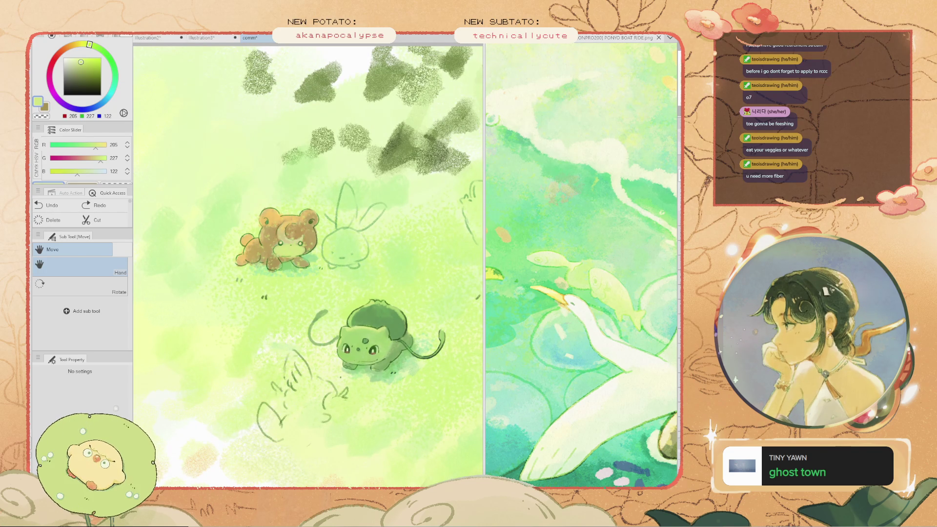
pyautogui.scroll(2, 244, 163)
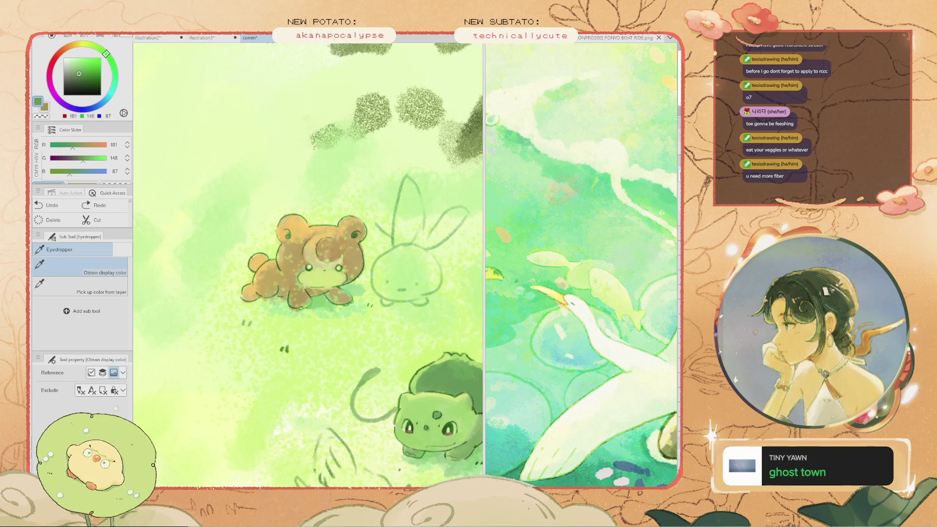
pyautogui.press('b')
pyautogui.scroll(3, 253, 256)
pyautogui.scroll(2, 387, 312)
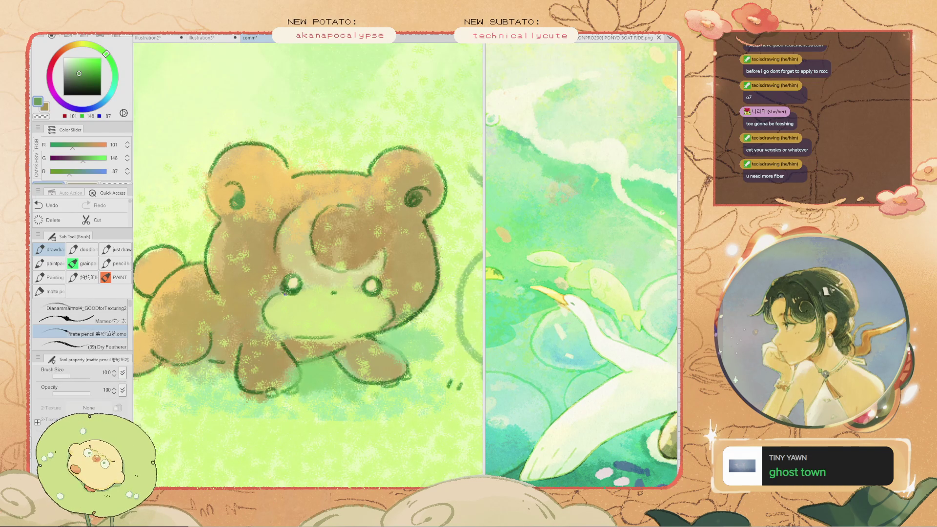
pyautogui.moveTo(356, 290); pyautogui.dragTo(320, 287)
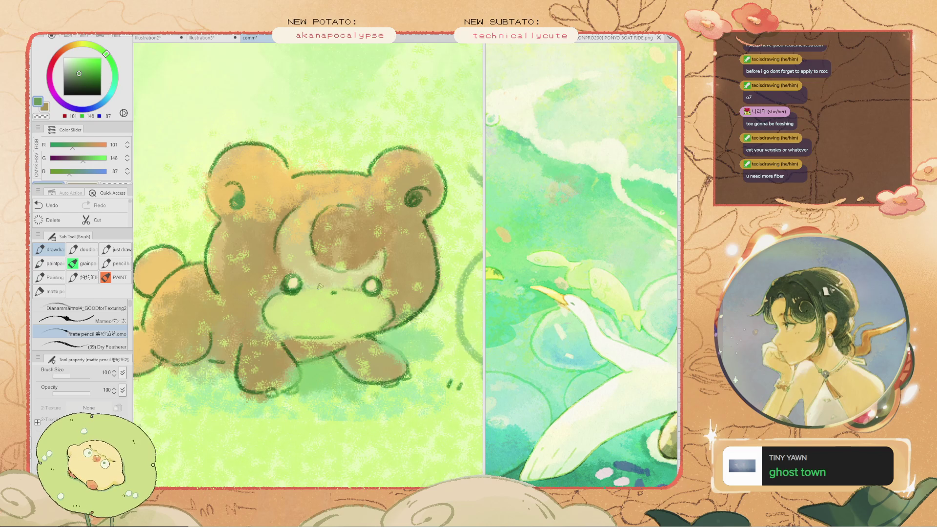
pyautogui.scroll(-3, 309, 272)
pyautogui.scroll(2, 326, 302)
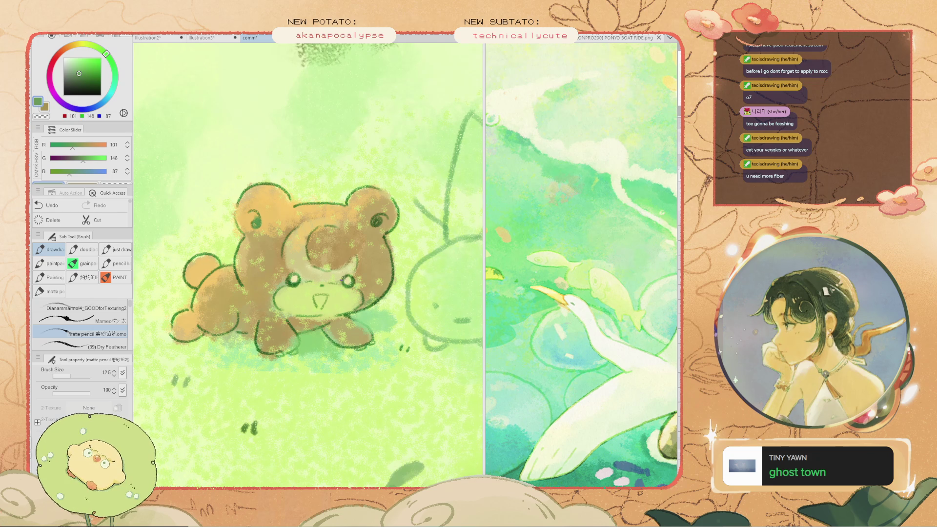
pyautogui.scroll(2, 348, 278)
# Rework Teddiursa's eyes by erasing the whites of both eyes
pyautogui.press('e')
pyautogui.moveTo(267, 276)
pyautogui.mouseDown()
pyautogui.moveTo(267, 286)
pyautogui.moveTo(261, 273)
pyautogui.moveTo(273, 268)
pyautogui.moveTo(276, 282)
pyautogui.mouseUp()
pyautogui.press('b')
pyautogui.hotkey('ctrl', 'z')
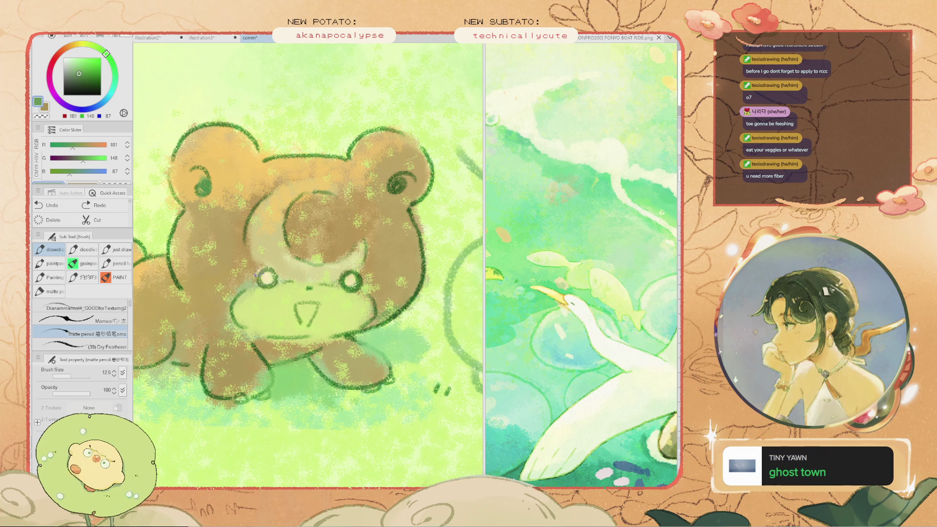
pyautogui.press('e')
pyautogui.moveTo(336, 284); pyautogui.dragTo(354, 280)
pyautogui.moveTo(264, 278); pyautogui.dragTo(286, 271)
pyautogui.press('b')
pyautogui.moveTo(341, 285)
pyautogui.mouseDown()
pyautogui.moveTo(342, 276)
pyautogui.moveTo(345, 288)
pyautogui.mouseUp()
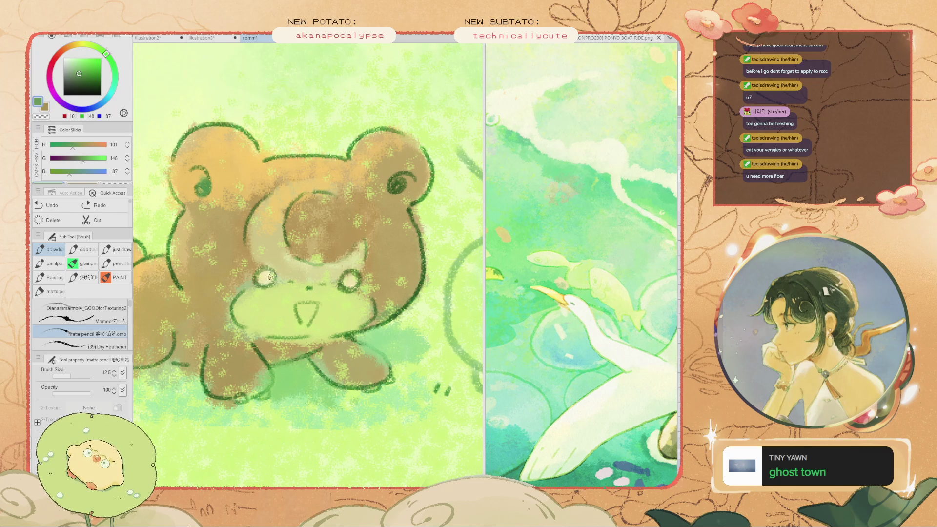
# Redraw the bear's left eye, undoing strokes that miss
pyautogui.moveTo(270, 278)
pyautogui.mouseDown()
pyautogui.moveTo(264, 290)
pyautogui.moveTo(275, 285)
pyautogui.moveTo(259, 275)
pyautogui.mouseUp()
pyautogui.hotkey('ctrl', 'z')
pyautogui.hotkey('ctrl', 'z')
pyautogui.hotkey('ctrl', 'z')
pyautogui.hotkey('ctrl', 'z')
pyautogui.scroll(-10, 271, 257)
pyautogui.scroll(8, 293, 249)
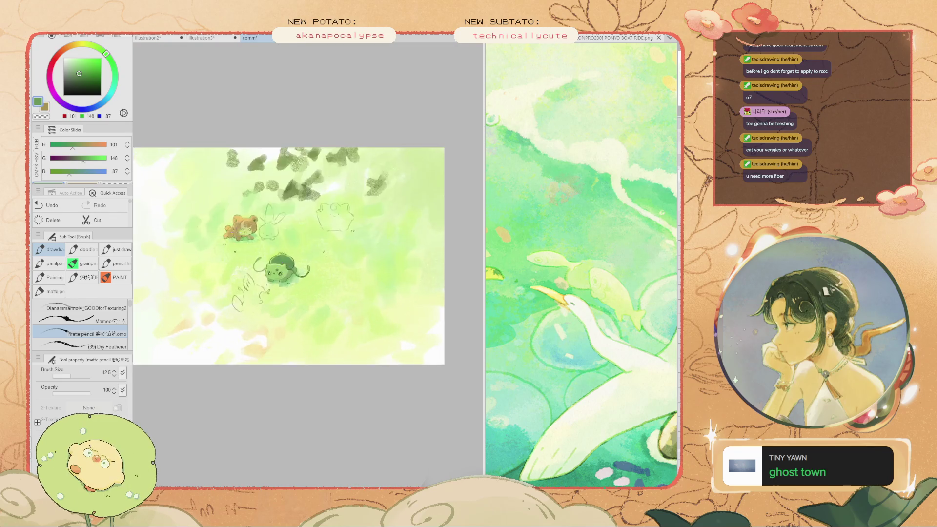
pyautogui.press('h')
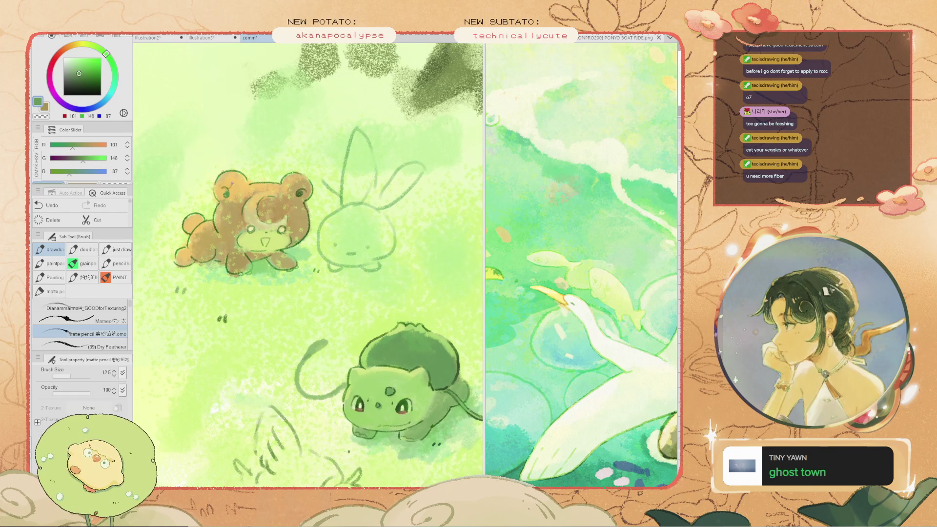
# Undo the stray mark near the bear's eye and make the eraser smaller
pyautogui.press('e')
pyautogui.scroll(2, 249, 234)
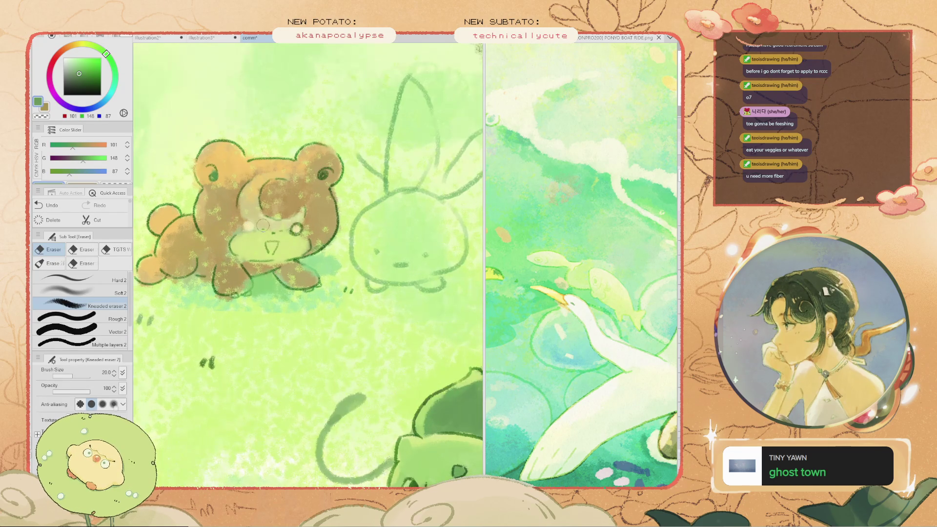
pyautogui.press('b')
pyautogui.hotkey('ctrl', 'z')
pyautogui.hotkey('ctrl', 'z')
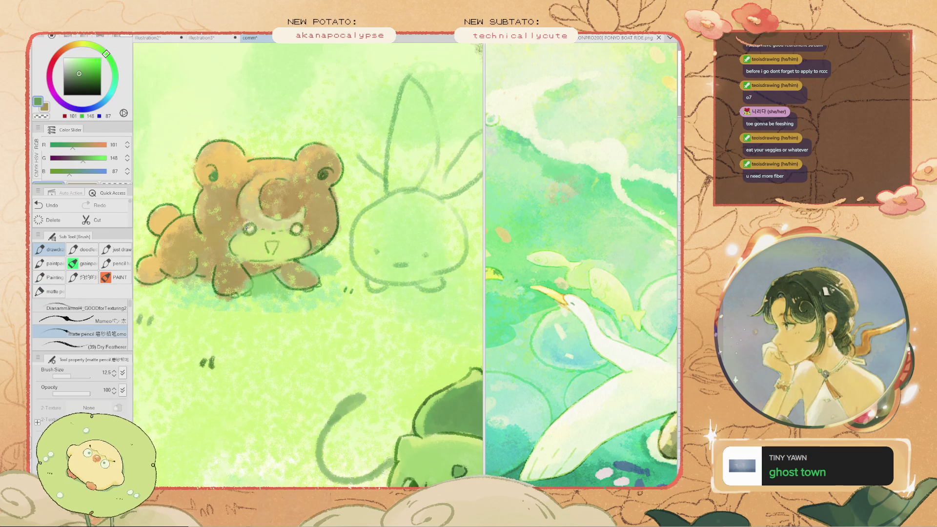
pyautogui.scroll(-3, 245, 227)
pyautogui.scroll(4, 249, 228)
pyautogui.press('e')
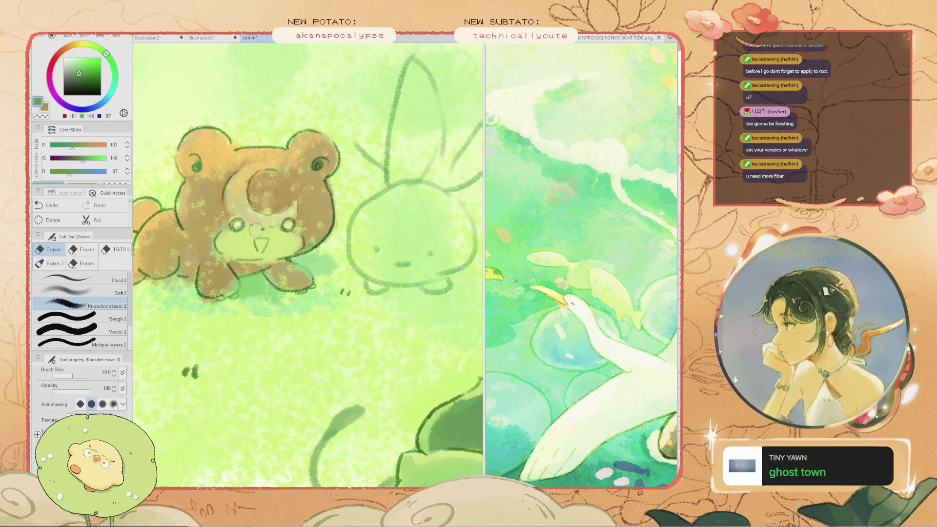
pyautogui.press('[')
pyautogui.press('[')
pyautogui.scroll(1, 259, 228)
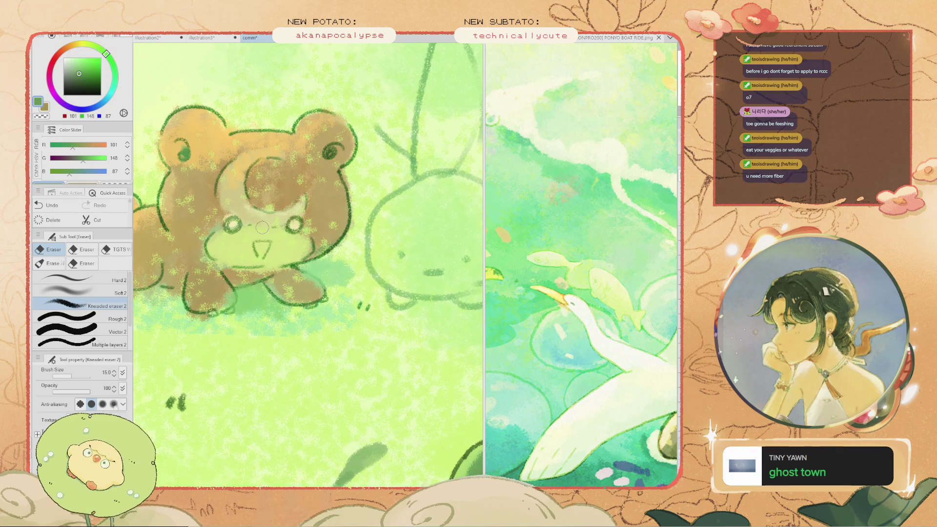
pyautogui.press('b')
pyautogui.scroll(3, 262, 227)
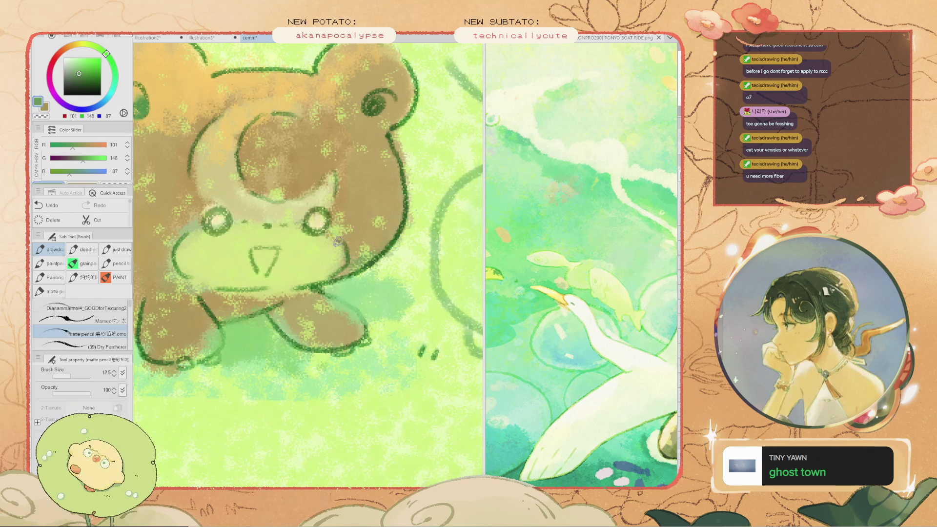
# Lighten and redraw Teddiursa's left cheek line, and erase its V-shaped mouth
pyautogui.press('e')
pyautogui.moveTo(173, 265)
pyautogui.mouseDown()
pyautogui.moveTo(177, 251)
pyautogui.moveTo(169, 278)
pyautogui.mouseUp()
pyautogui.press('b')
pyautogui.hotkey('ctrl', 'z')
pyautogui.moveTo(183, 227); pyautogui.dragTo(169, 279)
pyautogui.scroll(-2, 211, 254)
pyautogui.scroll(2, 211, 254)
pyautogui.press('e')
pyautogui.moveTo(230, 281); pyautogui.dragTo(244, 269)
pyautogui.press('b')
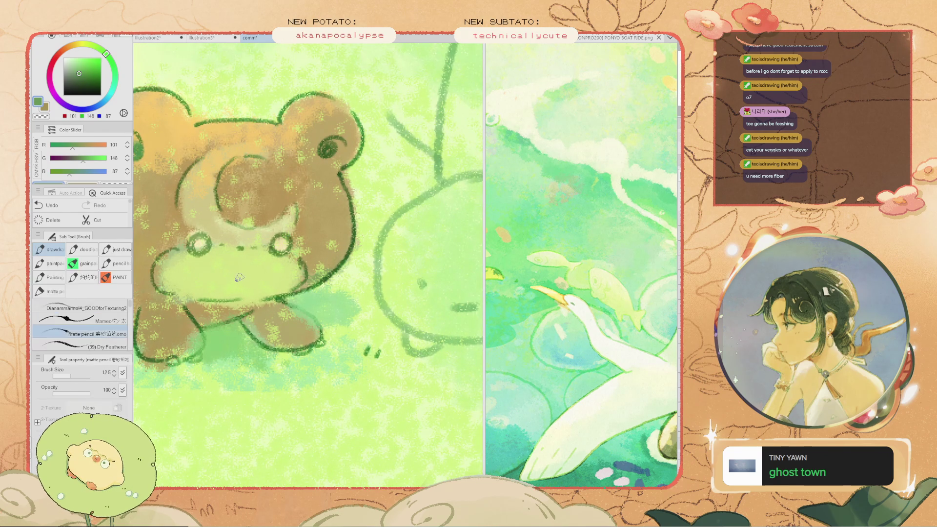
# Bring Teddiursa's face lower into view and soften it with light green texture
pyautogui.scroll(-2, 229, 264)
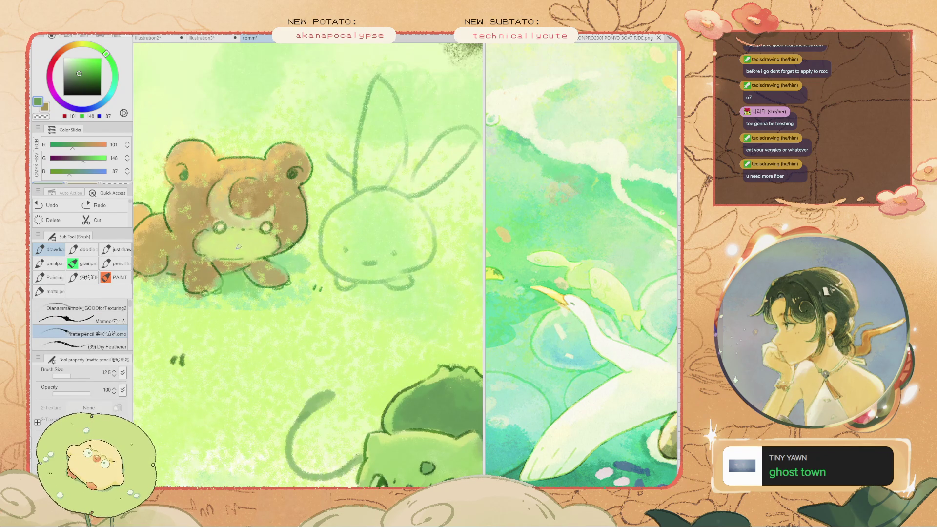
pyautogui.scroll(1, 273, 212)
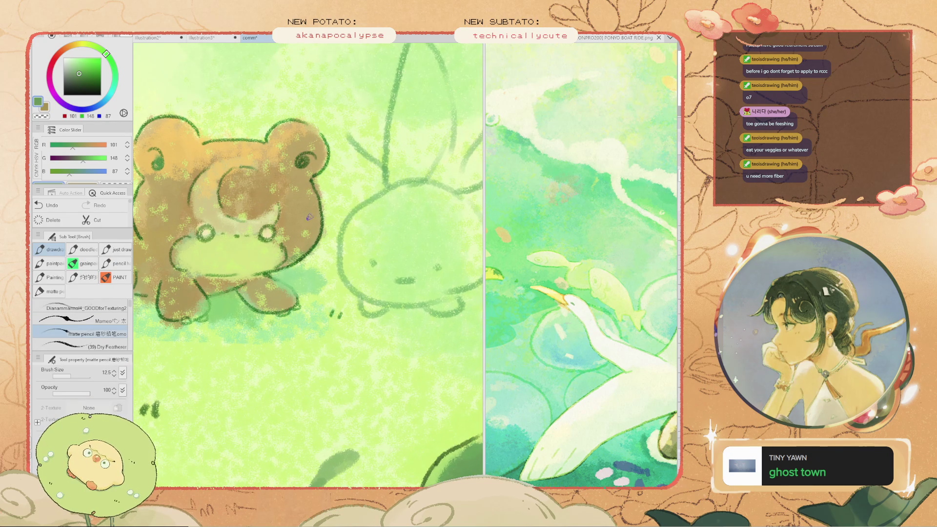
pyautogui.press('e')
pyautogui.press('b')
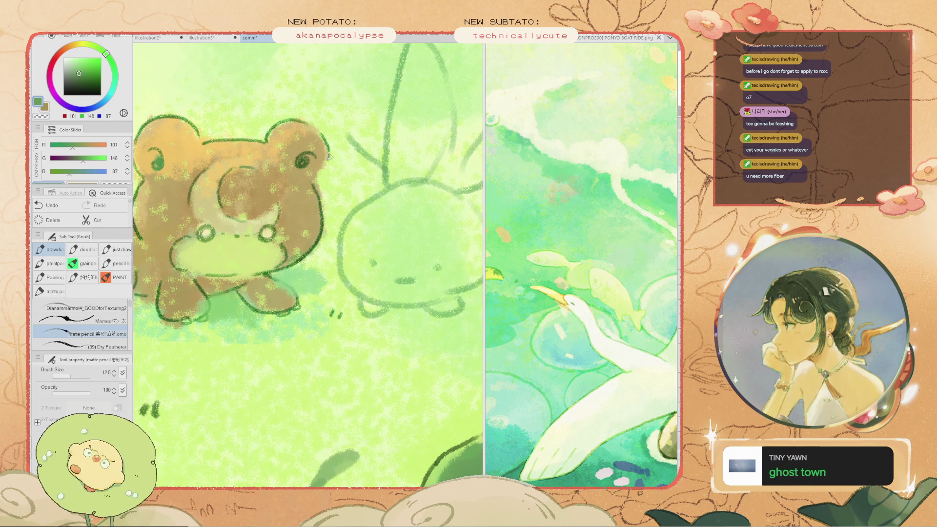
pyautogui.scroll(-3, 322, 152)
pyautogui.scroll(3, 322, 152)
pyautogui.press('h')
pyautogui.scroll(1, 322, 152)
pyautogui.moveTo(331, 172); pyautogui.dragTo(345, 249)
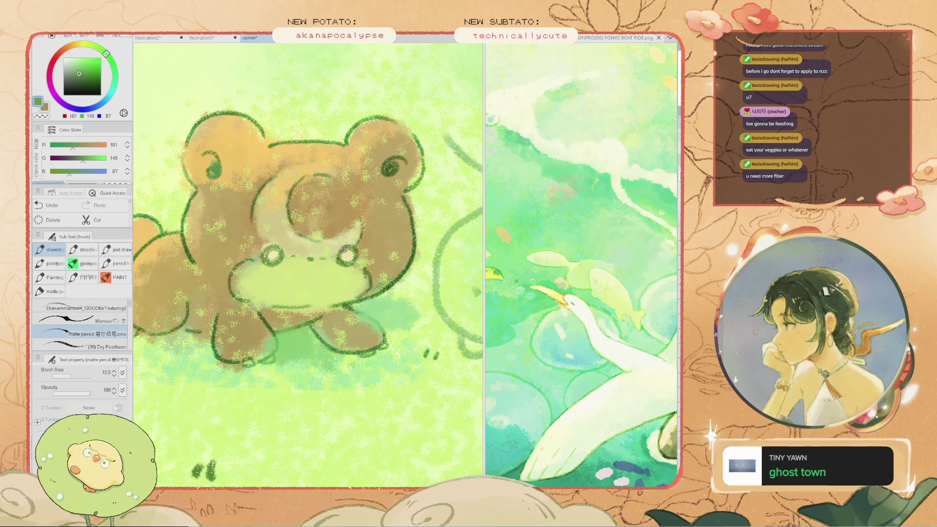
pyautogui.moveTo(273, 249); pyautogui.dragTo(264, 256)
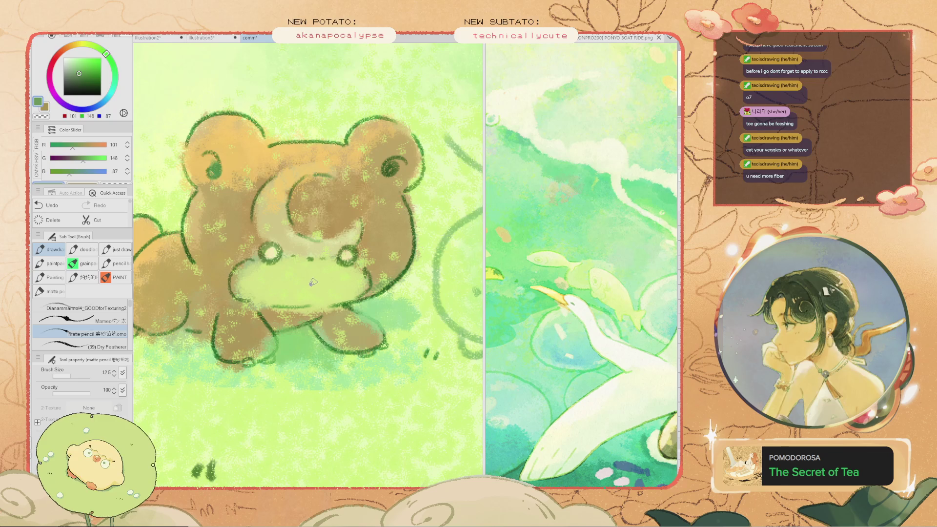
# Dab texture onto Teddiursa's head, undoing stray strokes near the ear and bunny's face
pyautogui.scroll(-5, 299, 278)
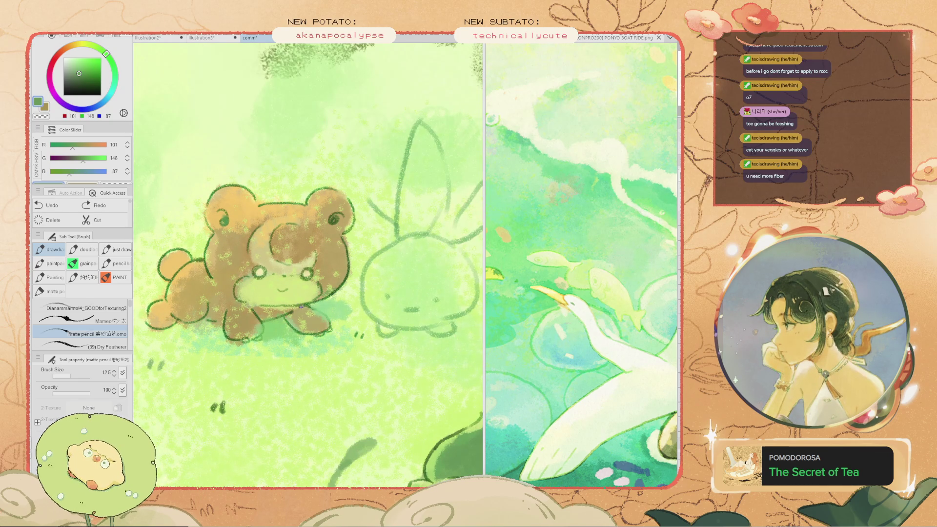
pyautogui.scroll(-3, 283, 305)
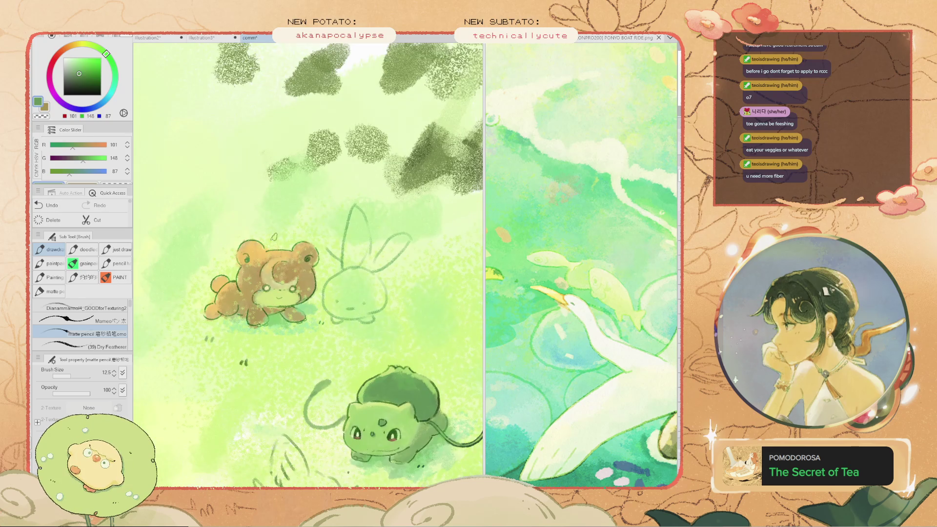
pyautogui.scroll(3, 300, 244)
pyautogui.click(304, 240)
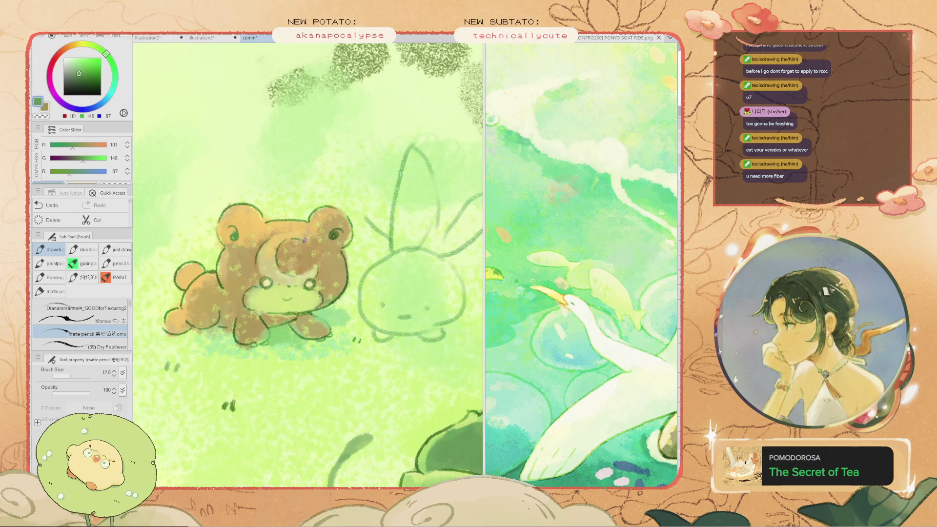
pyautogui.hotkey('ctrl', 'z')
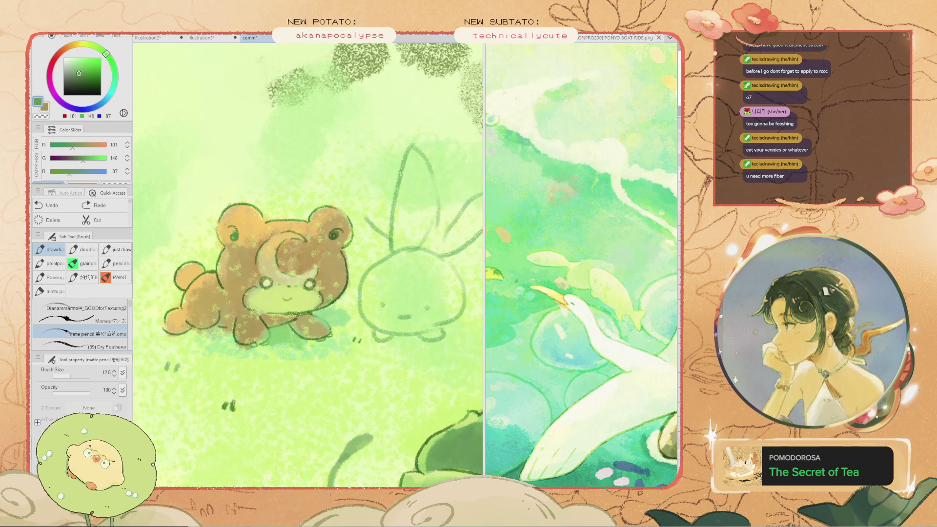
pyautogui.hotkey('ctrl', 'z')
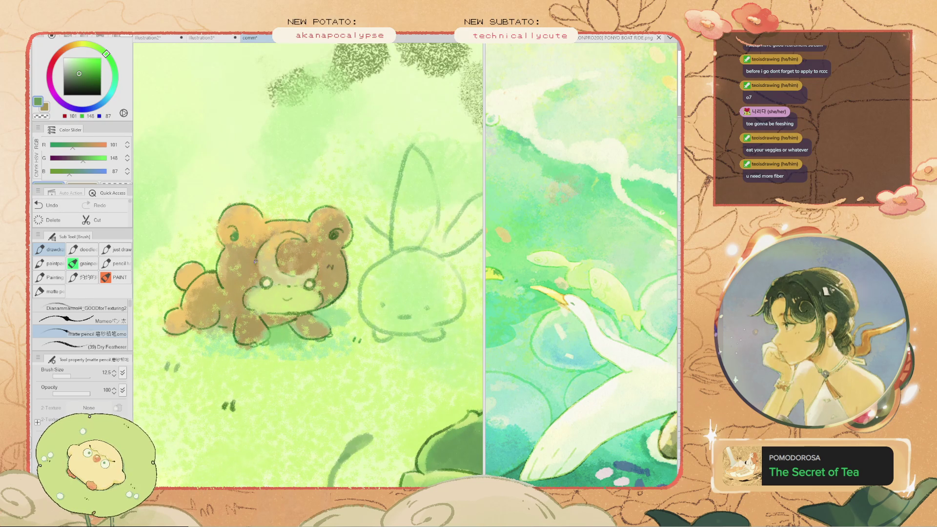
pyautogui.scroll(3, 271, 282)
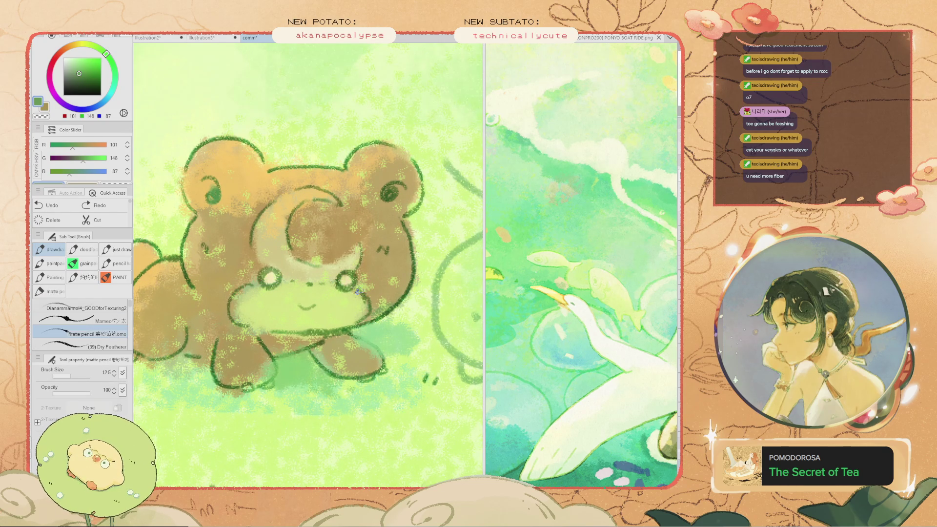
pyautogui.scroll(-5, 356, 317)
pyautogui.scroll(5, 350, 264)
pyautogui.scroll(-1, 350, 264)
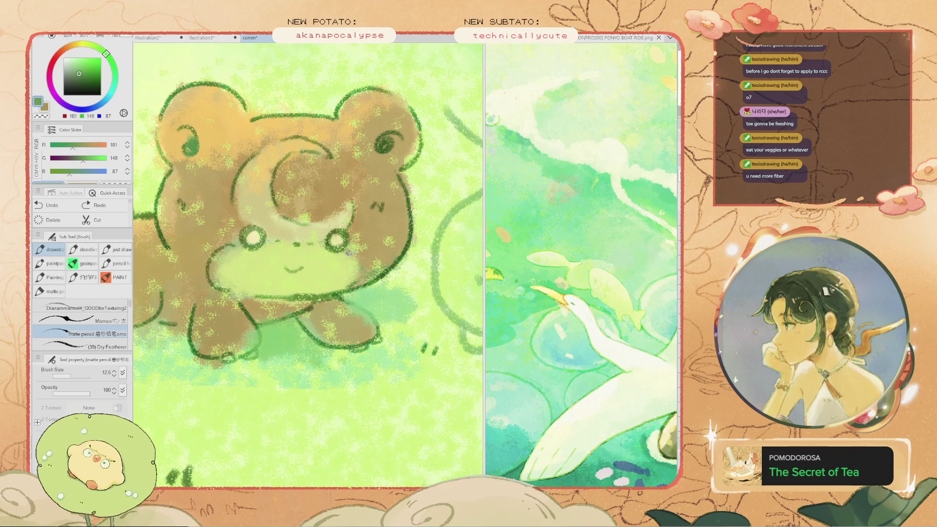
pyautogui.scroll(-3, 354, 281)
pyautogui.moveTo(353, 280); pyautogui.dragTo(265, 274)
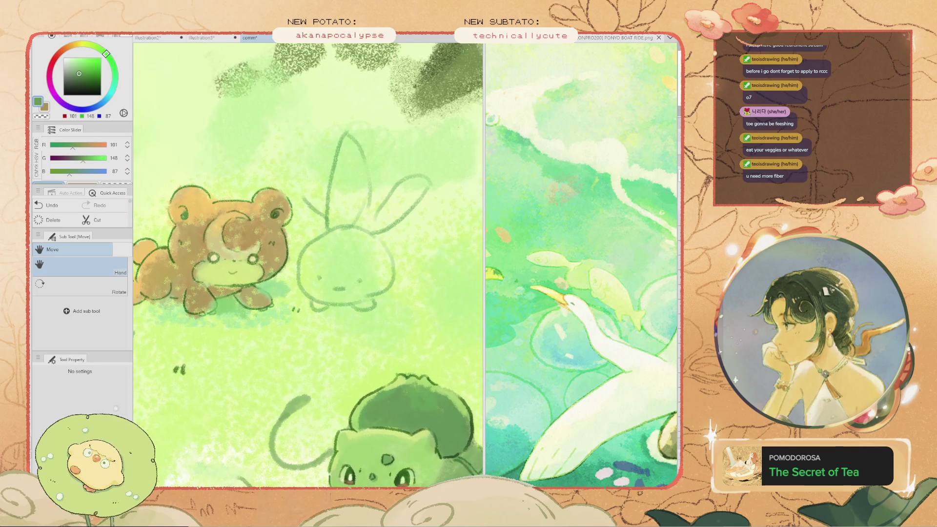
pyautogui.press('b')
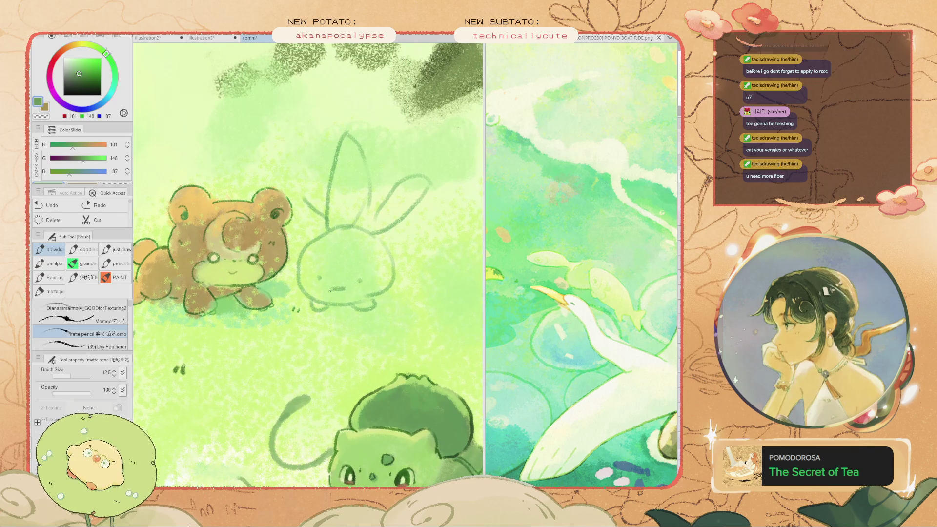
pyautogui.press('e')
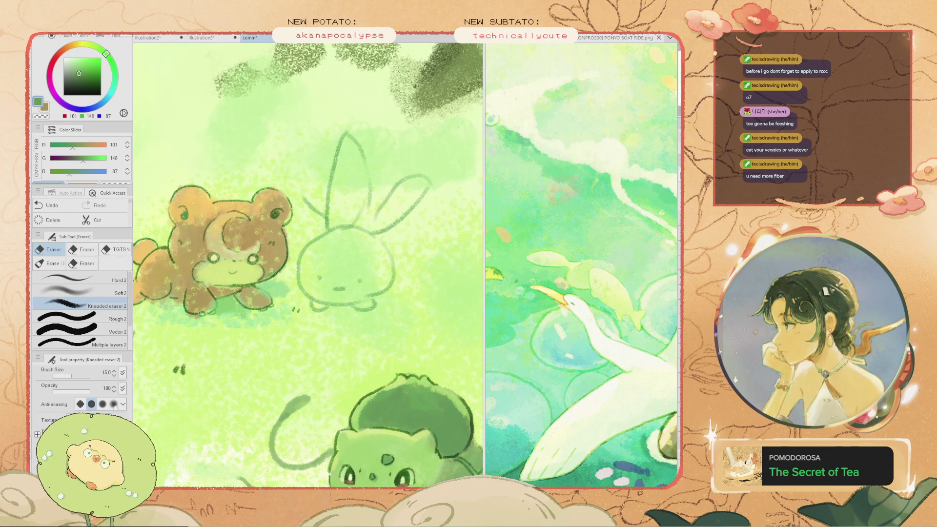
pyautogui.scroll(-3, 297, 288)
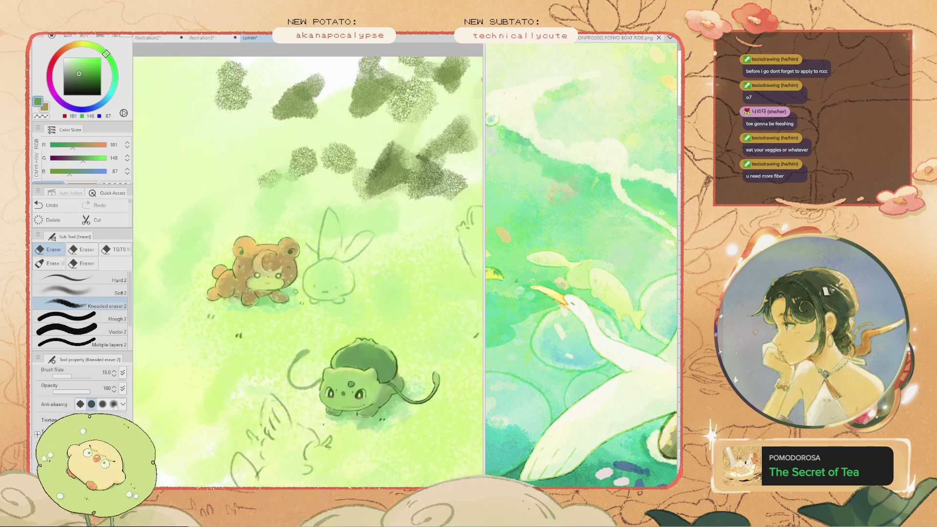
pyautogui.scroll(2, 296, 288)
pyautogui.scroll(2, 265, 291)
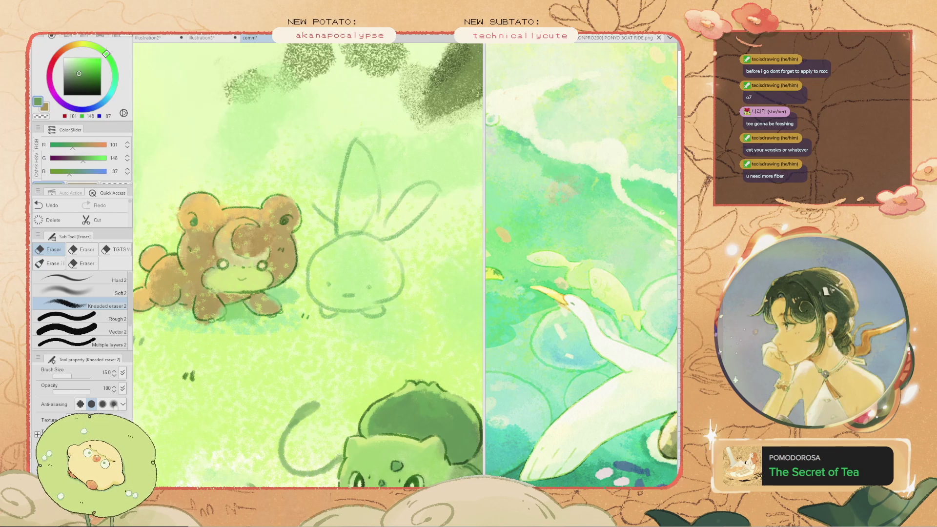
pyautogui.moveTo(205, 293); pyautogui.dragTo(288, 215)
pyautogui.hotkey('ctrl', 'z')
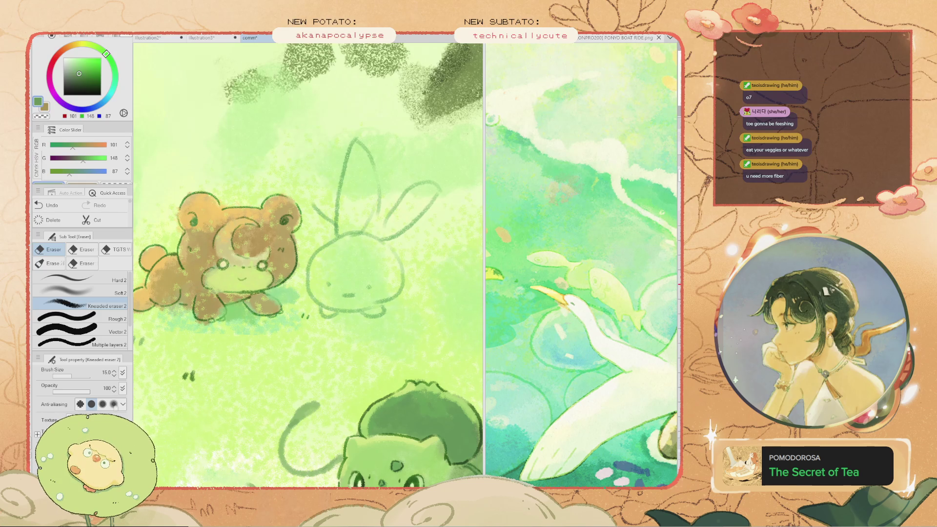
pyautogui.scroll(-4, 307, 264)
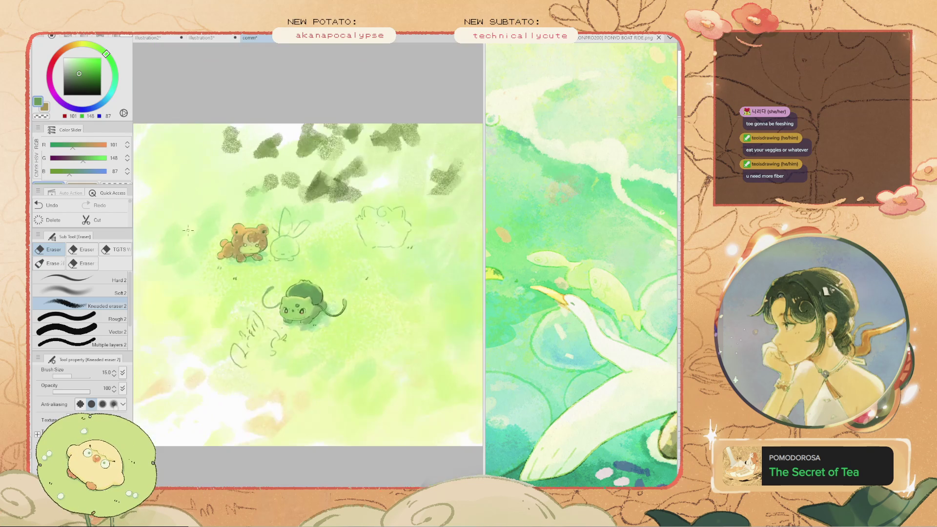
pyautogui.scroll(2, 308, 264)
pyautogui.scroll(2, 204, 221)
pyautogui.press('b')
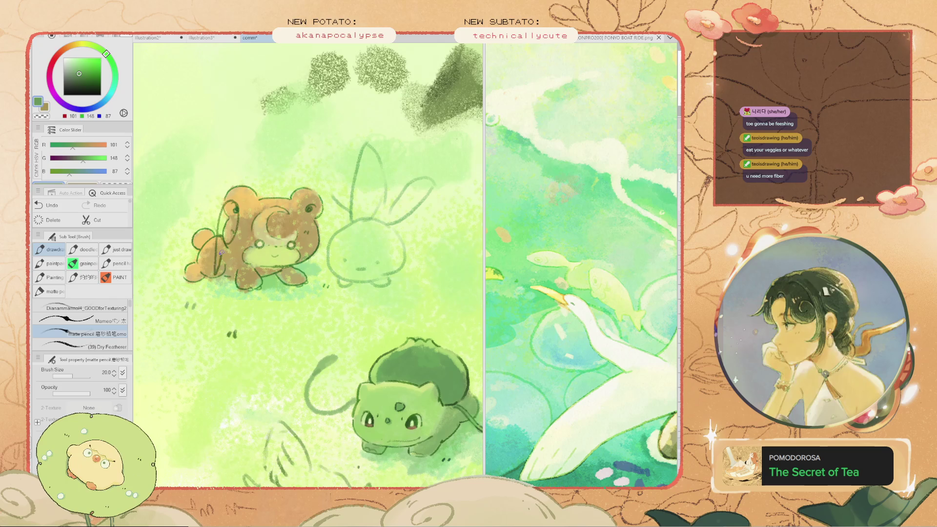
pyautogui.press('h')
pyautogui.scroll(-5, 308, 270)
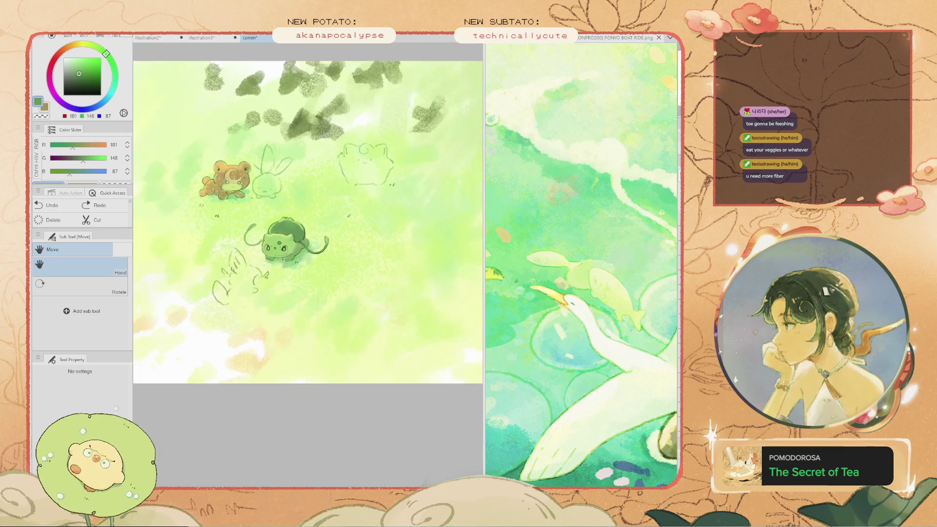
pyautogui.press('b')
pyautogui.scroll(4, 307, 270)
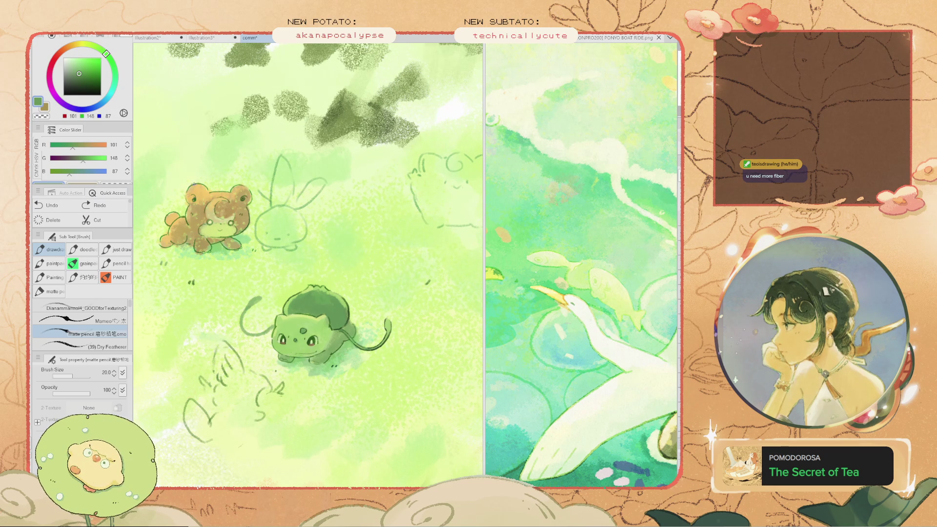
pyautogui.scroll(2, 247, 234)
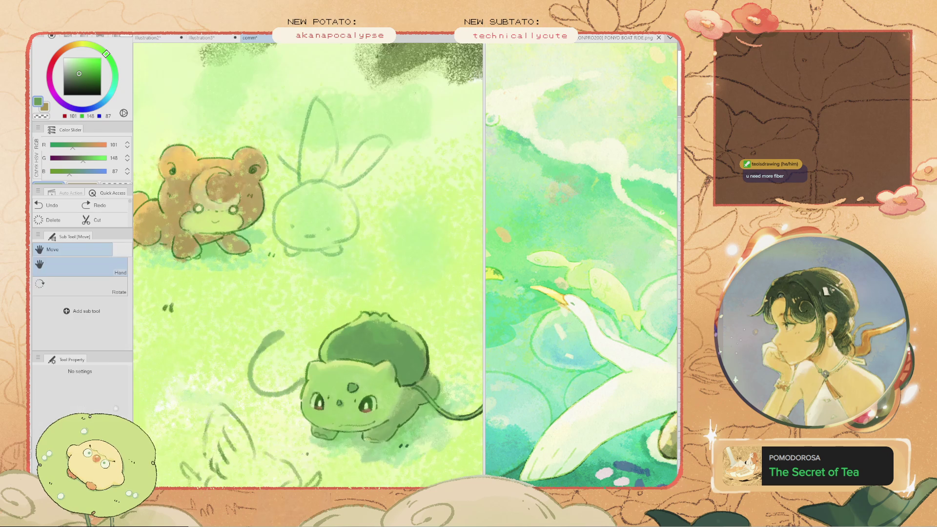
# Sample a mid green from the grass and dab small tufts between the bear and Bulbasaur
pyautogui.moveTo(246, 234); pyautogui.dragTo(312, 221)
pyautogui.press('alt')
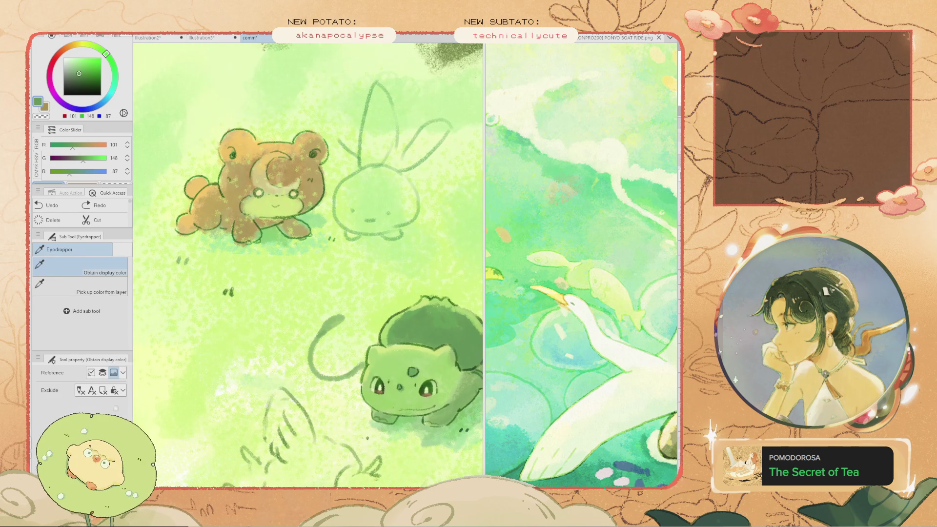
pyautogui.click(273, 273)
pyautogui.keyDown('alt'); pyautogui.click(331, 279); pyautogui.keyUp('alt')
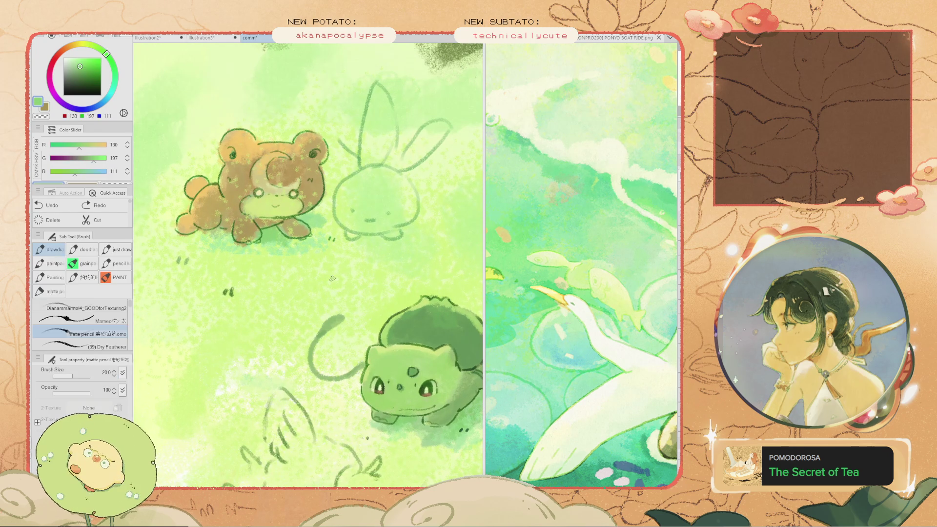
pyautogui.moveTo(340, 255); pyautogui.dragTo(328, 256)
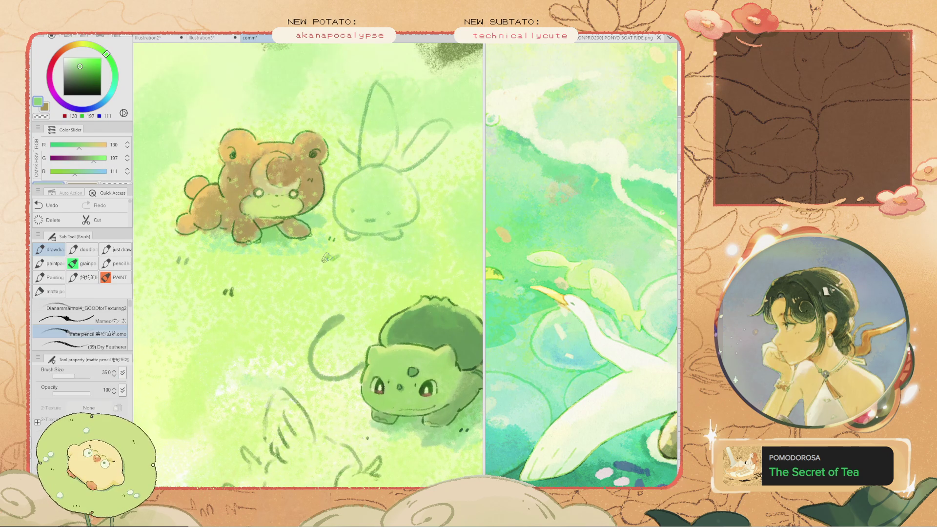
pyautogui.moveTo(299, 288); pyautogui.dragTo(304, 279)
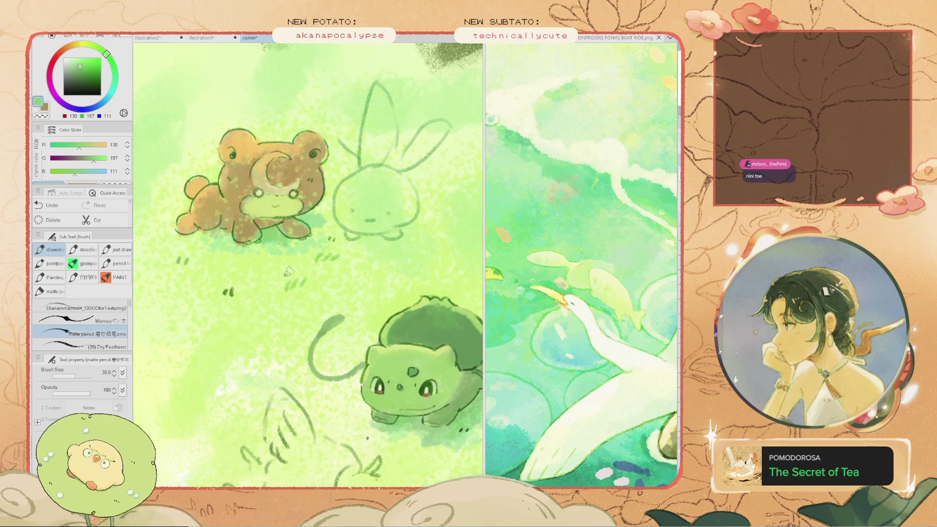
pyautogui.scroll(-4, 286, 262)
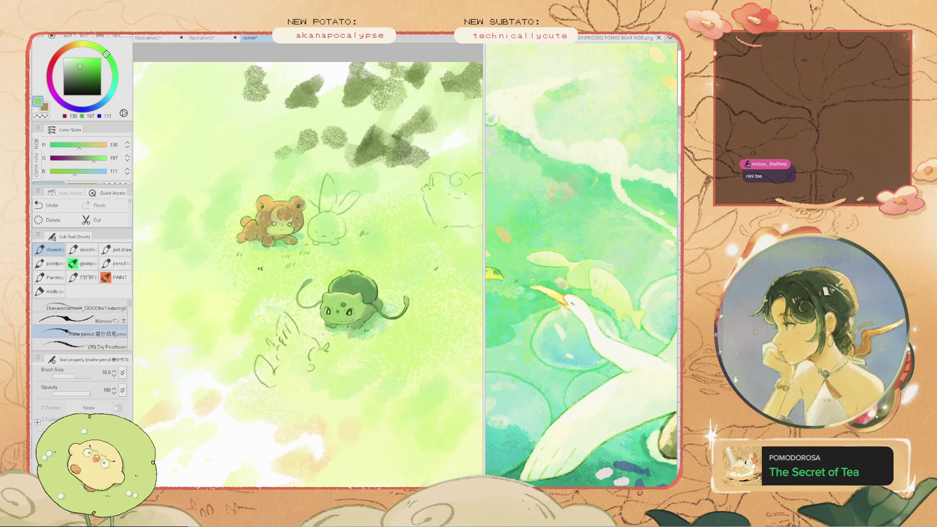
pyautogui.scroll(-2, 341, 239)
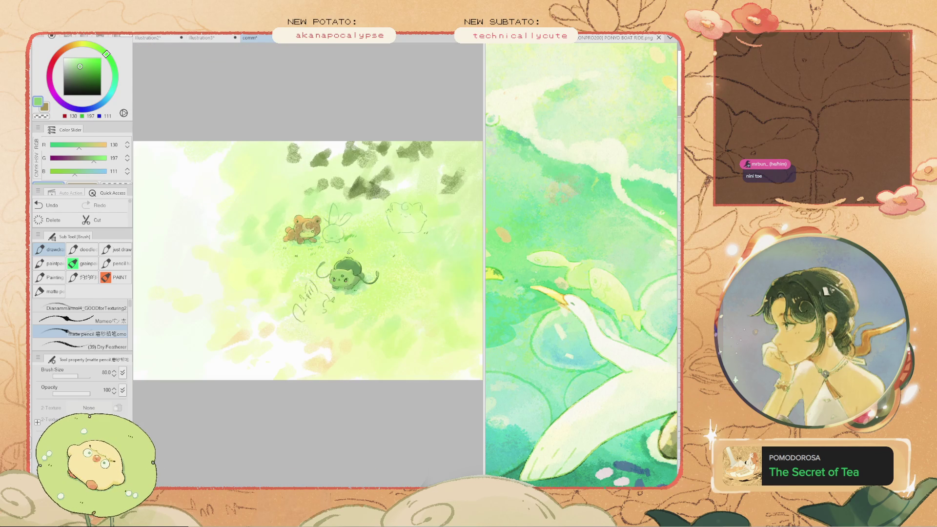
pyautogui.scroll(2, 363, 293)
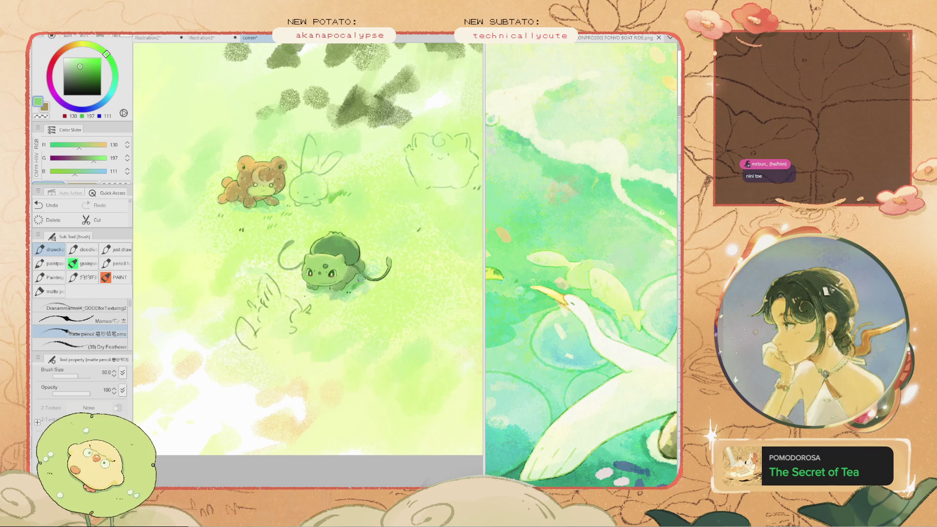
pyautogui.scroll(-2, 341, 283)
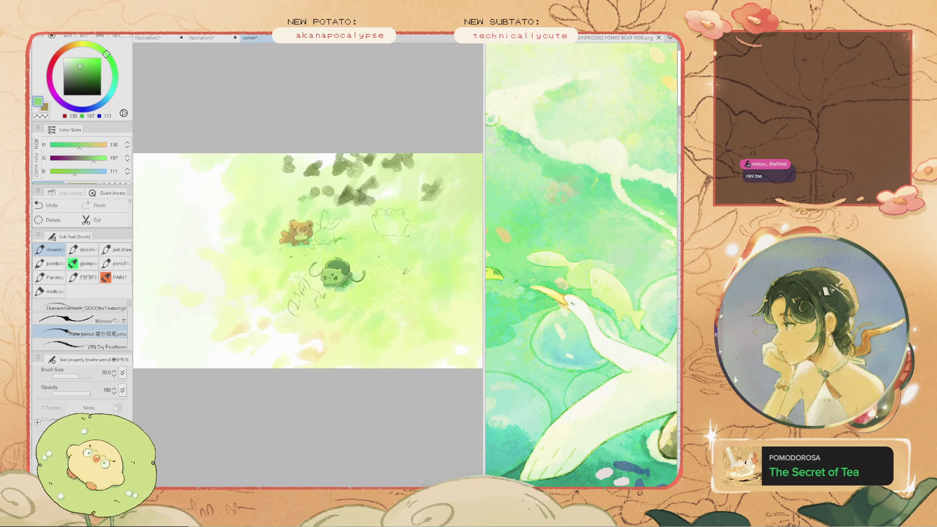
pyautogui.scroll(1, 393, 279)
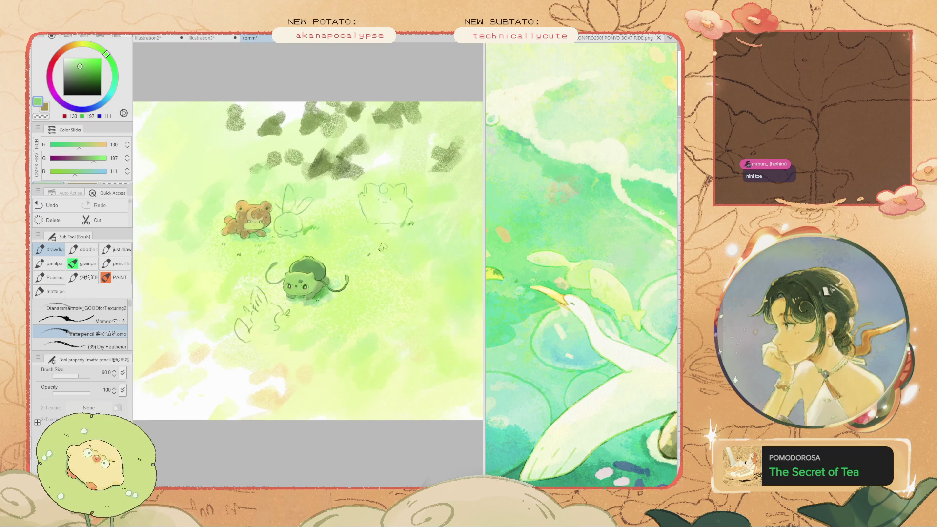
pyautogui.moveTo(288, 249); pyautogui.dragTo(264, 267)
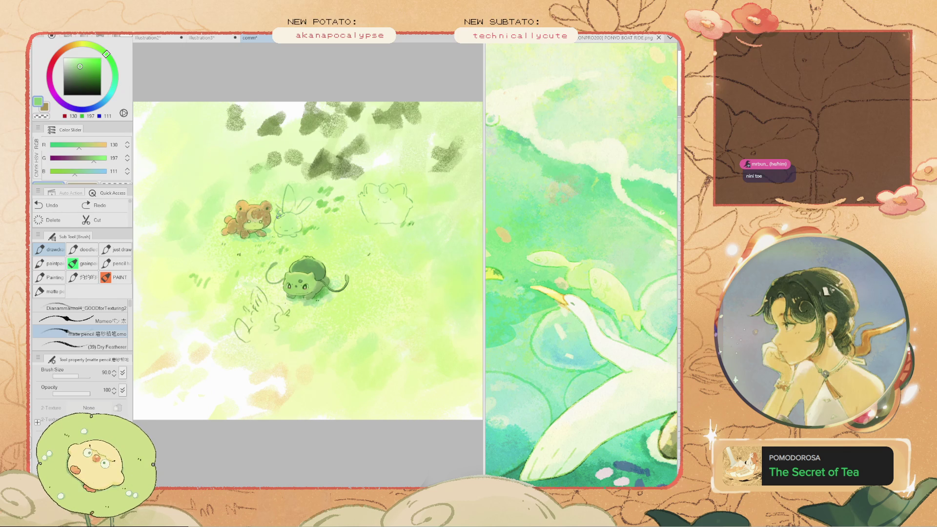
# Pan the view to the bear and Bulbasaur and save the illustration
pyautogui.scroll(2, 270, 189)
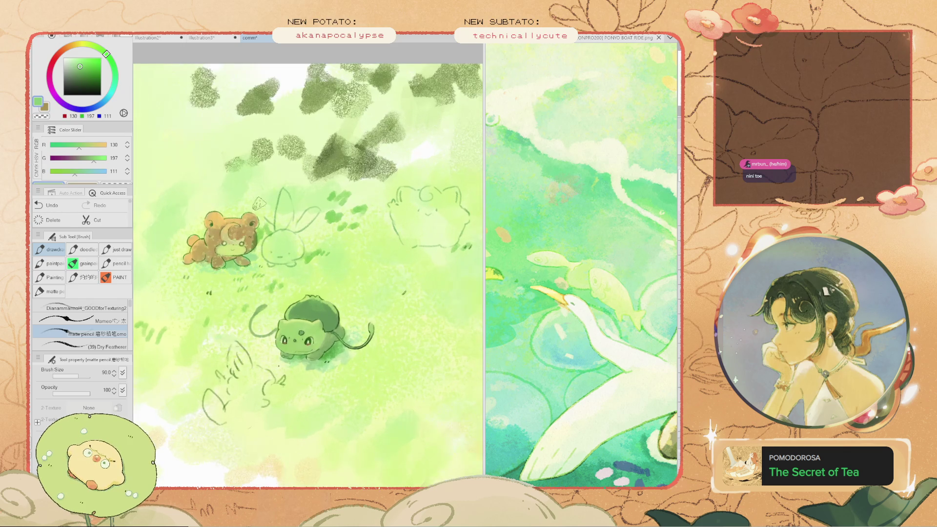
pyautogui.press('space')
pyautogui.moveTo(270, 189)
pyautogui.mouseDown()
pyautogui.moveTo(285, 195)
pyautogui.moveTo(273, 200)
pyautogui.mouseUp()
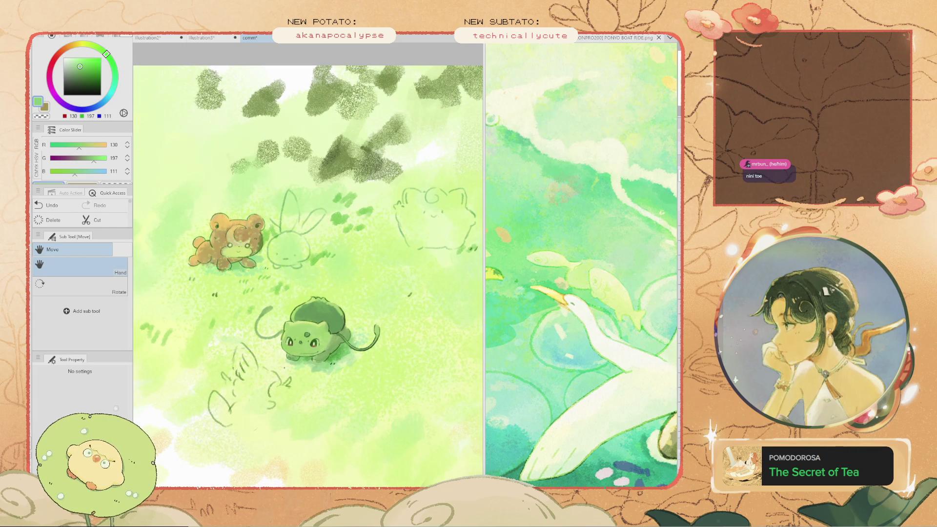
pyautogui.hotkey('ctrl', 's')
# Paint green grass strokes beside and left of the bear, plus a small mark near the bunny
pyautogui.moveTo(215, 218)
pyautogui.mouseDown()
pyautogui.moveTo(210, 232)
pyautogui.moveTo(188, 229)
pyautogui.moveTo(250, 232)
pyautogui.mouseUp()
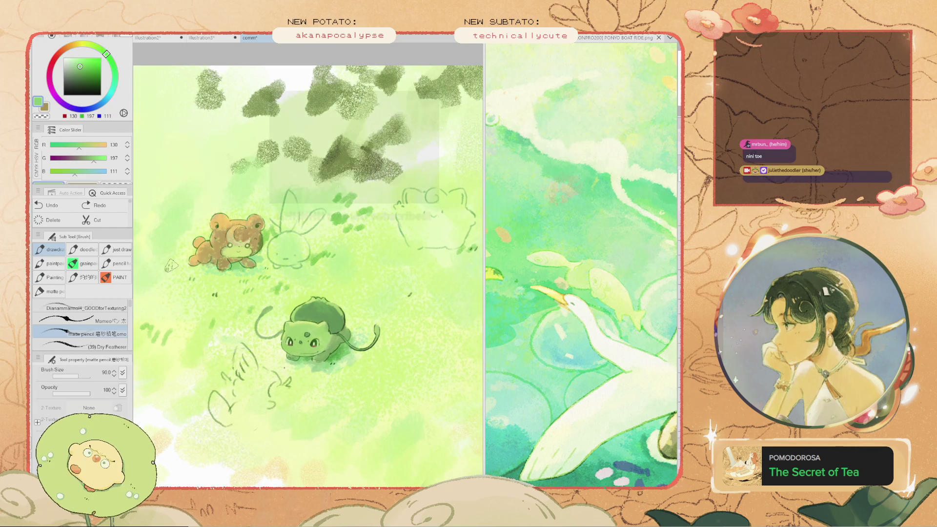
pyautogui.moveTo(176, 252); pyautogui.dragTo(185, 250)
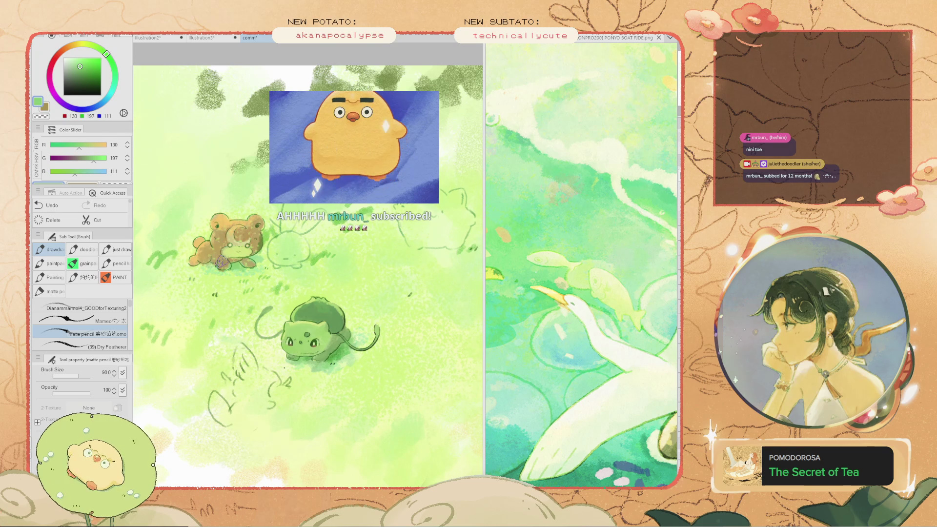
pyautogui.scroll(2, 249, 243)
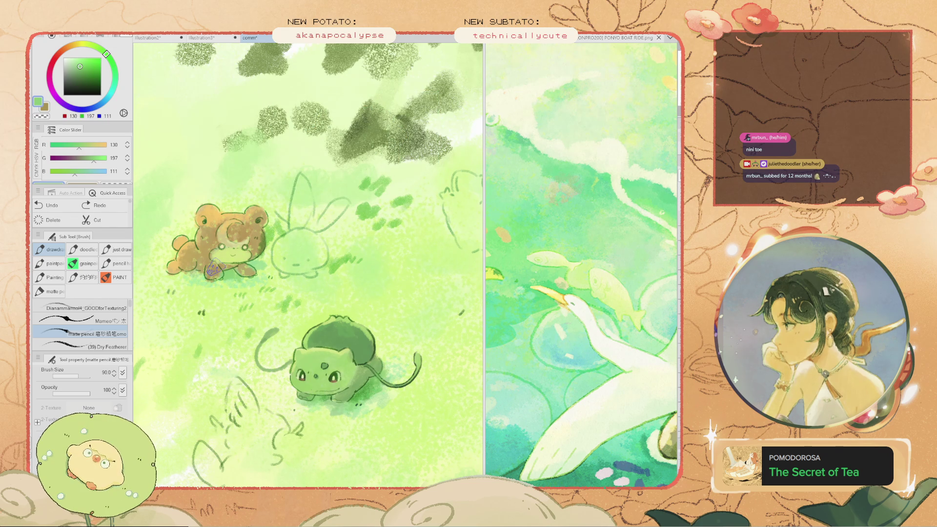
pyautogui.moveTo(371, 266); pyautogui.dragTo(328, 220)
pyautogui.hotkey('ctrl', 'z')
pyautogui.press('[')
pyautogui.press(']')
pyautogui.click(346, 247)
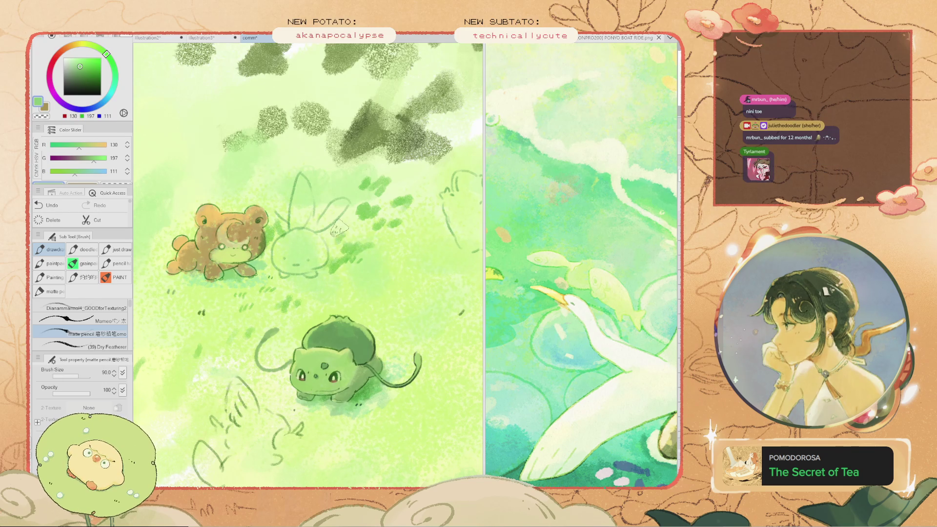
pyautogui.scroll(-1, 338, 239)
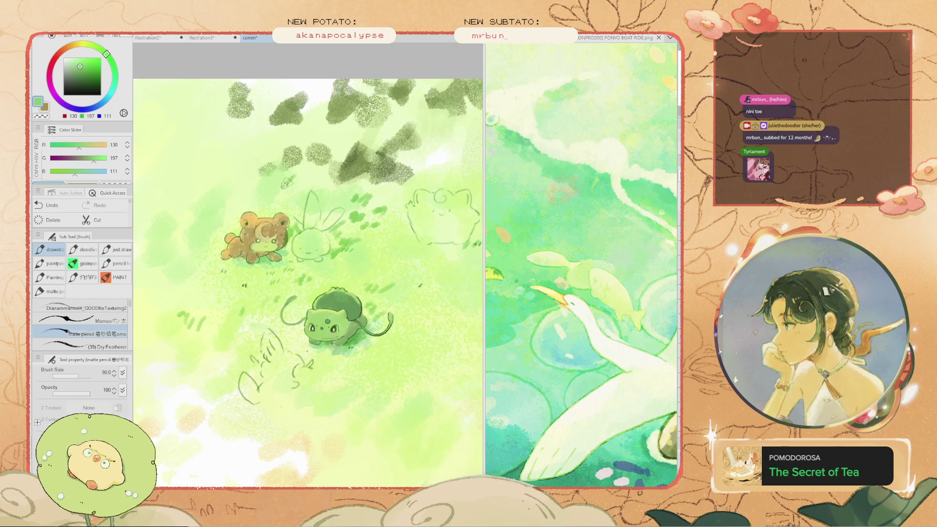
# Sample light and pale greens from the meadow and enlarge the brush to 175, then 350
pyautogui.keyDown('alt'); pyautogui.click(286, 247); pyautogui.keyUp('alt')
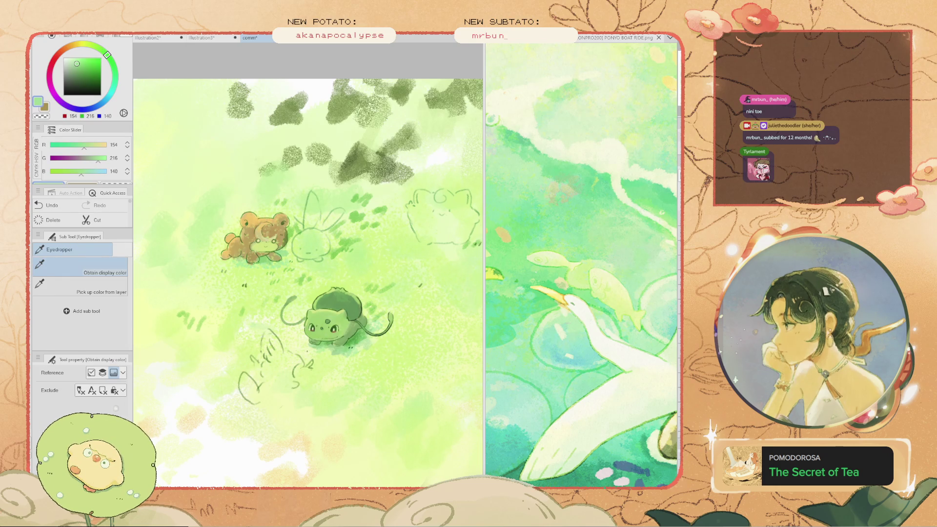
pyautogui.keyDown('alt'); pyautogui.click(286, 257); pyautogui.keyUp('alt')
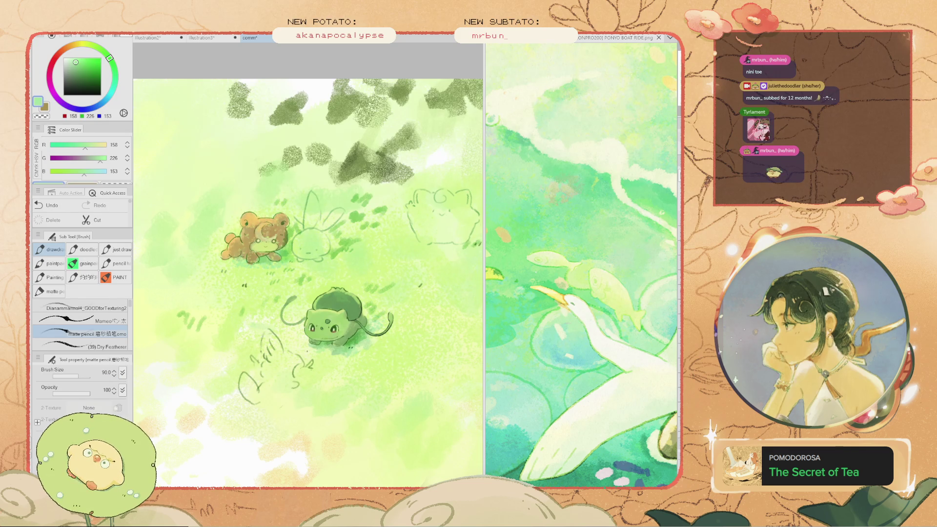
pyautogui.hotkey('ctrl', 'z')
pyautogui.hotkey('ctrl', 'y')
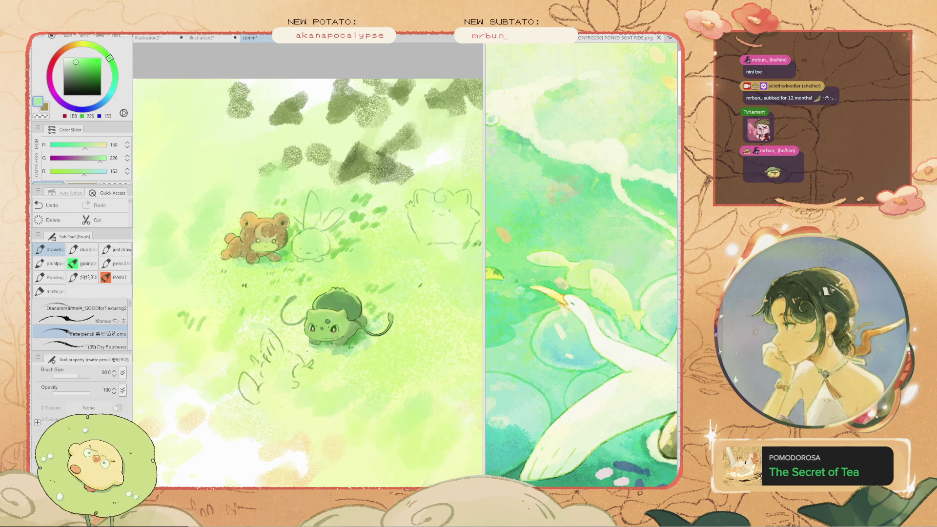
pyautogui.press('m')
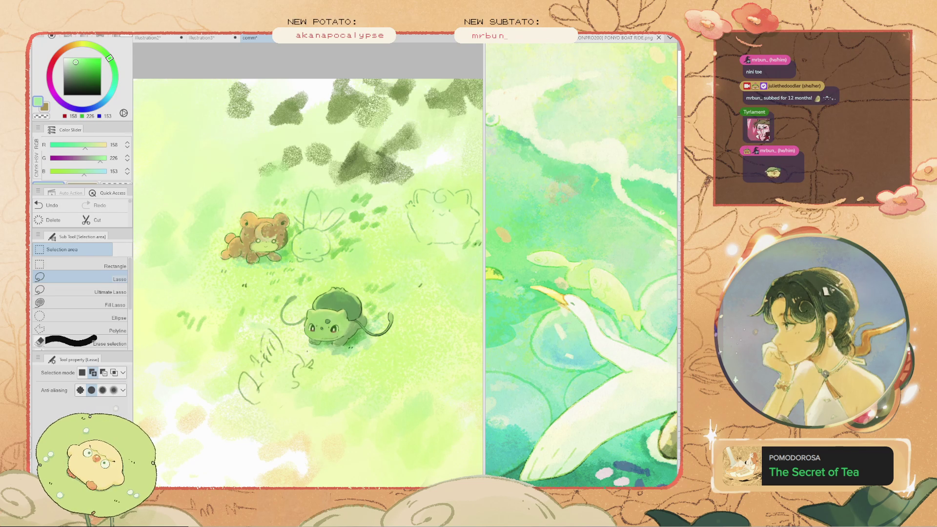
pyautogui.press('b')
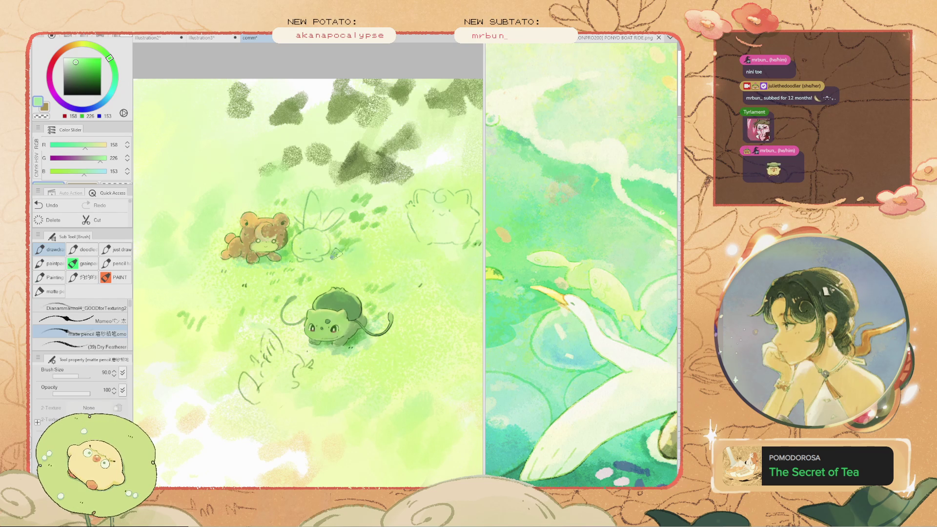
pyautogui.scroll(-3, 347, 274)
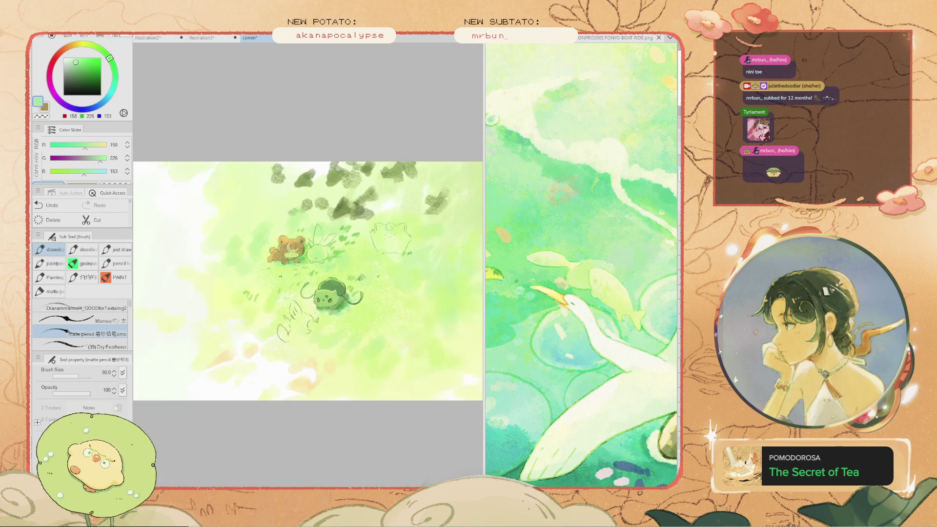
pyautogui.moveTo(364, 274); pyautogui.dragTo(372, 299)
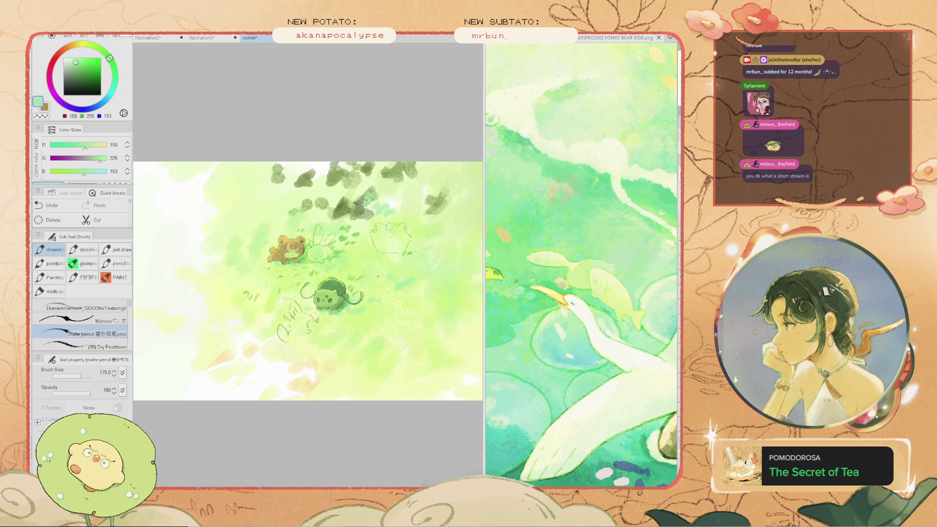
pyautogui.moveTo(363, 200); pyautogui.dragTo(325, 190)
pyautogui.hotkey('ctrl', 'z')
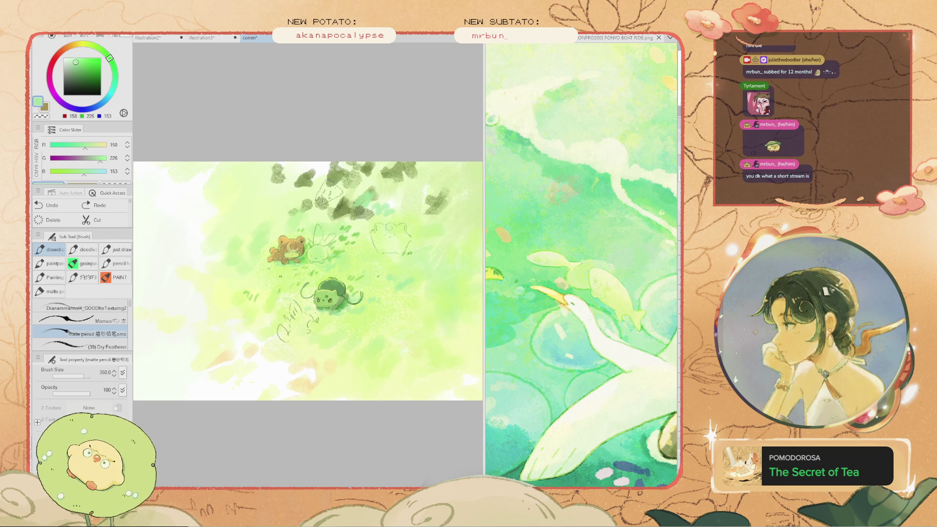
pyautogui.hotkey('ctrl', 'y')
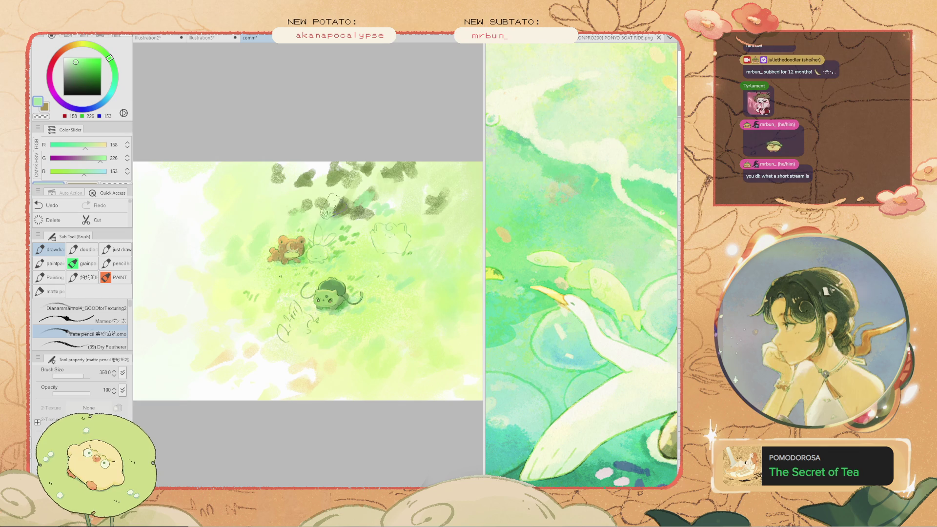
# Retry the broad pale-green field strokes with undo/redo, shrinking the brush to 250
pyautogui.scroll(-3, 308, 205)
pyautogui.scroll(4, 293, 195)
pyautogui.scroll(1, 287, 191)
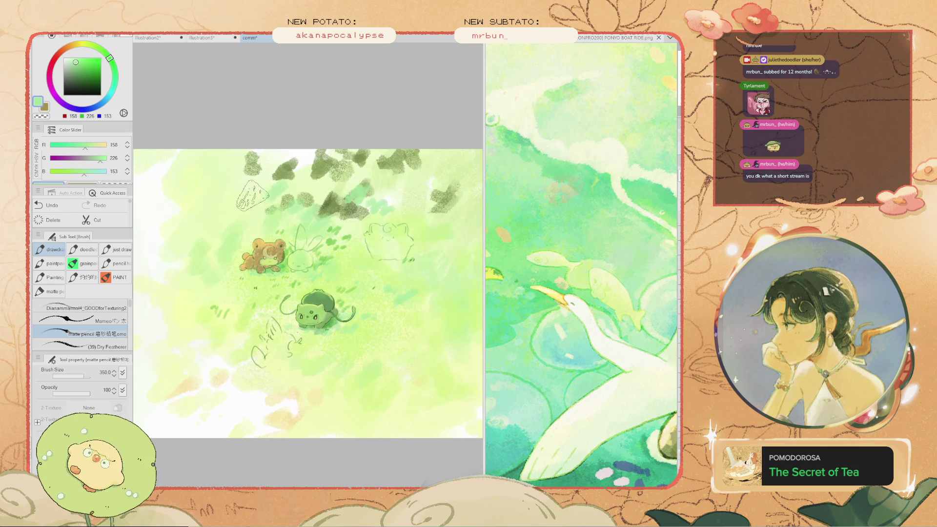
pyautogui.hotkey('ctrl', 'z')
pyautogui.hotkey('ctrl', 'y')
pyautogui.hotkey('ctrl', 'z')
pyautogui.hotkey('ctrl', 'y')
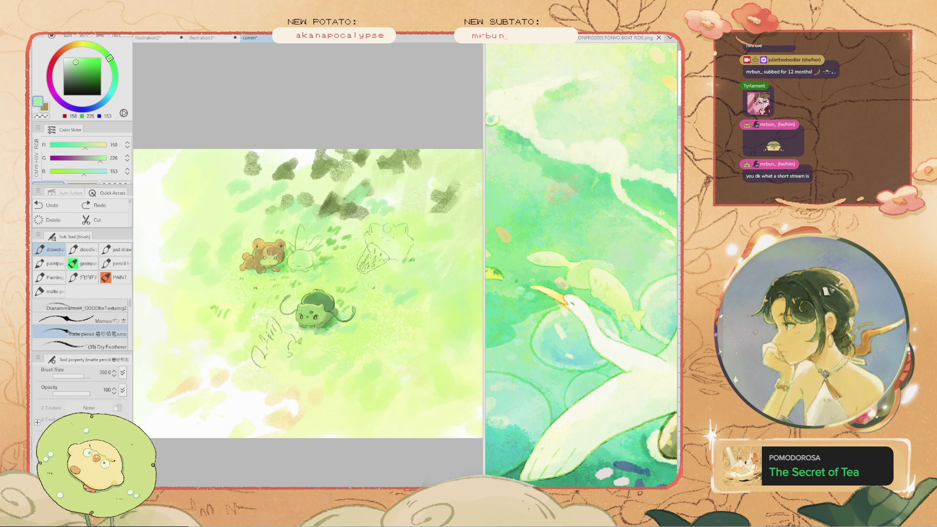
pyautogui.press('[')
pyautogui.hotkey('ctrl', 'z')
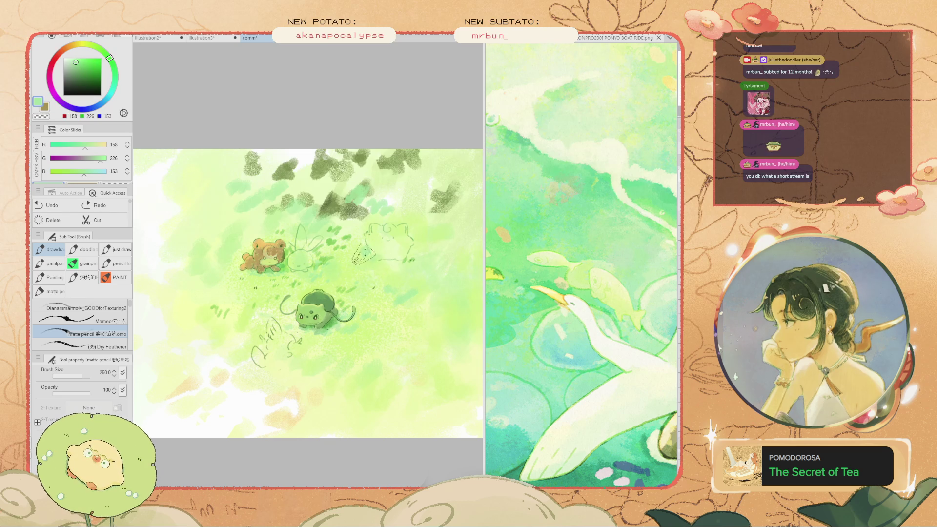
pyautogui.hotkey('ctrl', 'y')
pyautogui.hotkey('ctrl', 'z')
pyautogui.hotkey('ctrl', 'y')
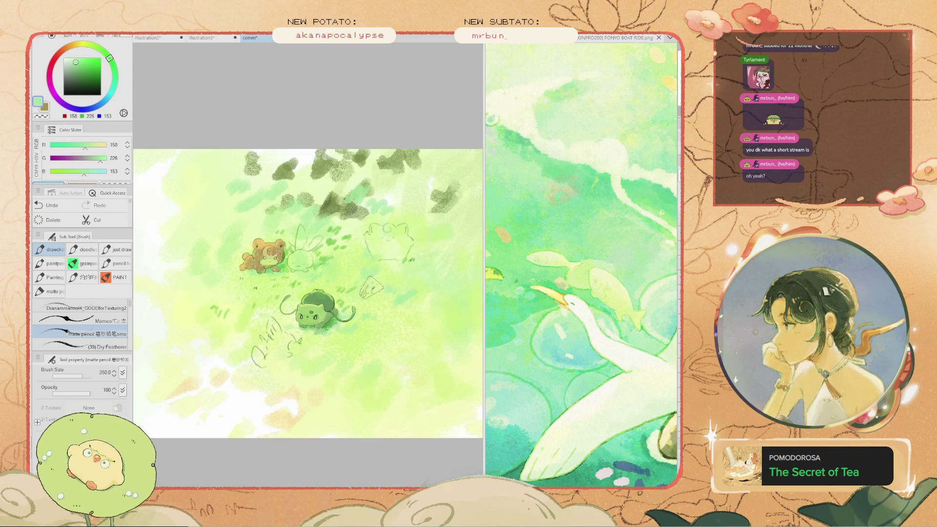
pyautogui.hotkey('ctrl', 'z')
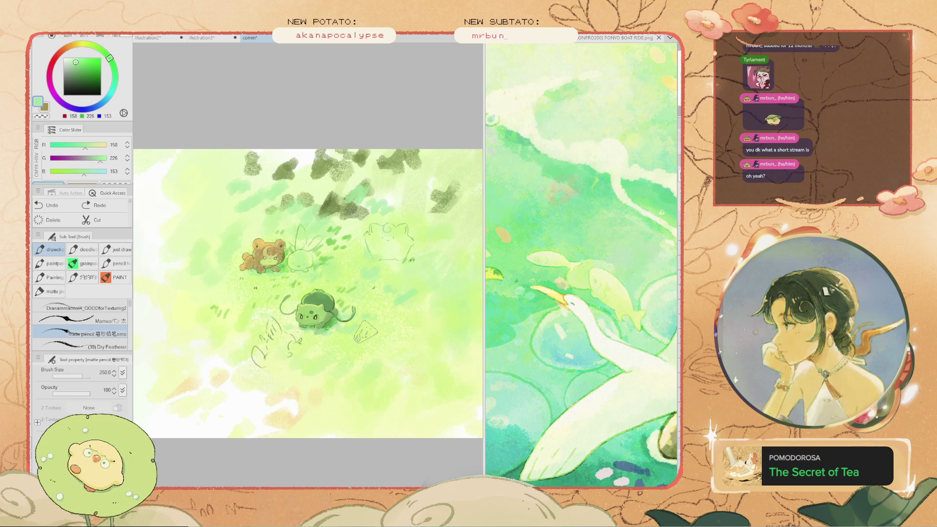
# Sample another pale green from the field and retry the wide meadow strokes
pyautogui.scroll(1, 332, 342)
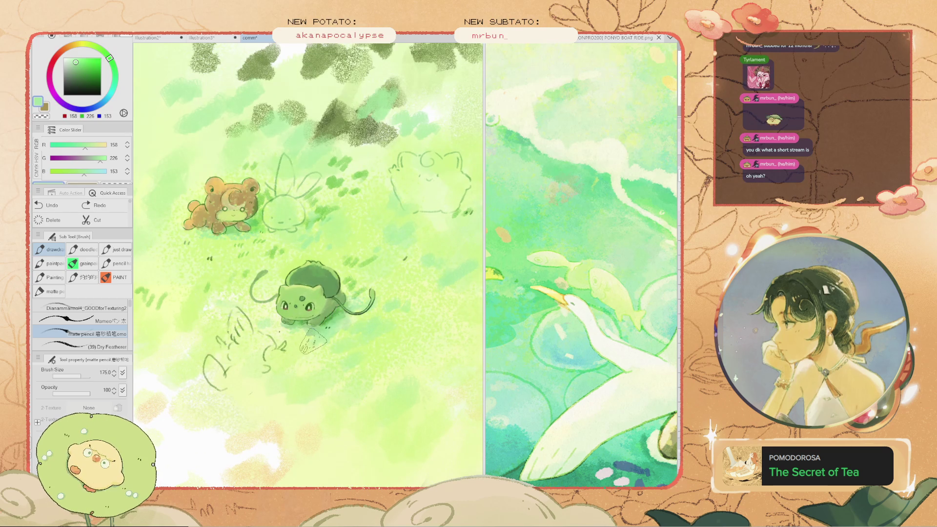
pyautogui.scroll(-2, 302, 344)
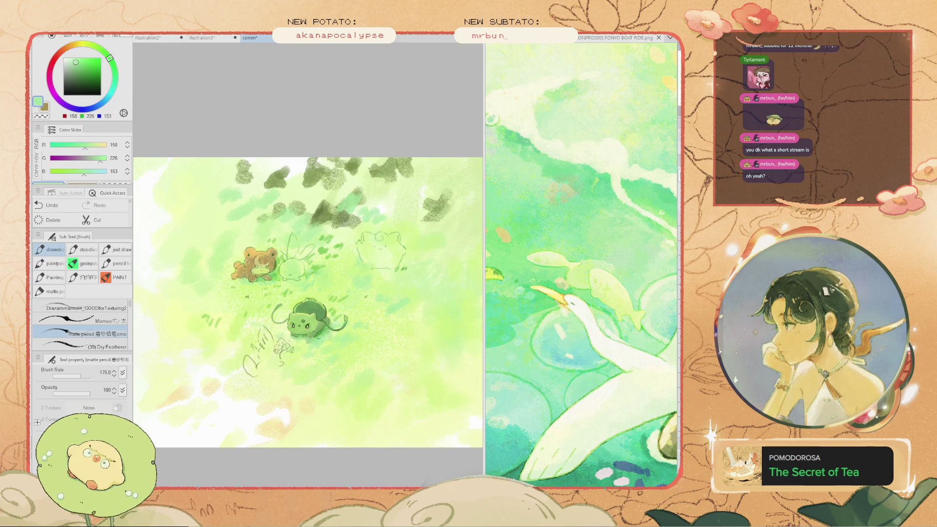
pyautogui.hotkey('ctrl', 'z')
pyautogui.hotkey('ctrl', 'y')
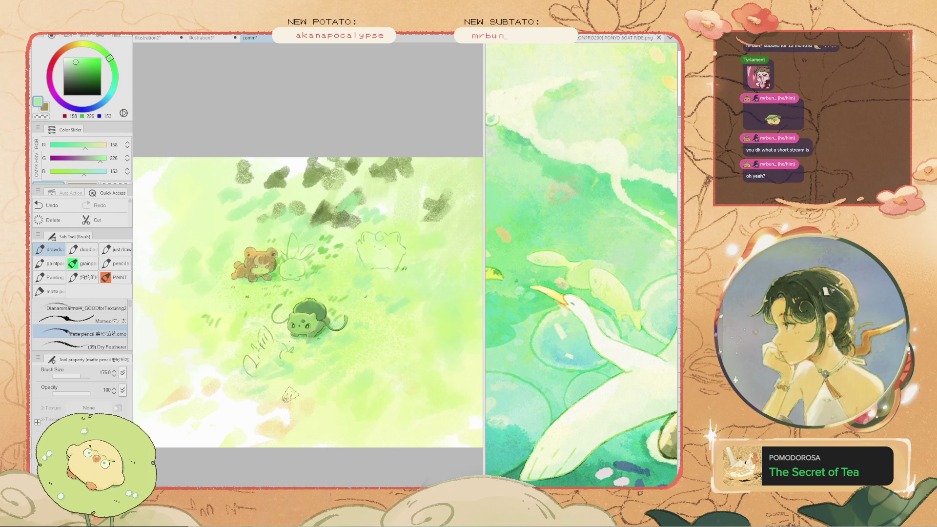
pyautogui.press('i')
pyautogui.keyDown('alt'); pyautogui.click(293, 196); pyautogui.keyUp('alt')
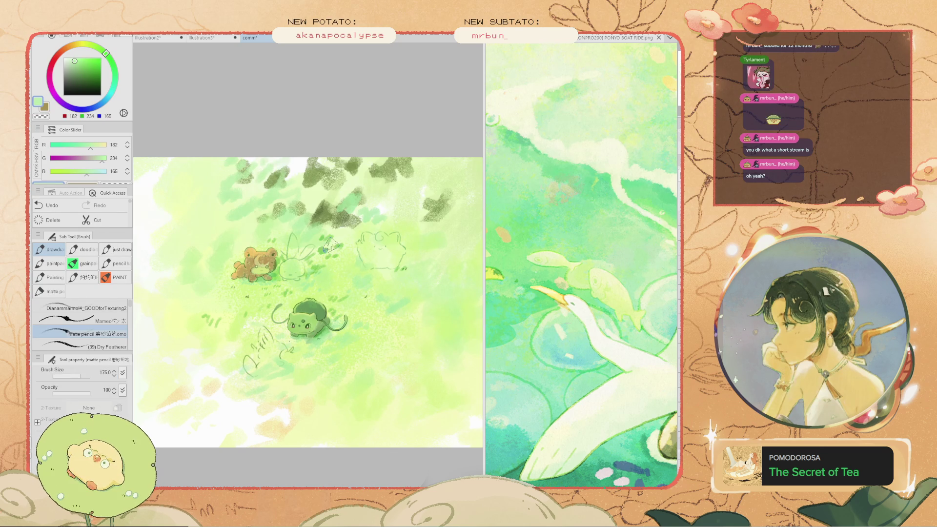
pyautogui.press('alt')
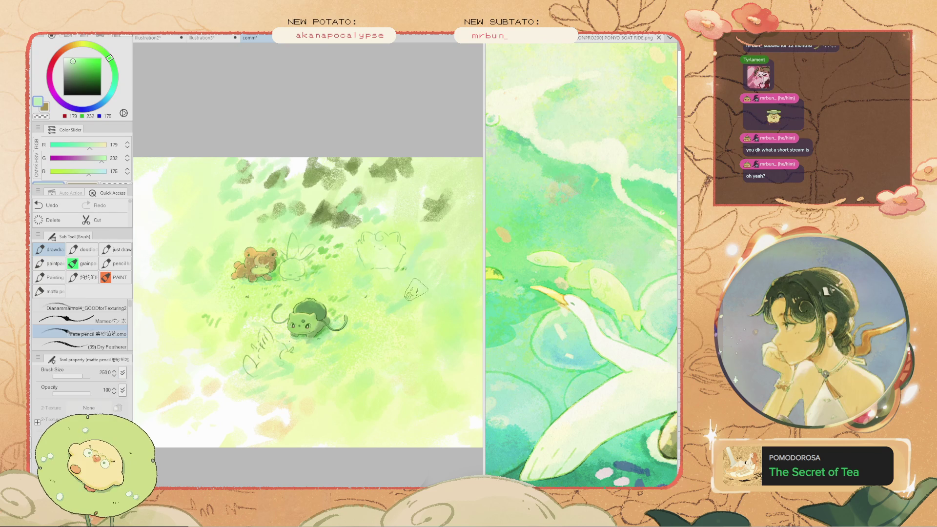
pyautogui.hotkey('ctrl', 'z')
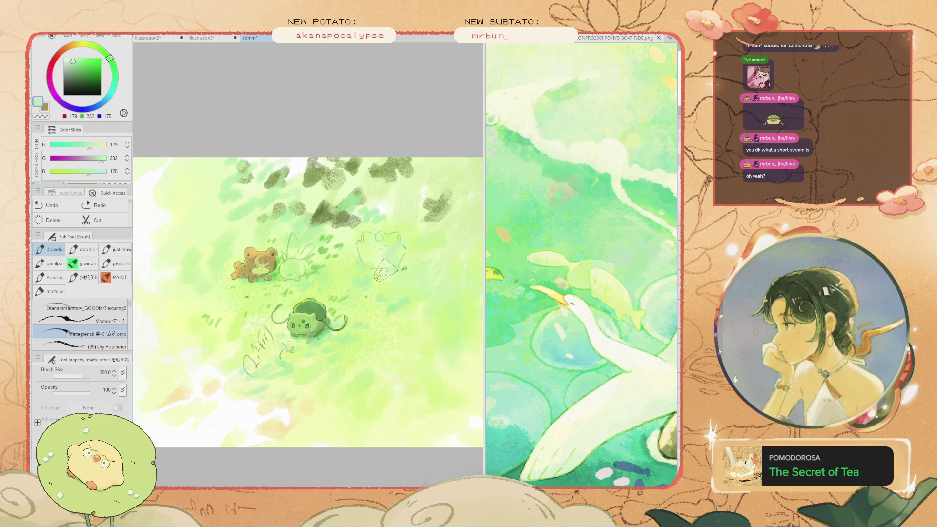
pyautogui.hotkey('ctrl', 'y')
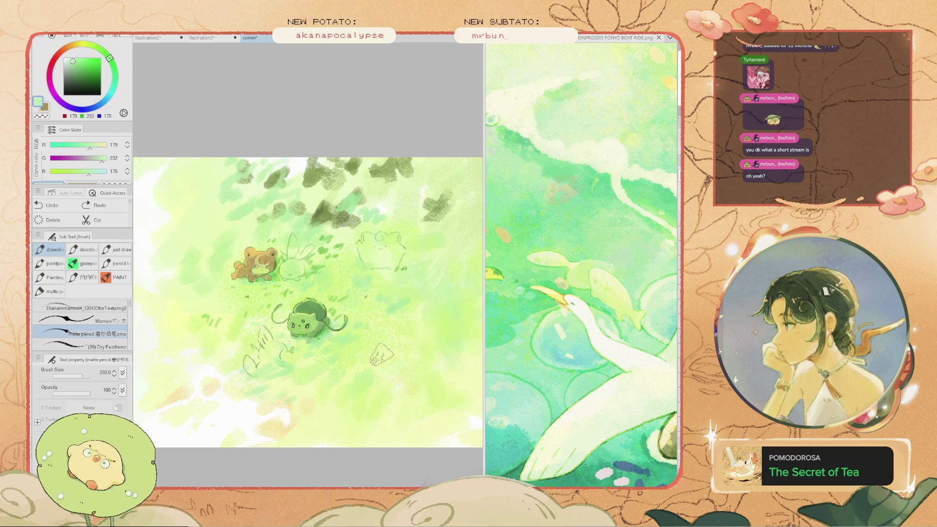
pyautogui.scroll(2, 344, 356)
pyautogui.hotkey('ctrl', 'z')
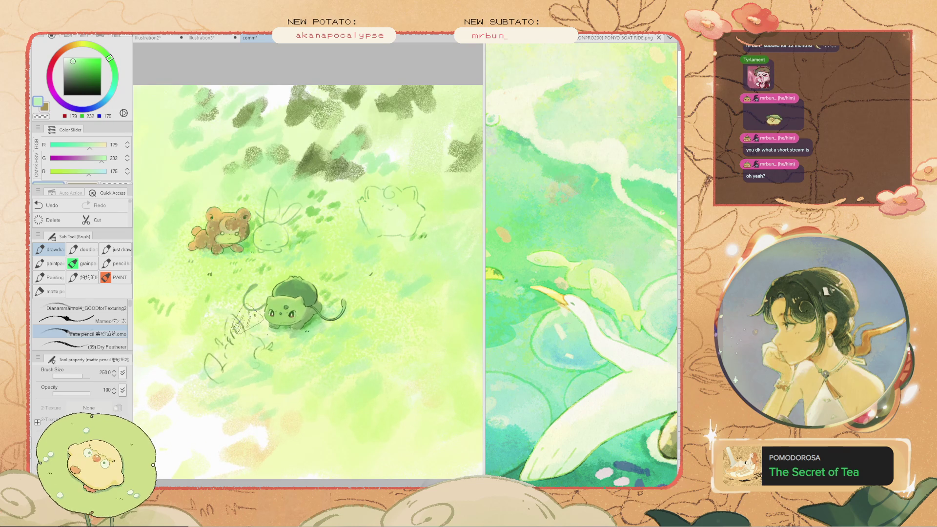
# Enlarge the brush to 300, redo the stroke, and try then undo a grey-green stroke right of Bulbasaur
pyautogui.press(']')
pyautogui.hotkey('ctrl', 'y')
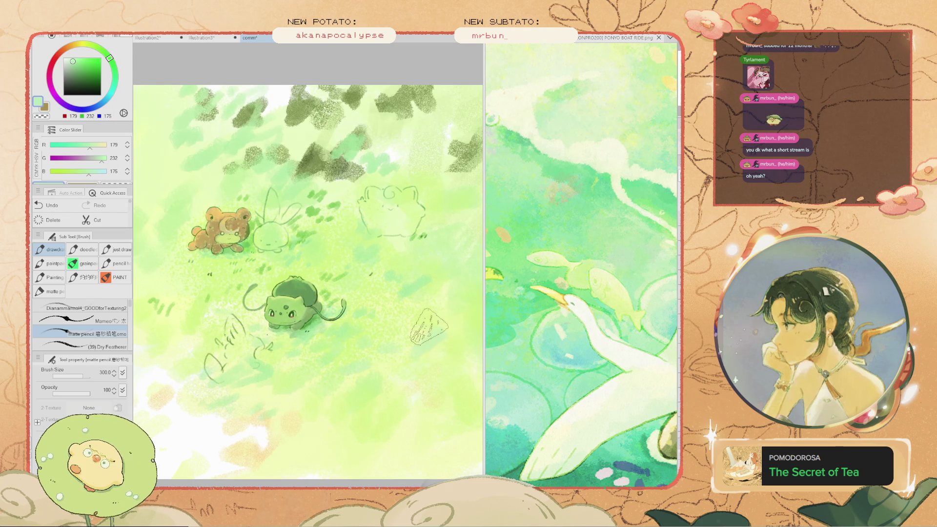
pyautogui.click(70, 71)
pyautogui.moveTo(429, 317)
pyautogui.mouseDown()
pyautogui.moveTo(420, 292)
pyautogui.moveTo(381, 287)
pyautogui.moveTo(356, 319)
pyautogui.mouseUp()
pyautogui.hotkey('ctrl', 'z')
# Sample a vivid grass green, zoom out, and try then undo green strokes near the top right
pyautogui.press('i')
pyautogui.click(292, 371)
pyautogui.press('b')
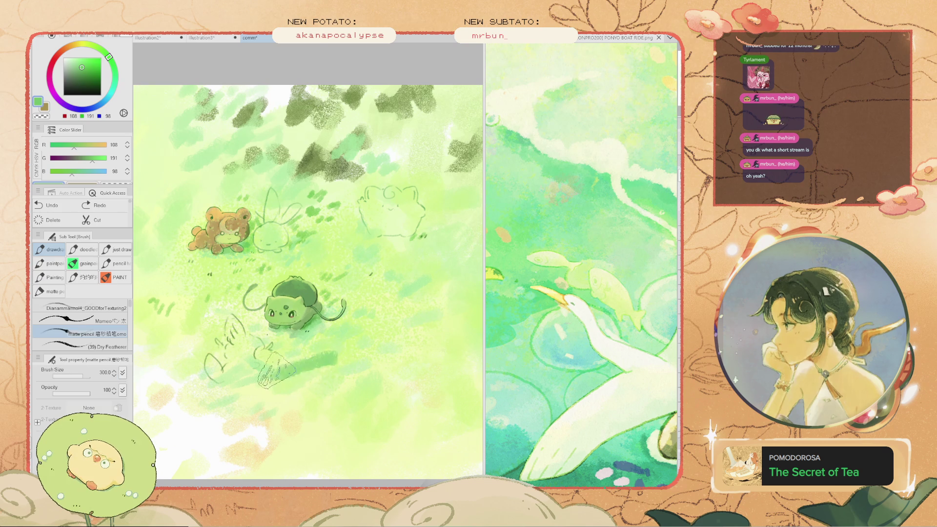
pyautogui.hotkey('ctrl', '-')
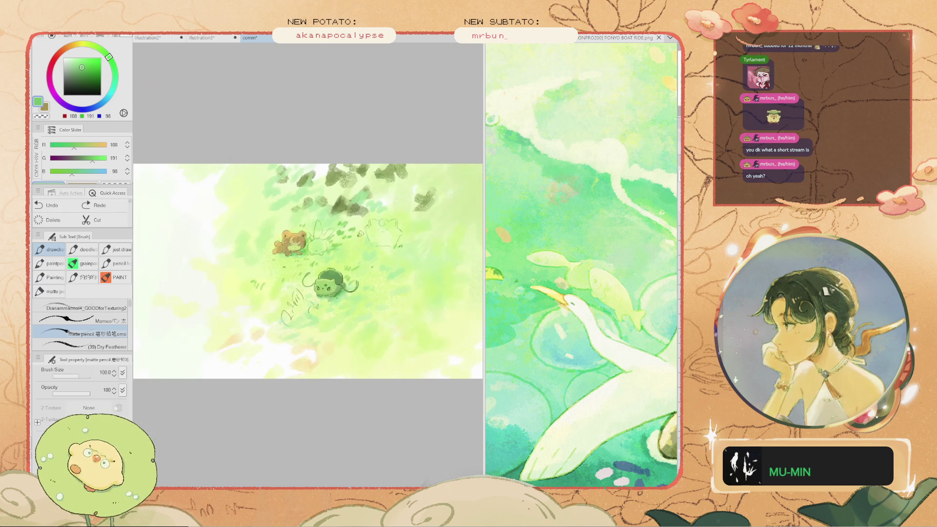
pyautogui.moveTo(468, 197); pyautogui.dragTo(426, 174)
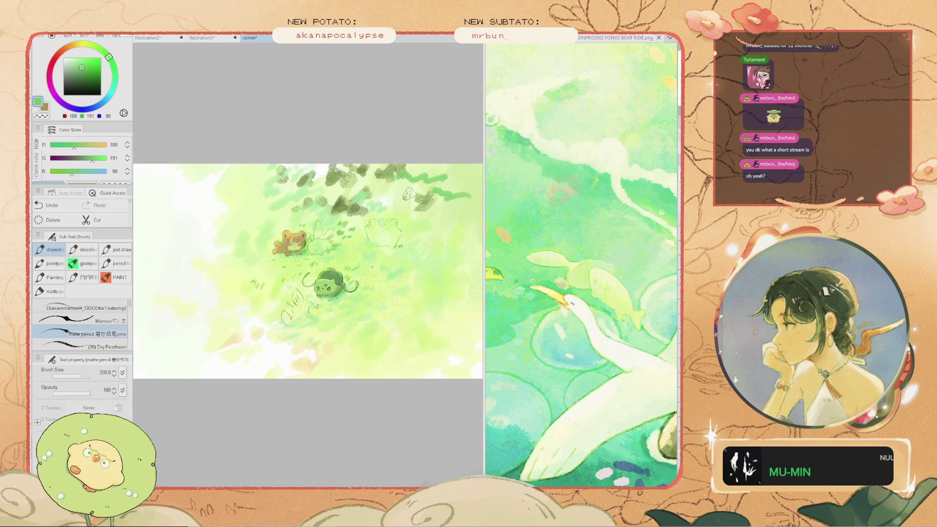
pyautogui.hotkey('ctrl', 'z')
pyautogui.hotkey('ctrl', 'z')
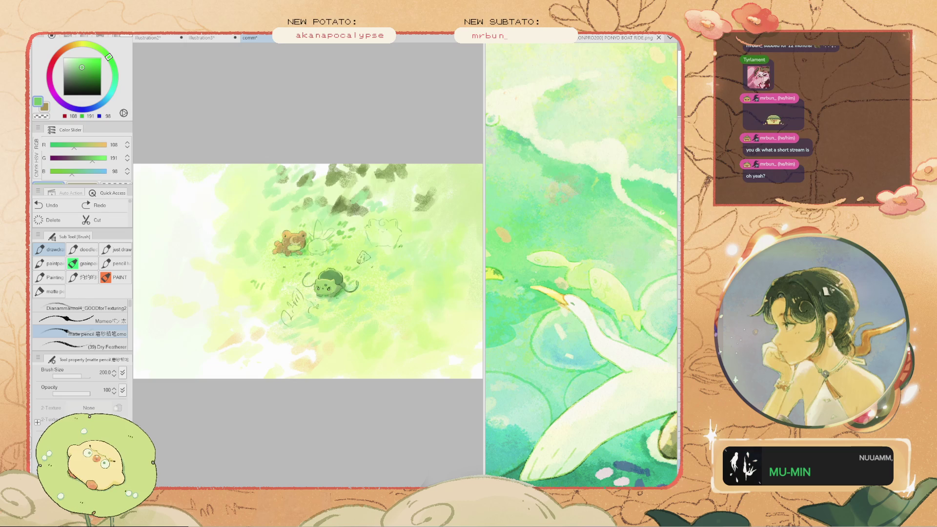
# Sample pale yellow-green and cream tones from the painting and reduce the brush to 175
pyautogui.hotkey('ctrl', '+')
pyautogui.keyDown('alt'); pyautogui.click(256, 277); pyautogui.keyUp('alt')
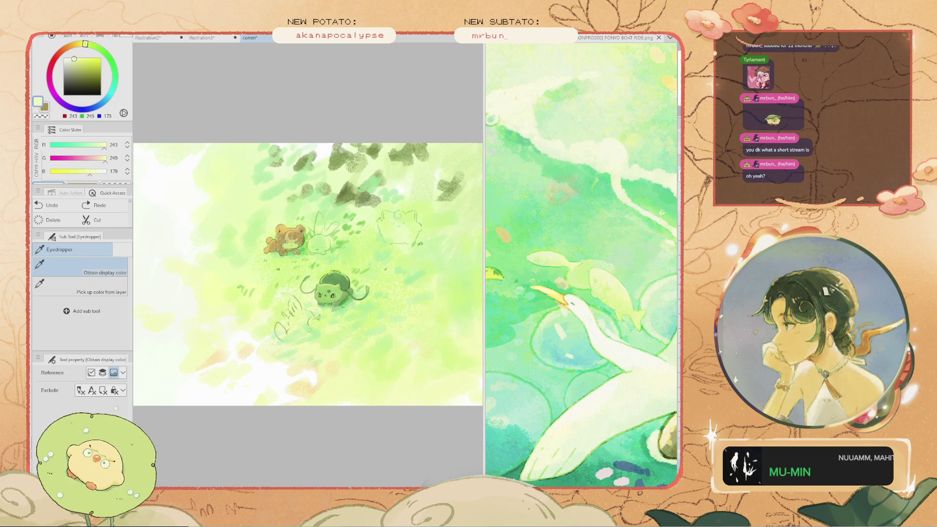
pyautogui.click(195, 273)
pyautogui.keyDown('alt'); pyautogui.click(371, 332); pyautogui.keyUp('alt')
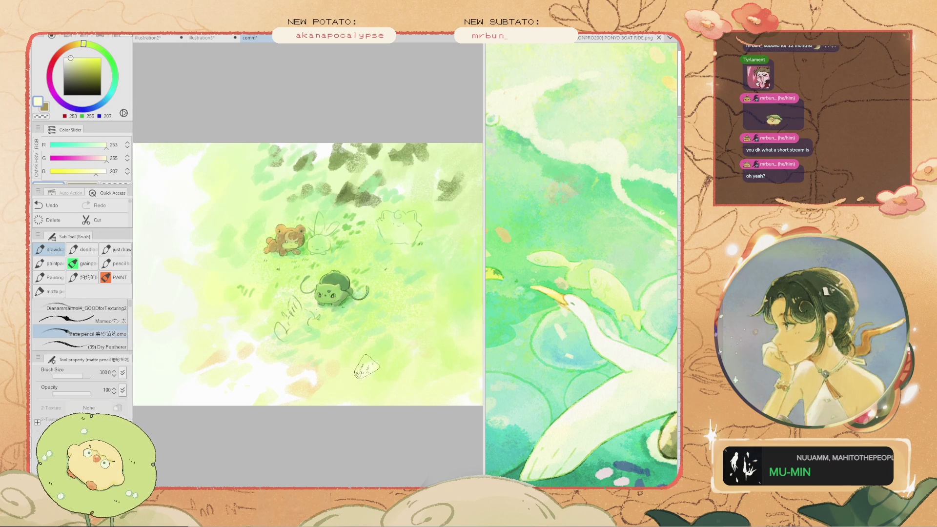
pyautogui.moveTo(357, 362)
pyautogui.mouseDown()
pyautogui.moveTo(373, 367)
pyautogui.moveTo(354, 350)
pyautogui.moveTo(349, 363)
pyautogui.mouseUp()
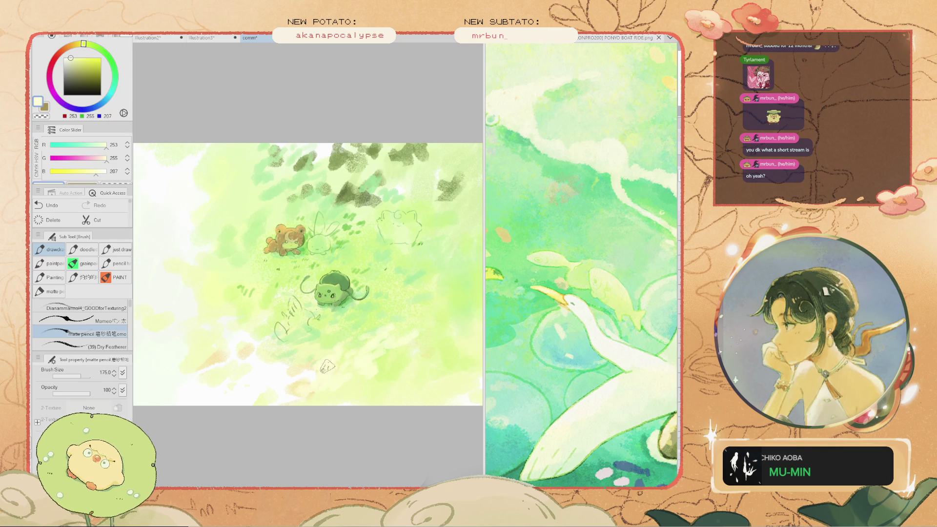
# Pick a brighter lime green from the grass, then a pale cream colour
pyautogui.press('i')
pyautogui.click(403, 344)
pyautogui.press('b')
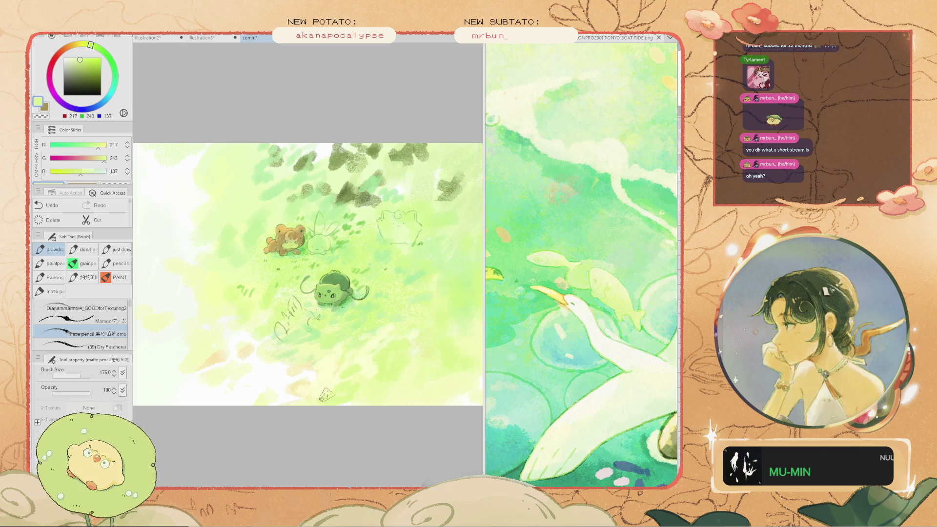
pyautogui.keyDown('alt'); pyautogui.click(357, 372); pyautogui.keyUp('alt')
pyautogui.scroll(-3, 358, 372)
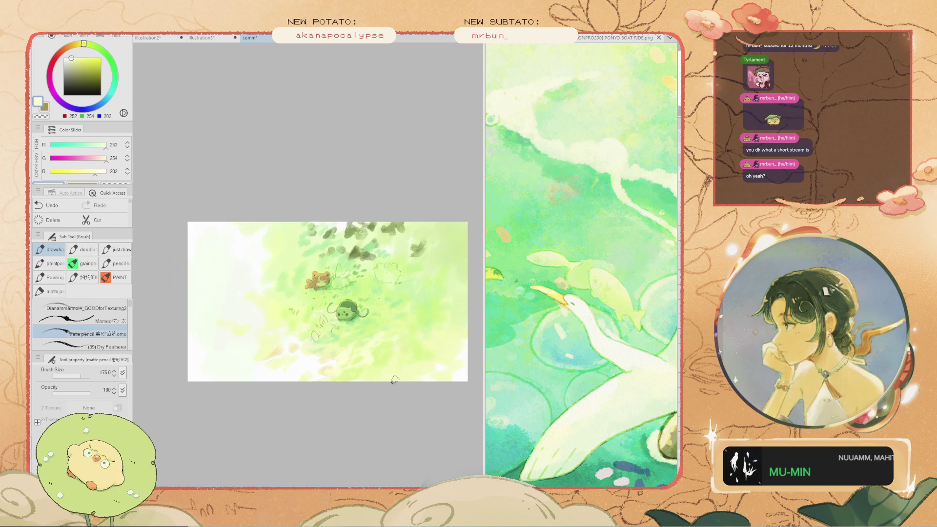
pyautogui.scroll(2, 369, 369)
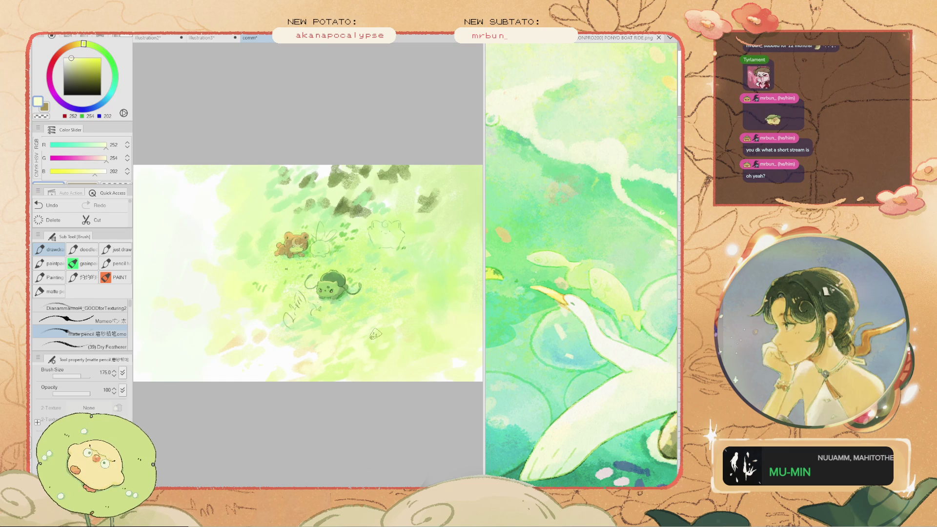
# Undo and restore the last stroke twice to compare the result
pyautogui.hotkey('ctrl', 'z')
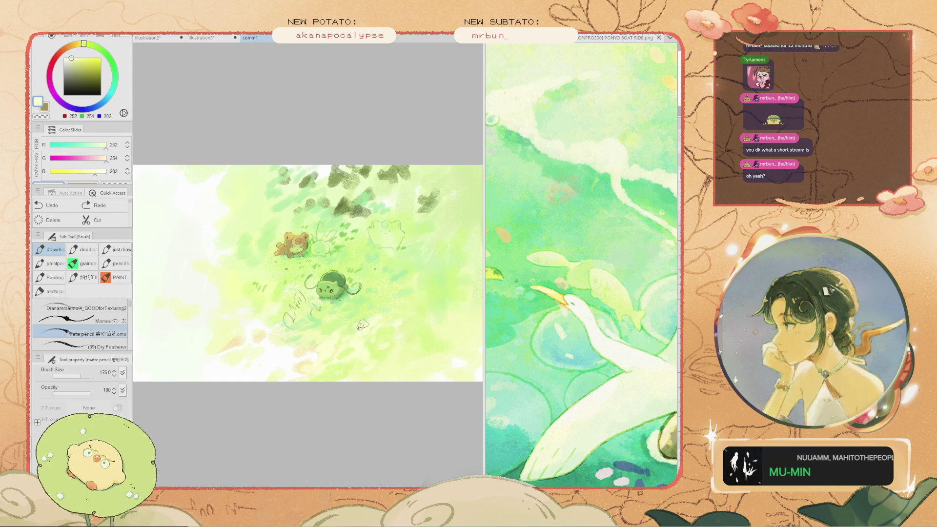
pyautogui.hotkey('ctrl', 'y')
pyautogui.hotkey('ctrl', 'z')
pyautogui.hotkey('ctrl', 'y')
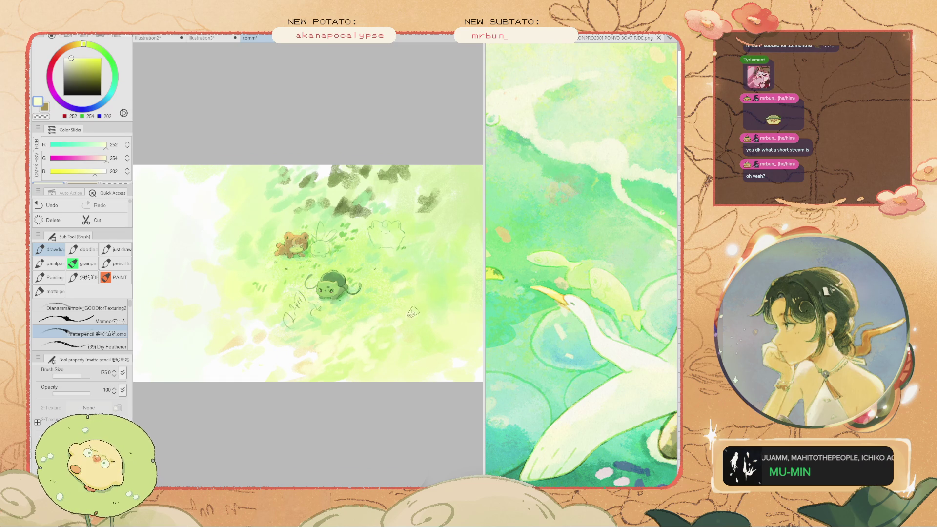
pyautogui.scroll(-2, 413, 317)
pyautogui.scroll(1, 418, 329)
pyautogui.scroll(4, 396, 352)
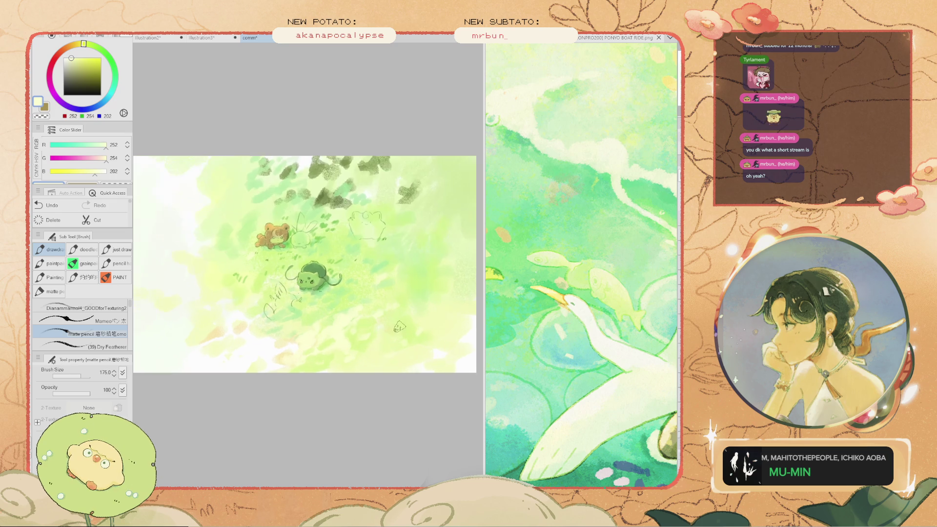
# Paint a dark green diagonal stroke in the lower grass, soften it with lighter green, then undo
pyautogui.press('i')
pyautogui.click(371, 230)
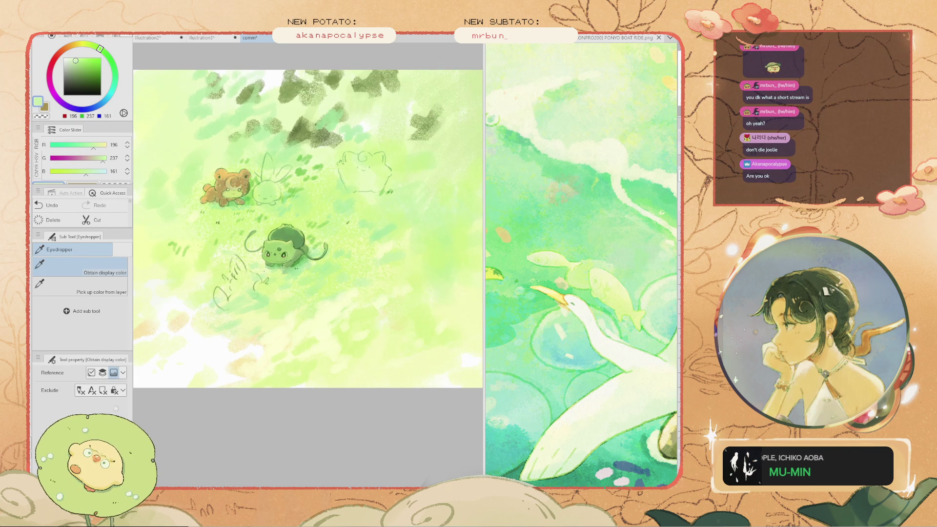
pyautogui.scroll(2, 294, 284)
pyautogui.click(280, 239)
pyautogui.press('b')
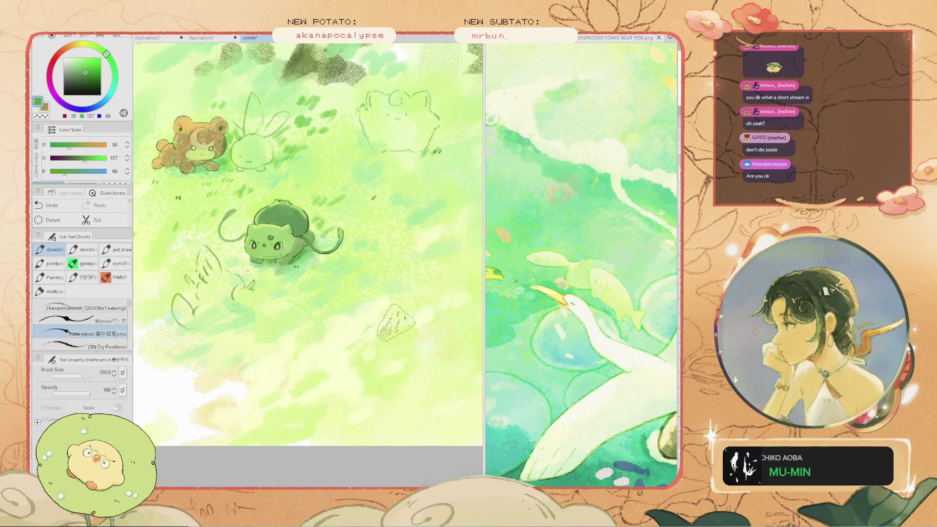
pyautogui.moveTo(407, 317); pyautogui.dragTo(383, 344)
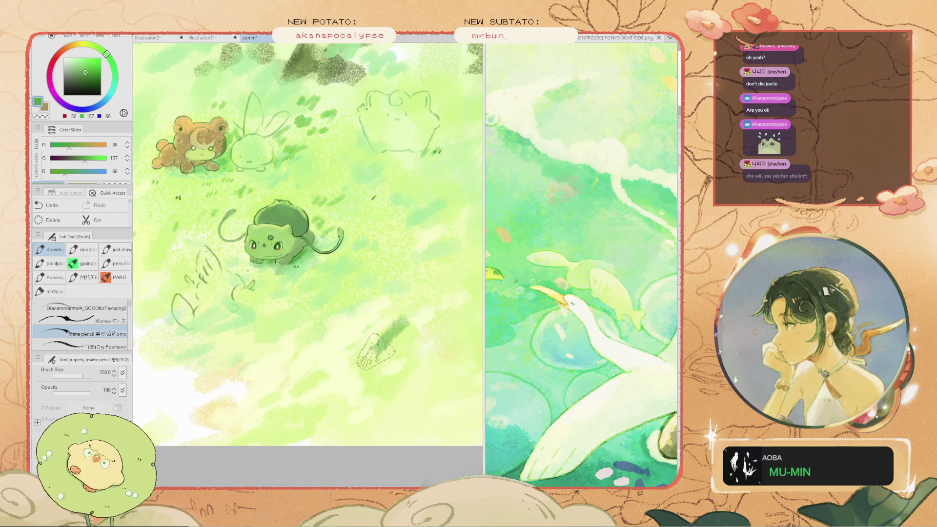
pyautogui.moveTo(409, 300); pyautogui.dragTo(378, 338)
pyautogui.hotkey('ctrl', 'z')
# Shrink the brush to 200 then 90, trying faint and mid-green lower-grass strokes and undoing them
pyautogui.press('[')
pyautogui.press('[')
pyautogui.press('[')
pyautogui.moveTo(380, 364); pyautogui.dragTo(347, 354)
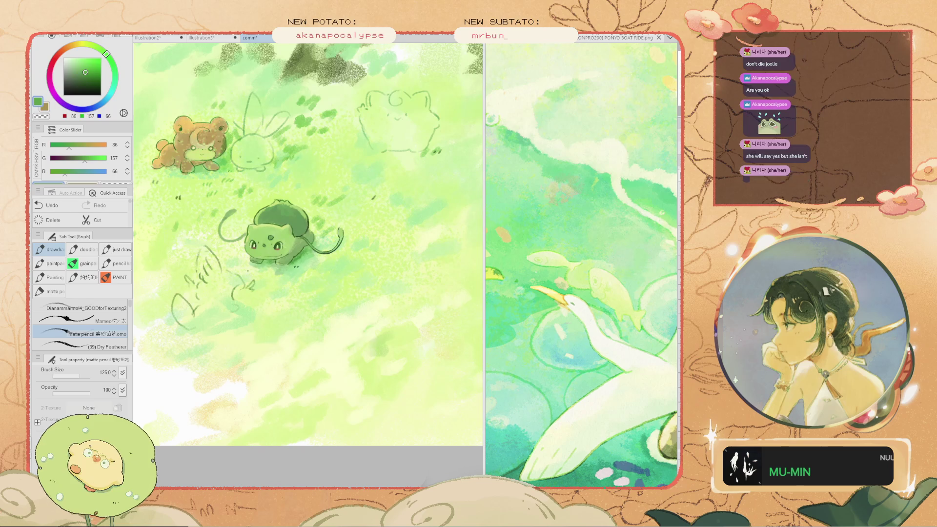
pyautogui.hotkey('ctrl', 'z')
pyautogui.press('[')
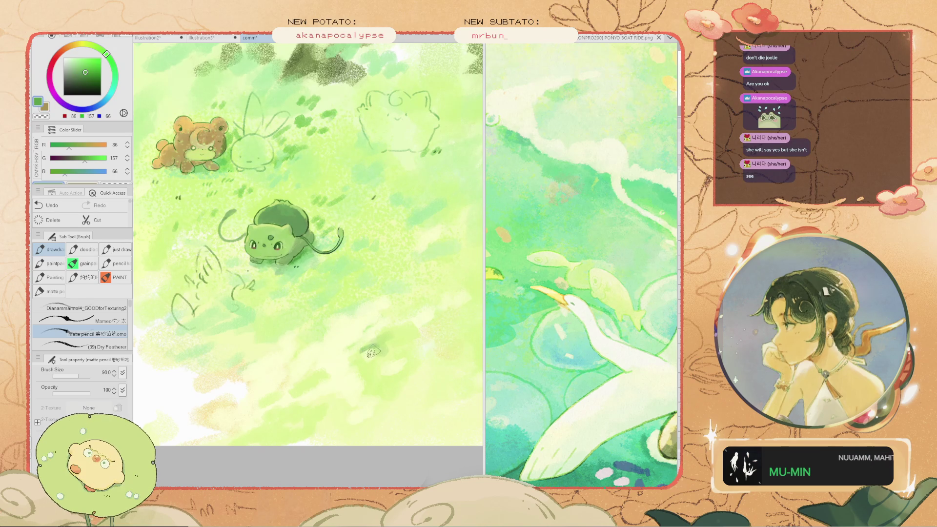
pyautogui.hotkey('ctrl', 'z')
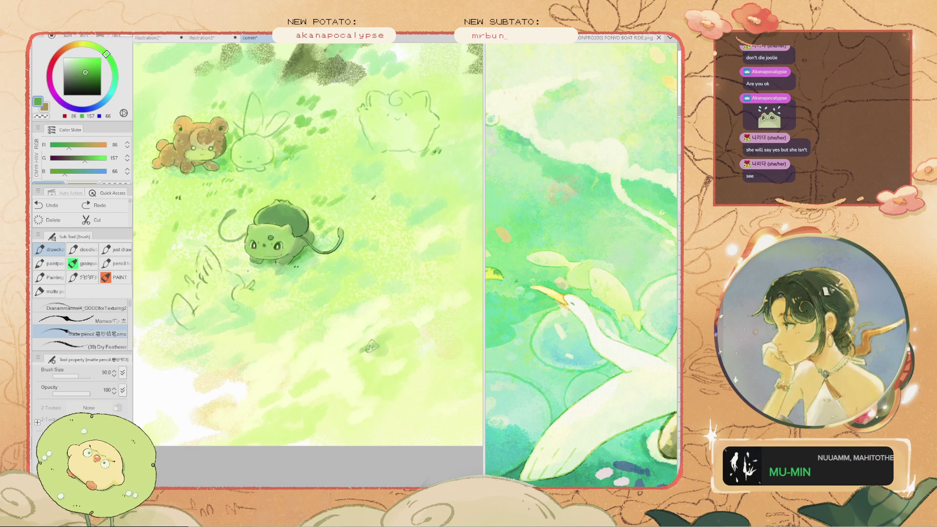
pyautogui.keyDown('alt'); pyautogui.click(366, 350); pyautogui.keyUp('alt')
pyautogui.moveTo(361, 355); pyautogui.dragTo(386, 345)
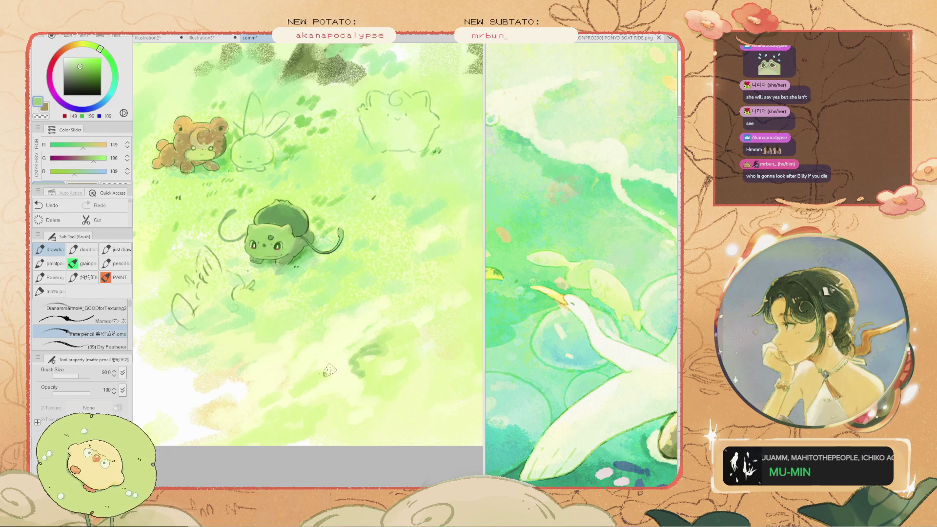
pyautogui.hotkey('ctrl', 'z')
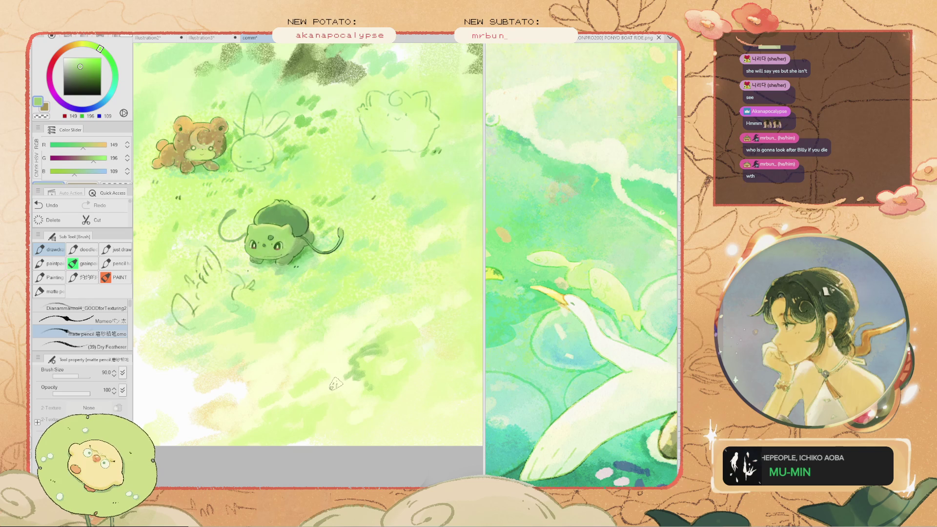
# Sample darker and light greens, then pale cream-white (240, 251, 212) from the grass
pyautogui.scroll(-3, 333, 357)
pyautogui.scroll(2, 333, 331)
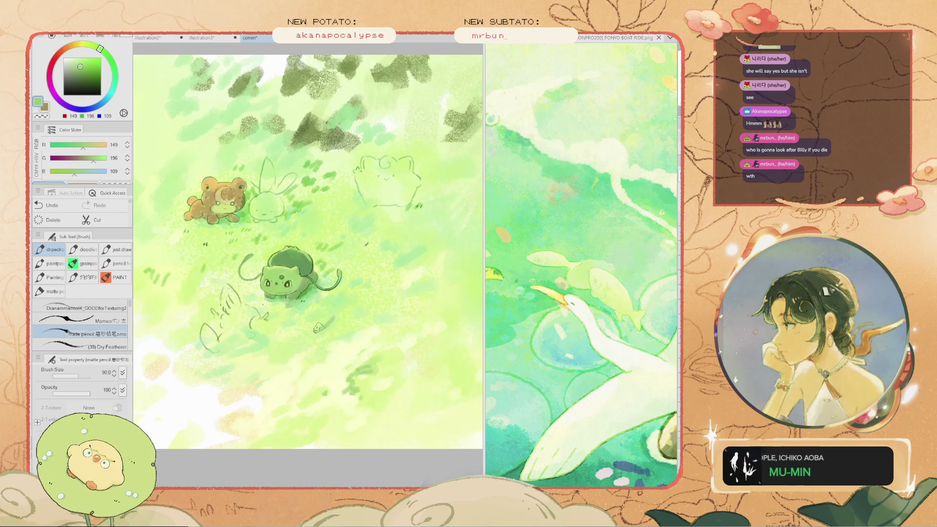
pyautogui.scroll(1, 300, 317)
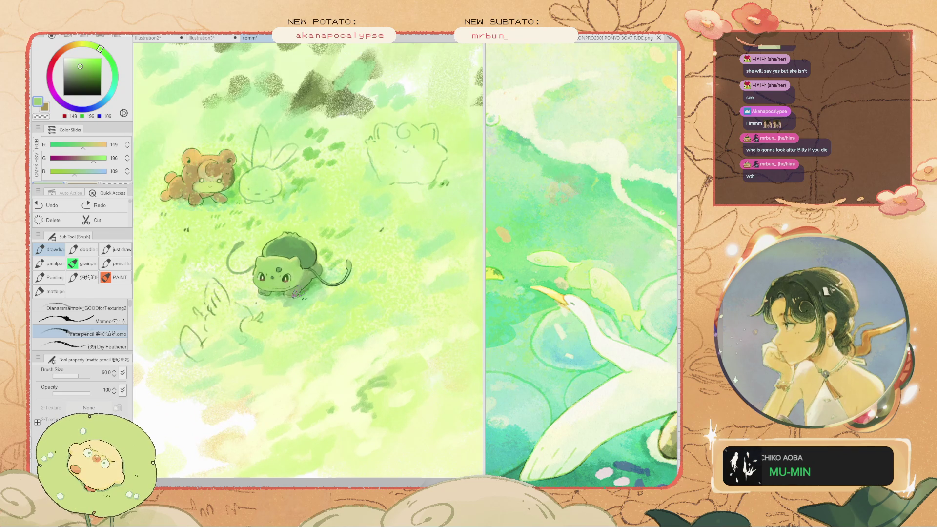
pyautogui.keyDown('alt'); pyautogui.click(295, 294); pyautogui.keyUp('alt')
pyautogui.scroll(1, 294, 298)
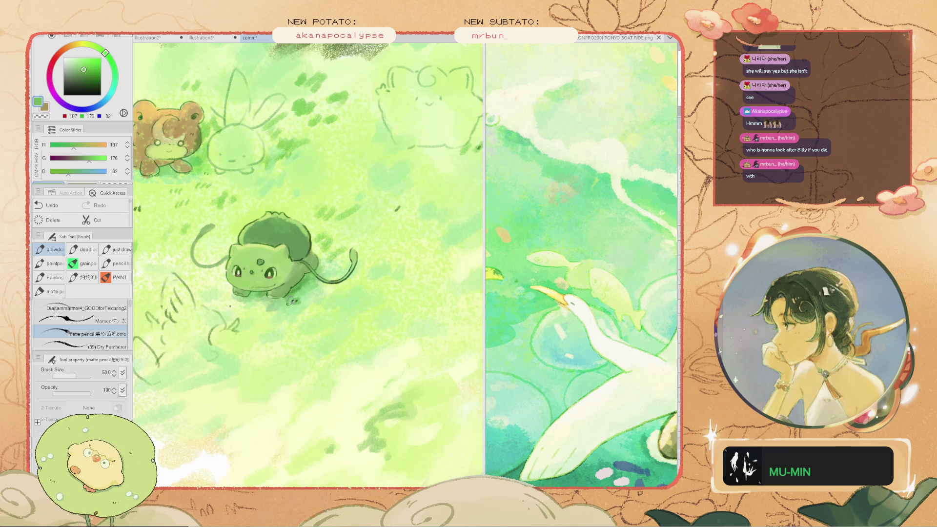
pyautogui.scroll(-2, 291, 301)
pyautogui.keyDown('alt'); pyautogui.click(361, 376); pyautogui.keyUp('alt')
pyautogui.keyDown('alt'); pyautogui.click(338, 372); pyautogui.keyUp('alt')
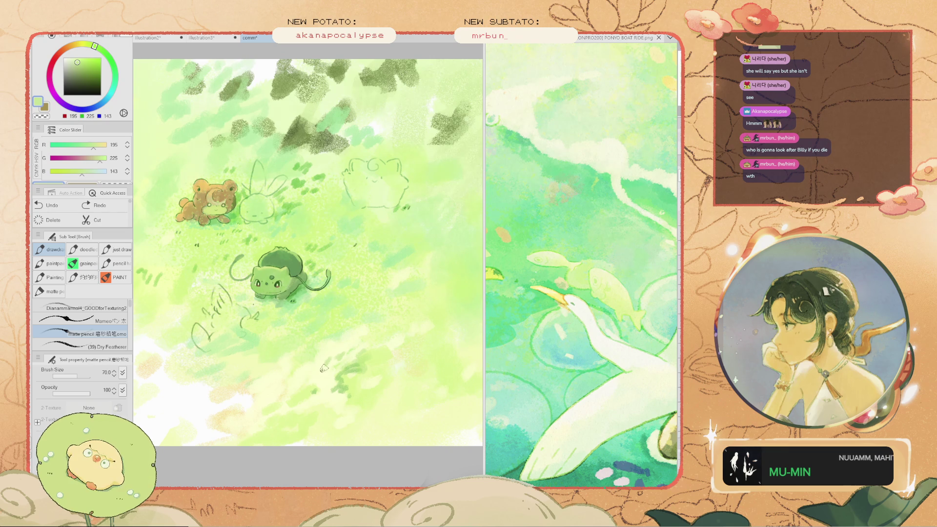
pyautogui.keyDown('alt'); pyautogui.click(322, 367); pyautogui.keyUp('alt')
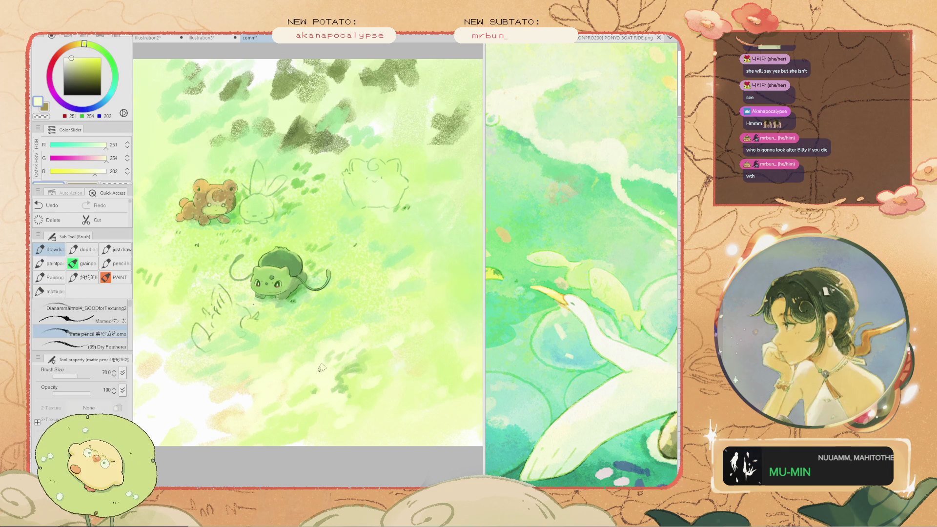
pyautogui.keyDown('alt'); pyautogui.click(392, 369); pyautogui.keyUp('alt')
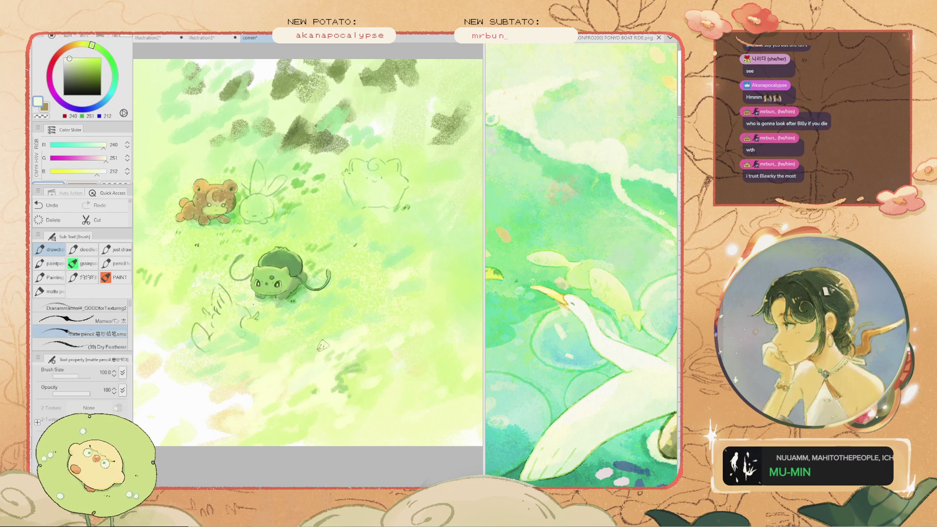
pyautogui.keyDown('alt'); pyautogui.click(146, 80); pyautogui.keyUp('alt')
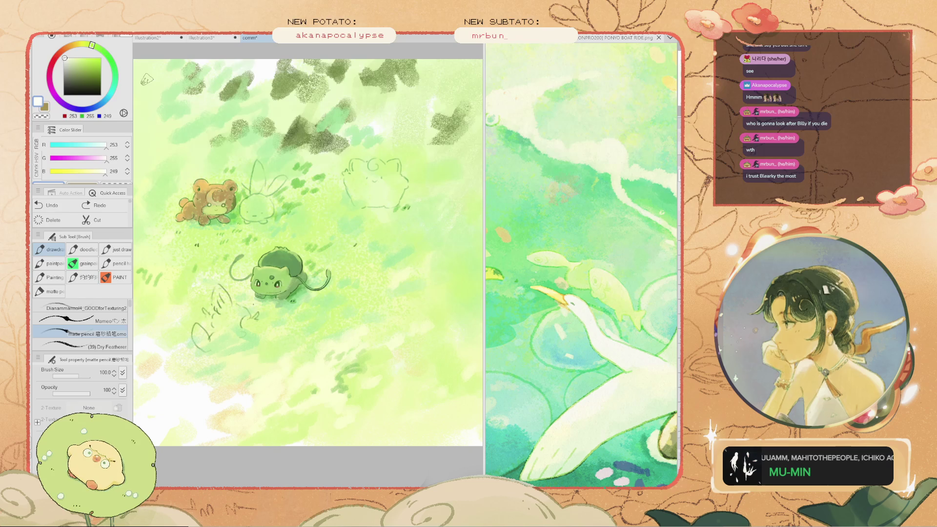
pyautogui.moveTo(297, 374); pyautogui.dragTo(362, 328)
pyautogui.hotkey('ctrl', 'z')
pyautogui.press('[')
pyautogui.press('[')
pyautogui.press('[')
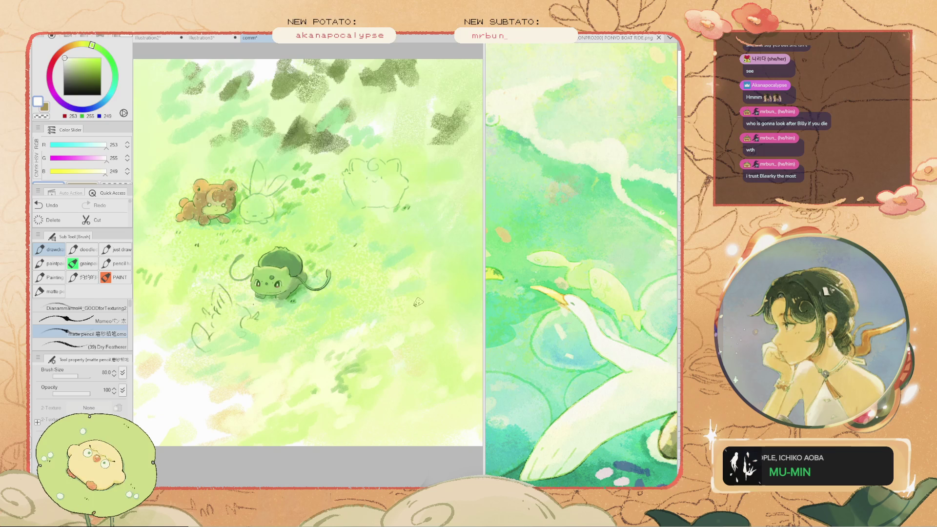
pyautogui.scroll(-2, 362, 322)
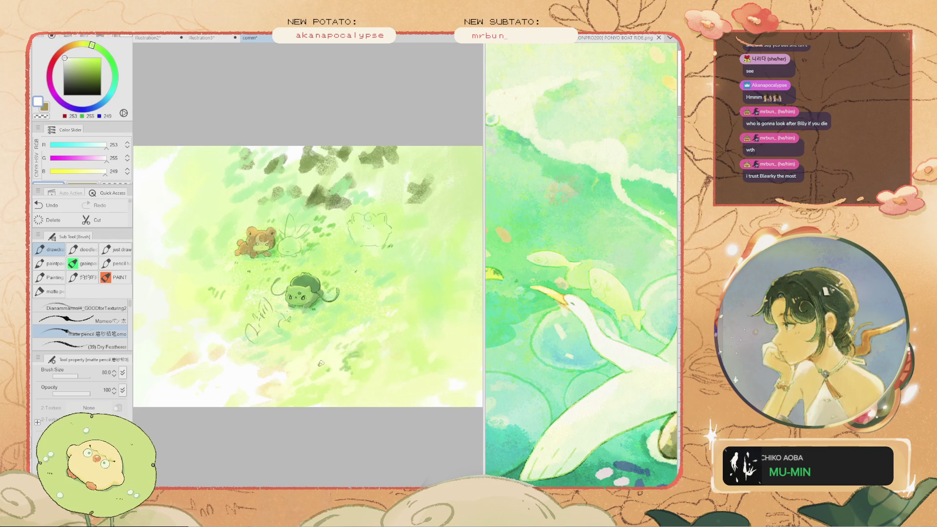
pyautogui.scroll(3, 278, 345)
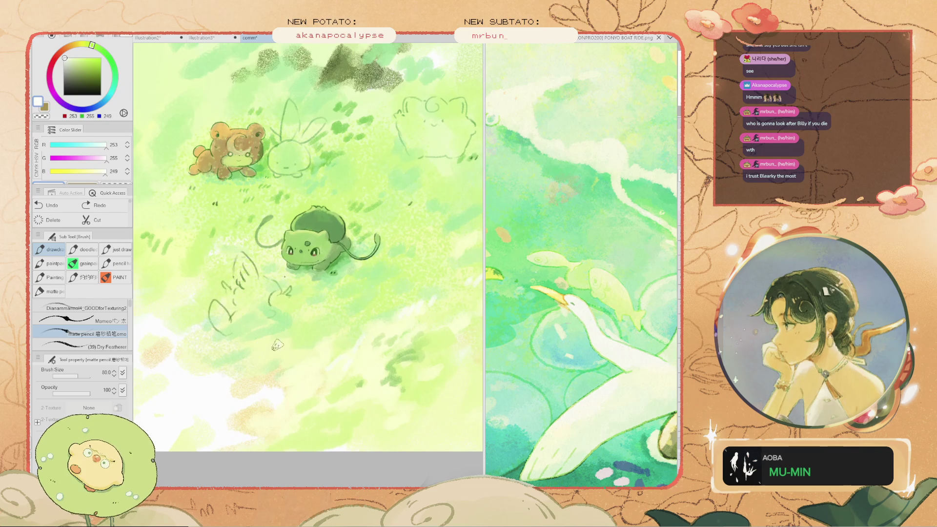
pyautogui.scroll(3, 272, 313)
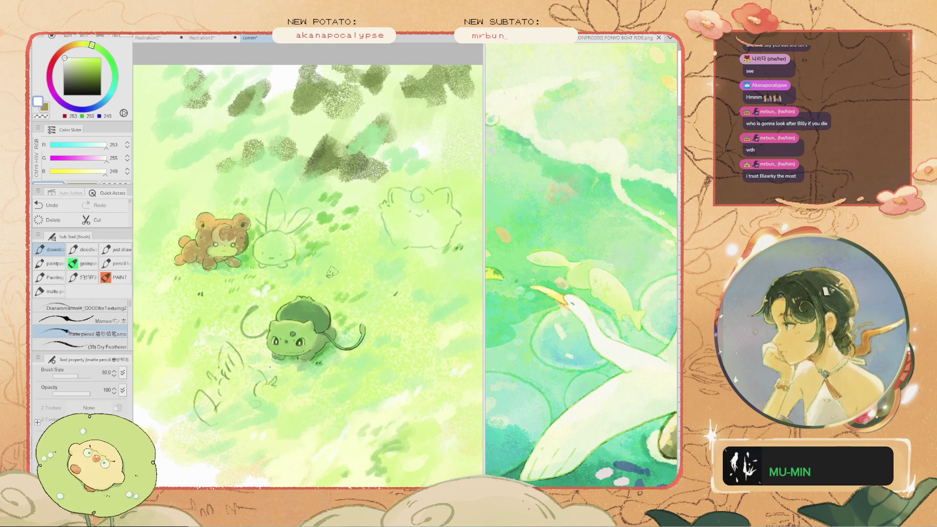
pyautogui.scroll(-3, 350, 249)
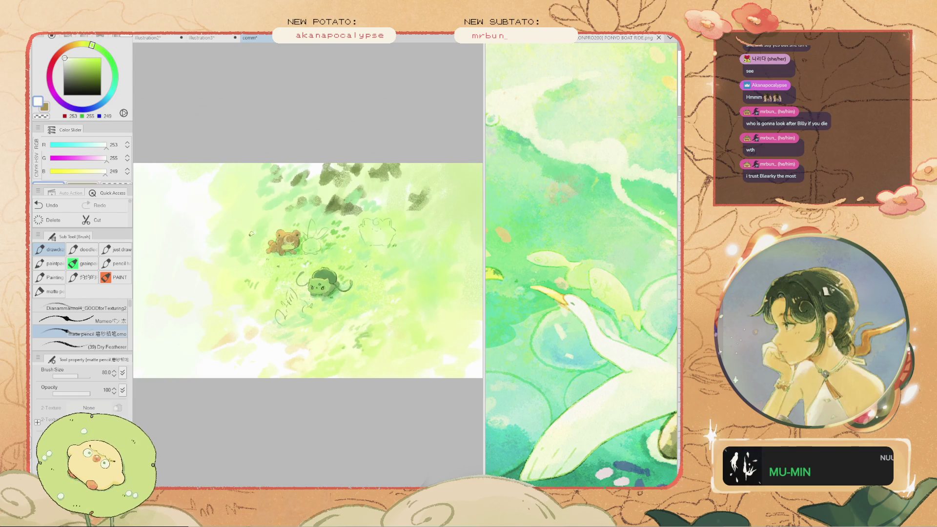
pyautogui.scroll(3, 415, 283)
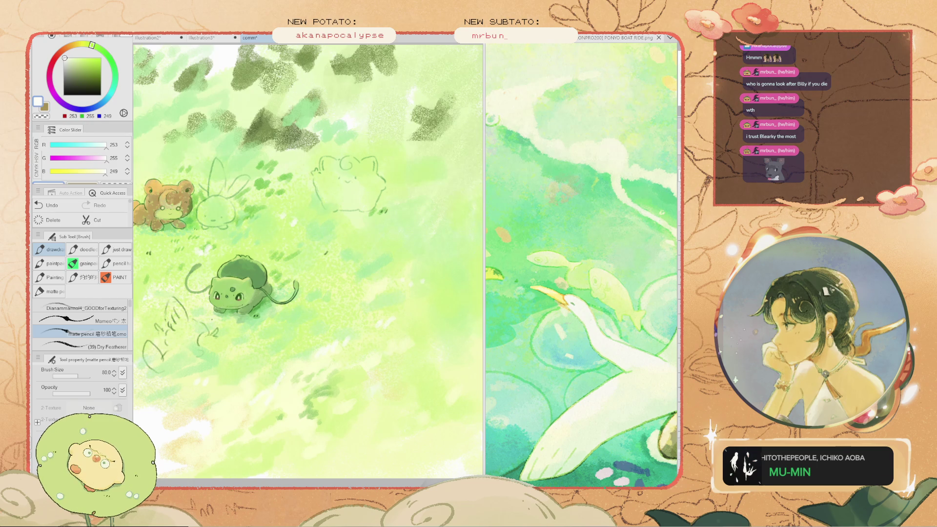
pyautogui.hotkey('ctrl', 'Tab')
pyautogui.scroll(5, 278, 335)
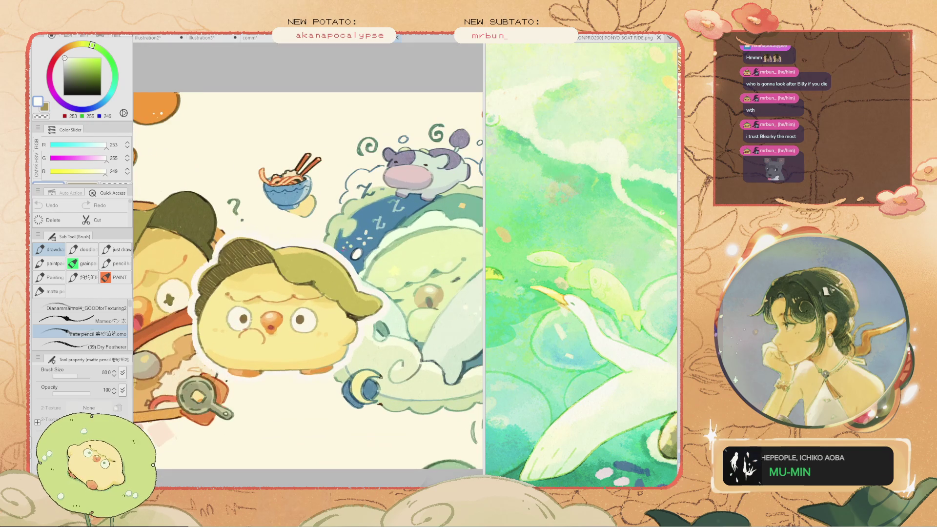
pyautogui.scroll(3, 277, 335)
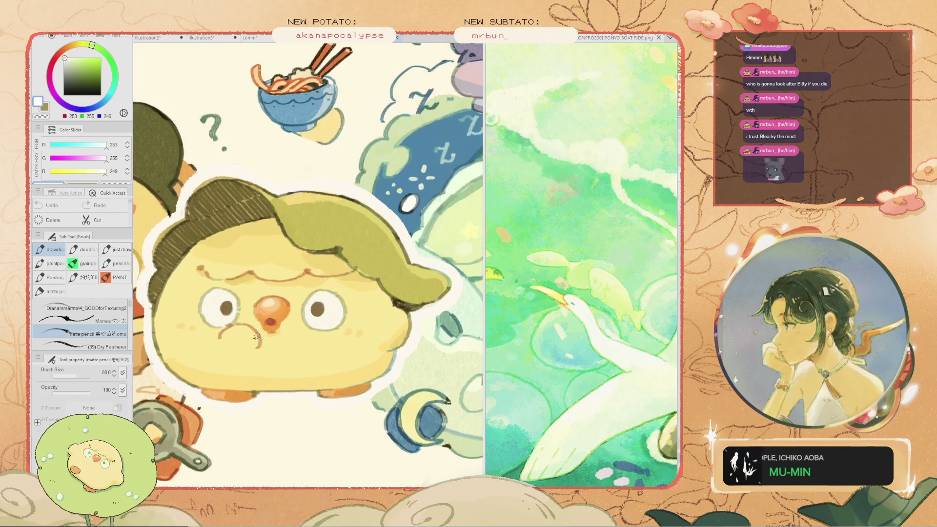
pyautogui.scroll(-2, 255, 336)
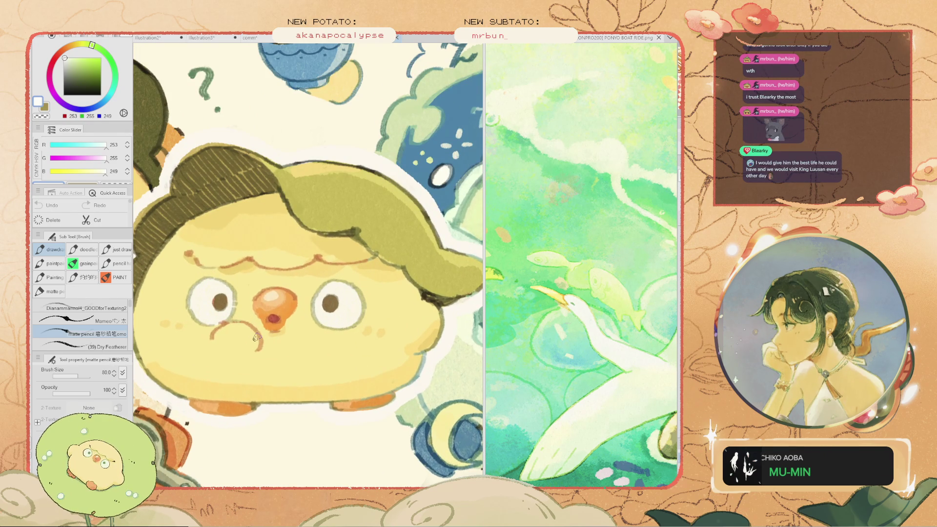
pyautogui.scroll(-2, 255, 338)
pyautogui.scroll(-5, 254, 338)
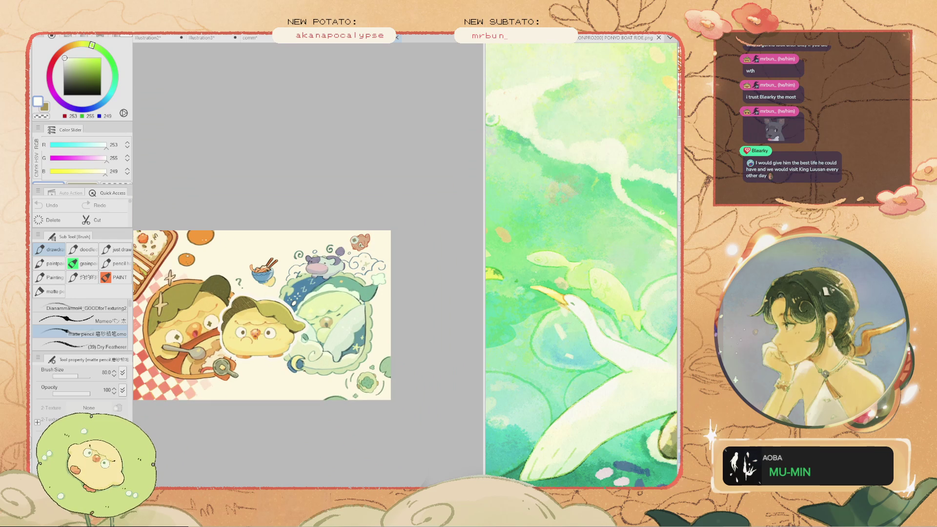
pyautogui.scroll(4, 246, 335)
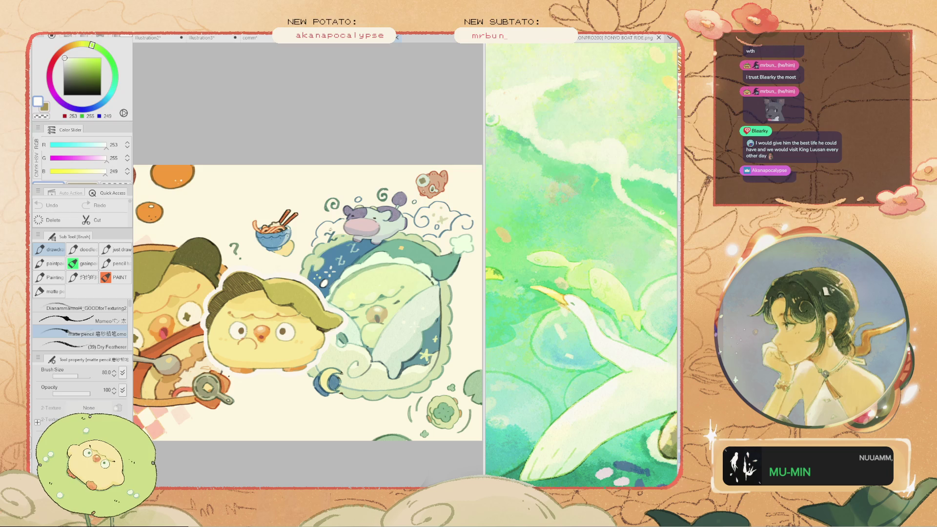
pyautogui.scroll(-4, 240, 385)
pyautogui.scroll(5, 239, 386)
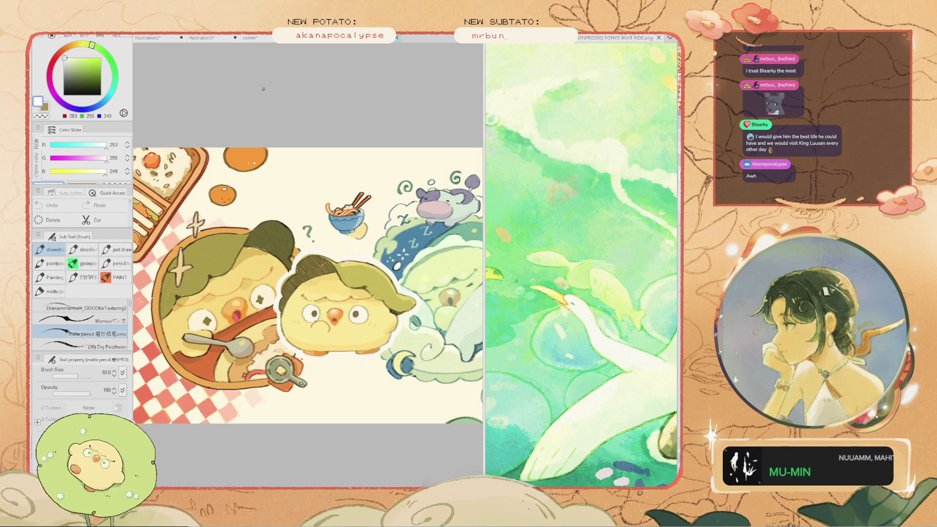
pyautogui.hotkey('ctrl', 'Tab')
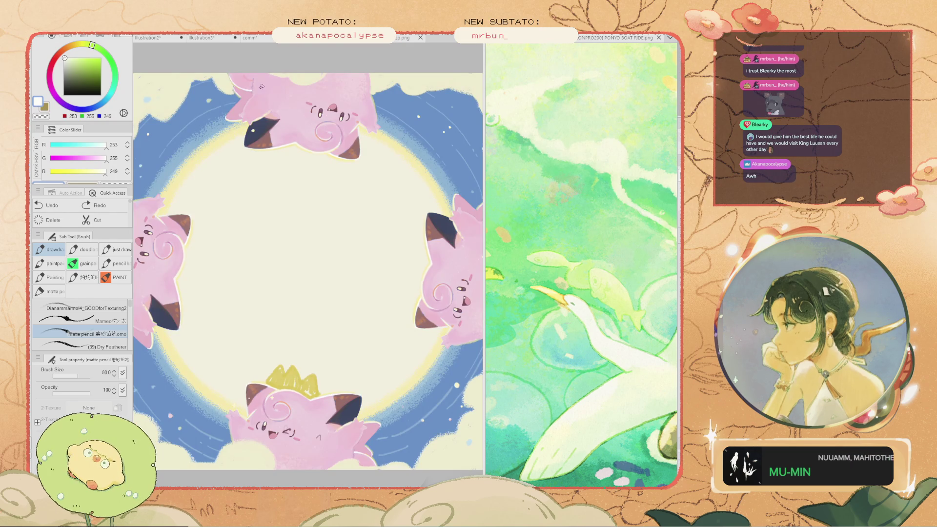
pyautogui.hotkey('ctrl', 'Tab')
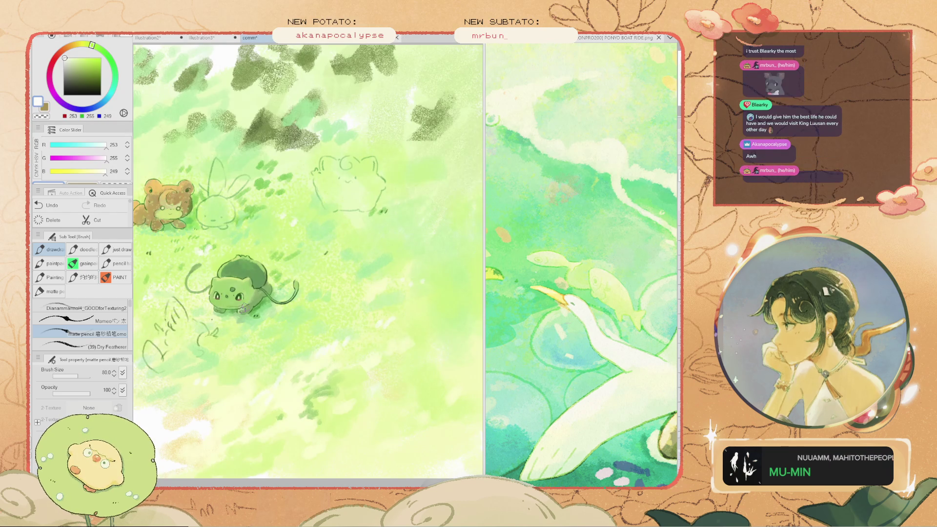
# Sample a light green from the grass and paint a faint vertical stroke on it
pyautogui.scroll(1, 204, 307)
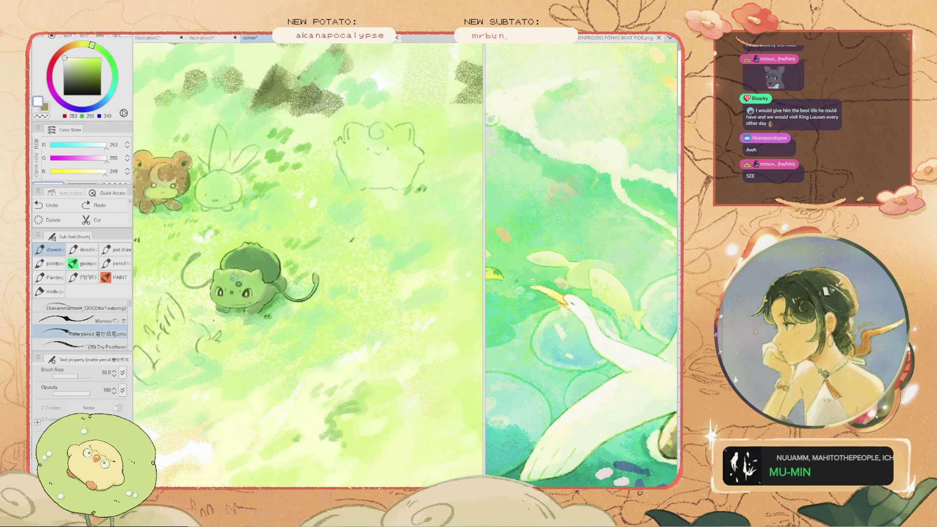
pyautogui.scroll(1, 251, 247)
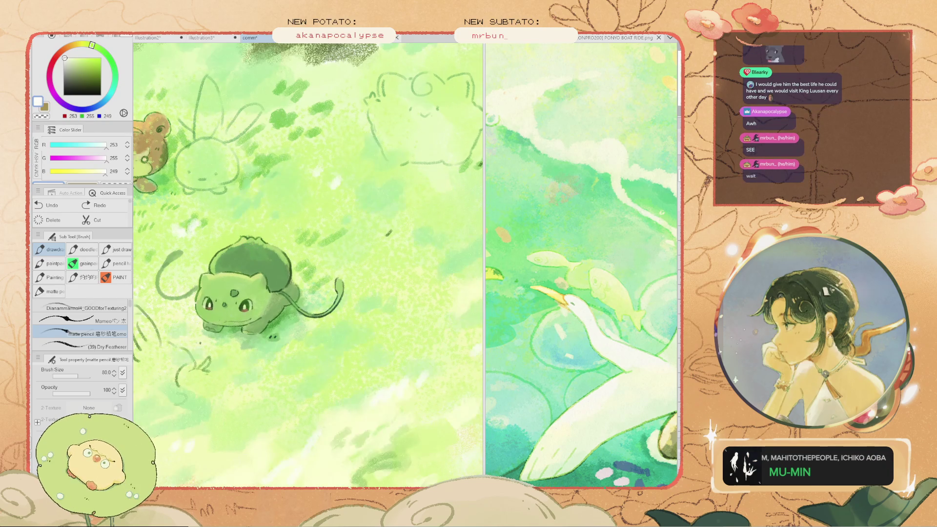
pyautogui.scroll(-3, 448, 300)
pyautogui.scroll(2, 385, 320)
pyautogui.keyDown('alt'); pyautogui.click(382, 323); pyautogui.keyUp('alt')
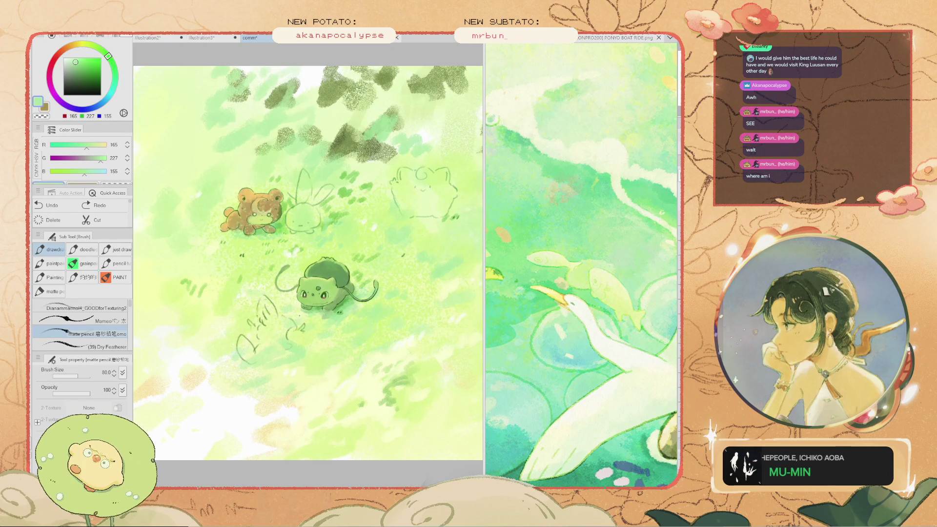
pyautogui.moveTo(345, 331); pyautogui.dragTo(345, 321)
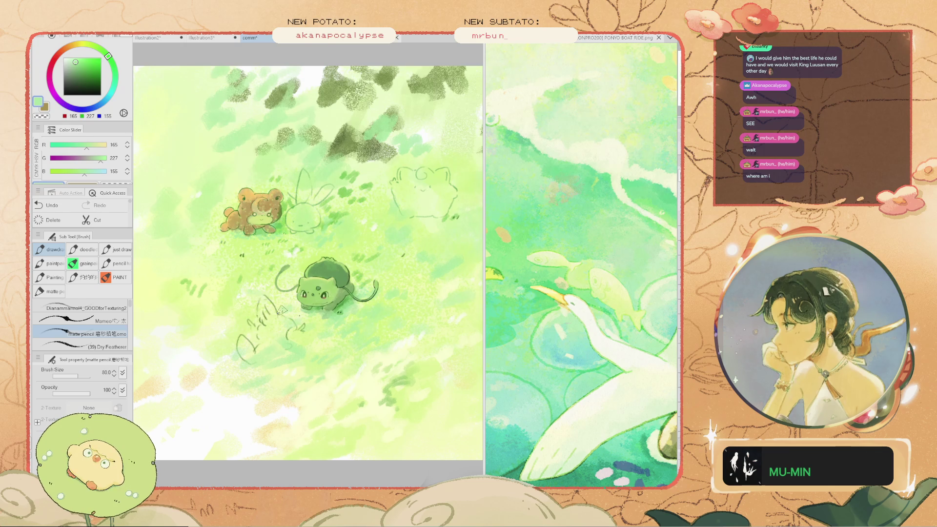
# Shift the view and sample a pale green (167, 229, 154) from the meadow
pyautogui.scroll(3, 293, 313)
pyautogui.hscroll(3, 293, 312)
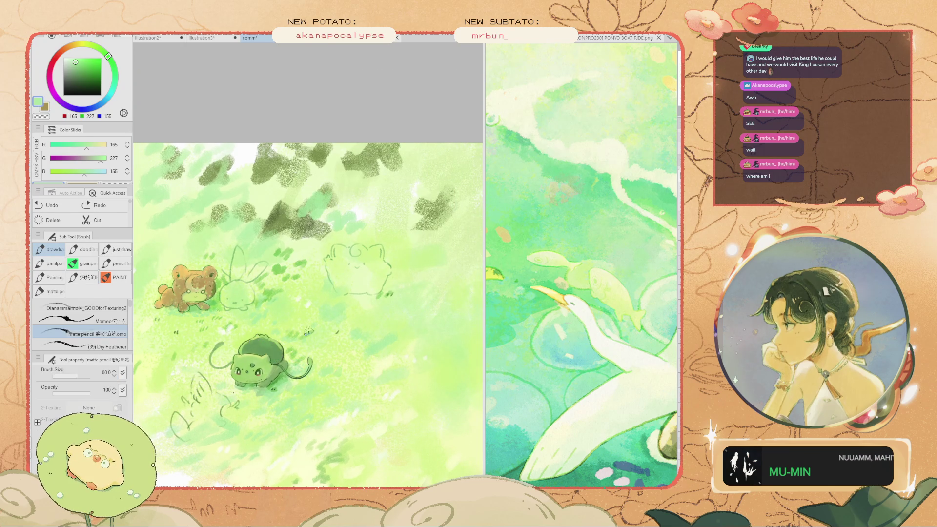
pyautogui.scroll(-2, 253, 338)
pyautogui.scroll(1, 253, 338)
pyautogui.press('i')
pyautogui.click(417, 287)
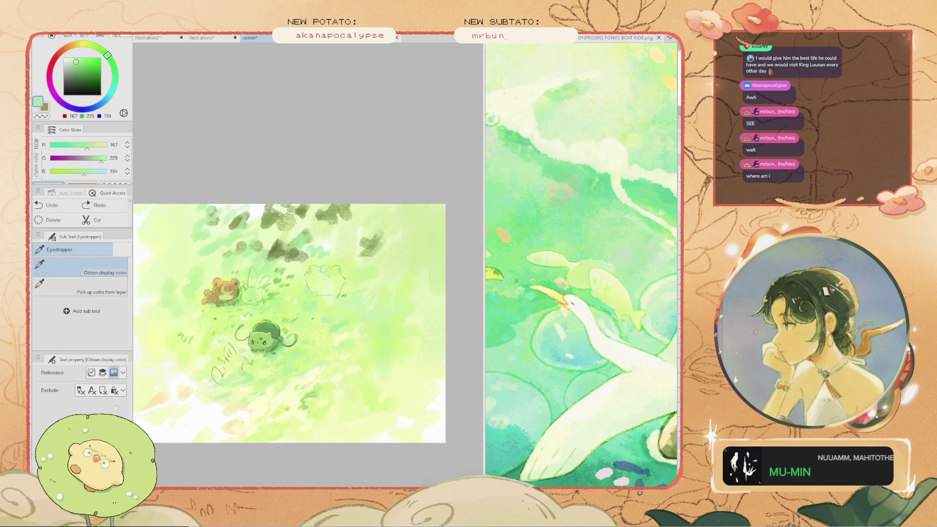
# Brush a size-500 green wash over the top shadows, sample darker greens, then undo it and shrink the brush
pyautogui.press('b')
pyautogui.press(']')
pyautogui.moveTo(422, 281); pyautogui.dragTo(429, 290)
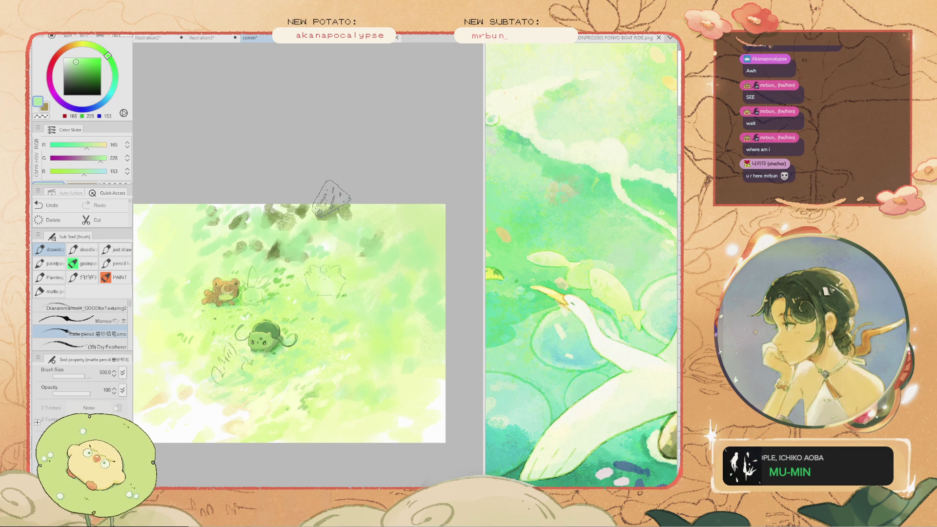
pyautogui.keyDown('alt'); pyautogui.click(342, 219); pyautogui.keyUp('alt')
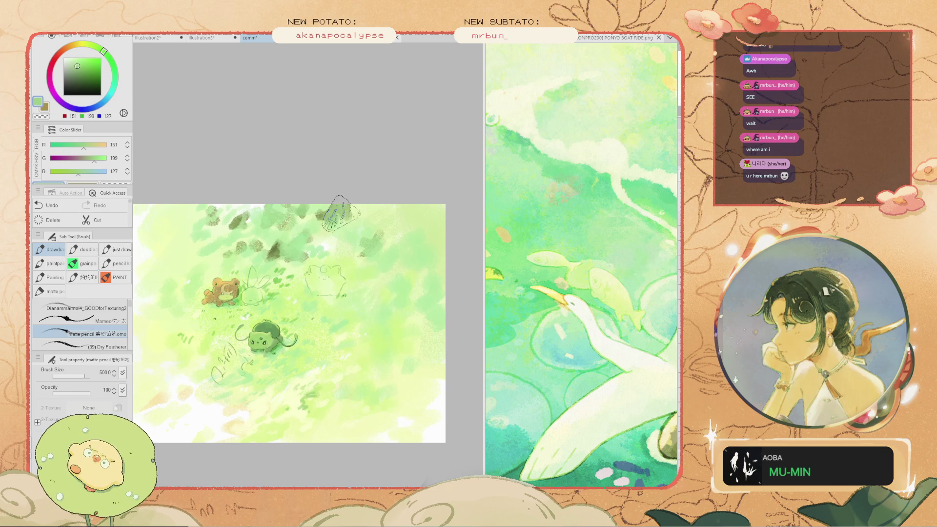
pyautogui.press('i')
pyautogui.keyDown('alt'); pyautogui.click(335, 209); pyautogui.keyUp('alt')
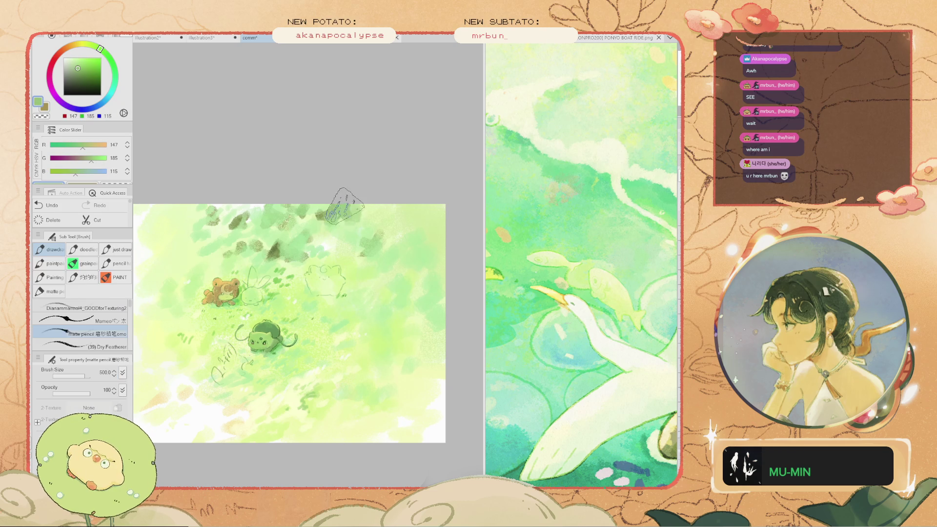
pyautogui.hotkey('ctrl', 'z')
pyautogui.press('[')
pyautogui.press('[')
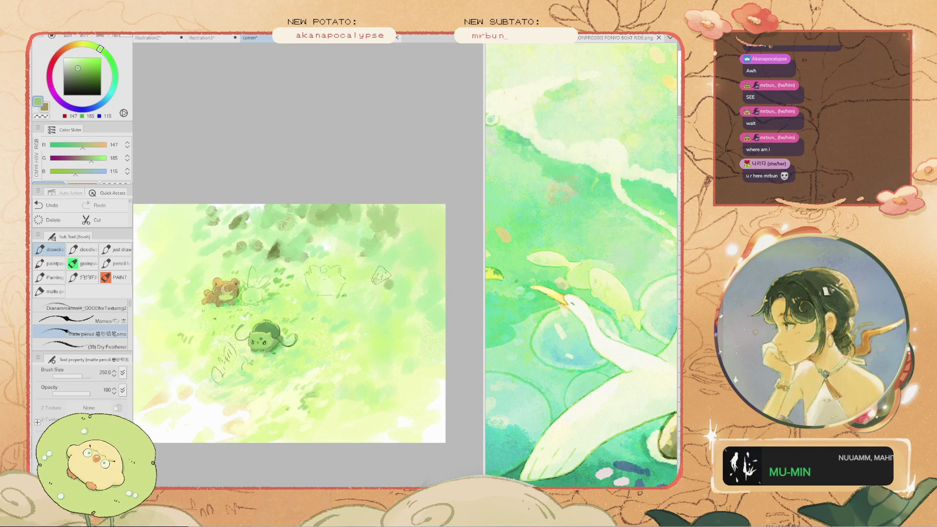
# Pan the view right to bring the painting's left side into view
pyautogui.moveTo(285, 264)
pyautogui.mouseDown()
pyautogui.moveTo(332, 271)
pyautogui.moveTo(318, 267)
pyautogui.mouseUp()
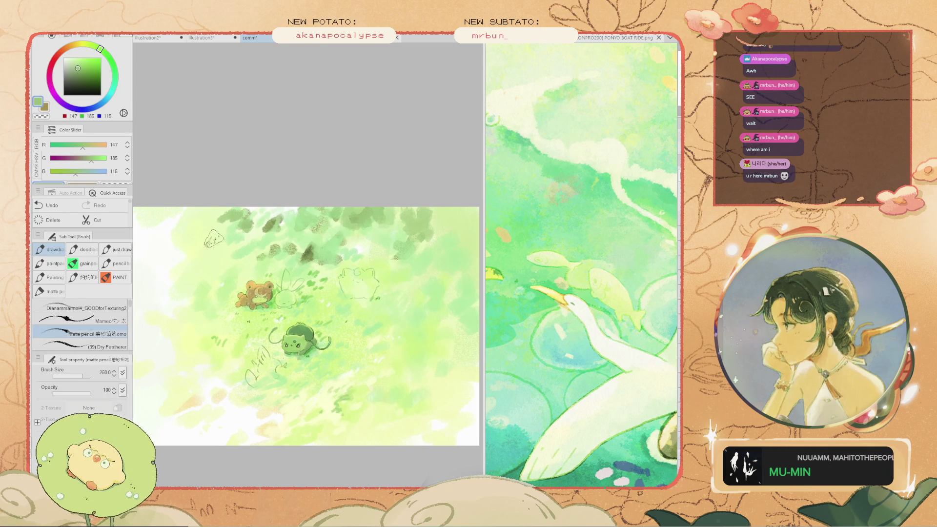
pyautogui.scroll(-2, 213, 227)
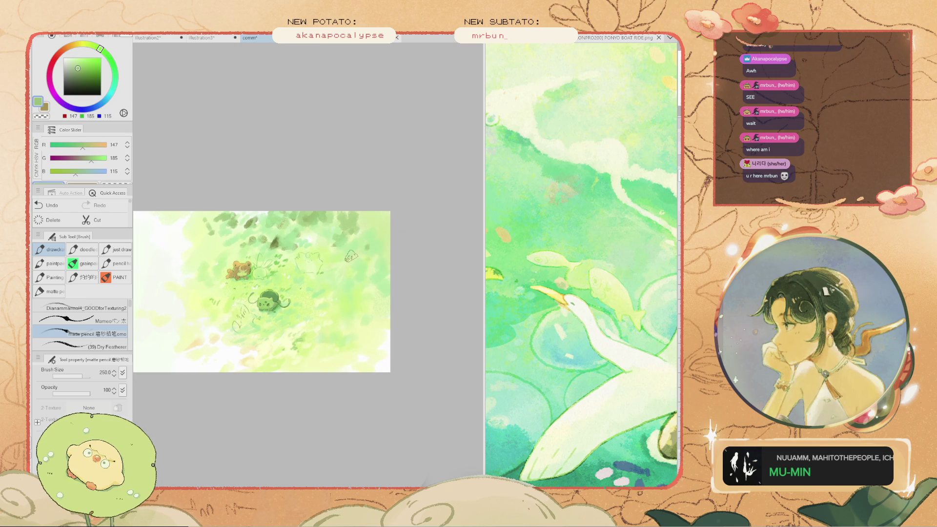
pyautogui.scroll(2, 358, 231)
pyautogui.moveTo(282, 266)
pyautogui.mouseDown()
pyautogui.moveTo(370, 238)
pyautogui.moveTo(323, 225)
pyautogui.mouseUp()
pyautogui.press('space')
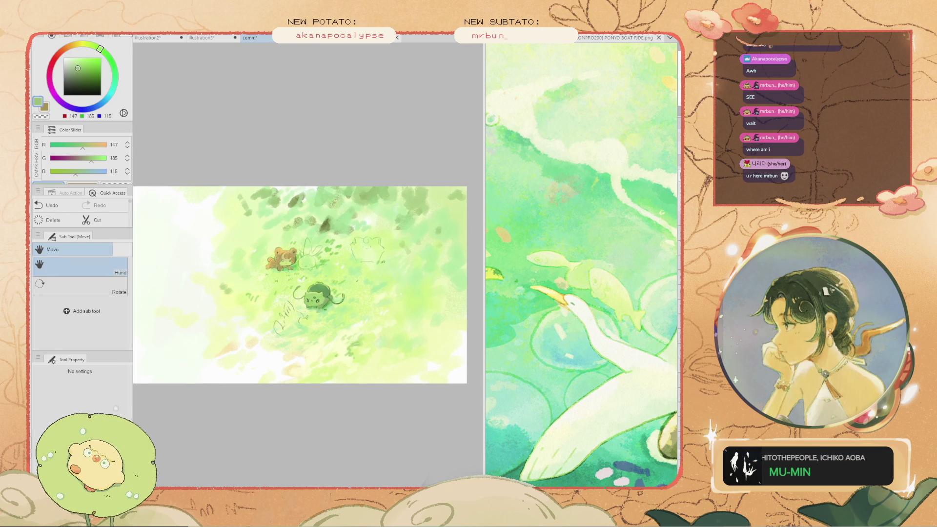
pyautogui.scroll(3, 323, 311)
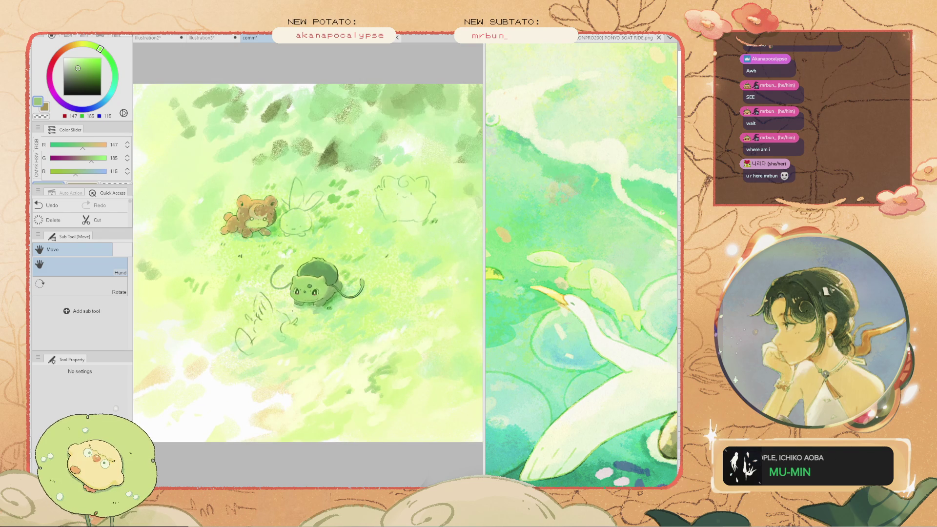
# Sample a lighter green and a muted green from the meadow for painting
pyautogui.keyDown('alt'); pyautogui.click(426, 281); pyautogui.keyUp('alt')
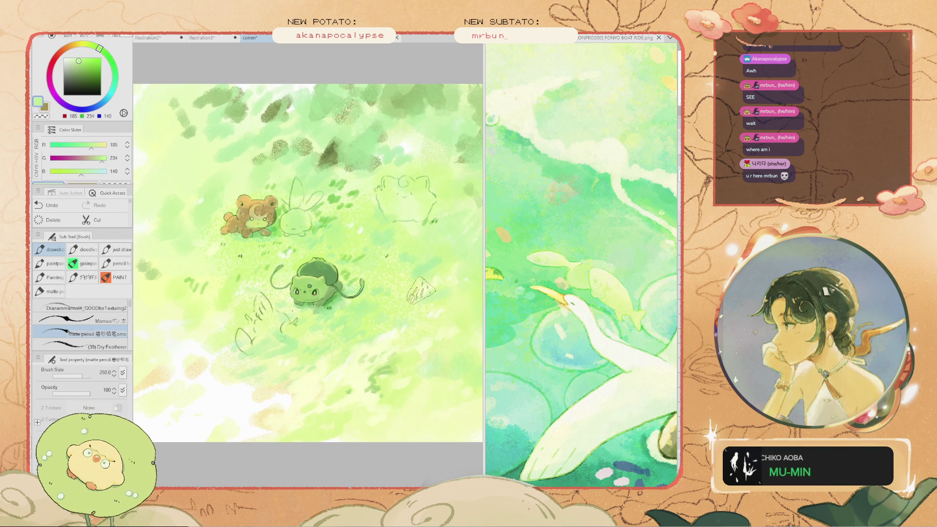
pyautogui.press('i')
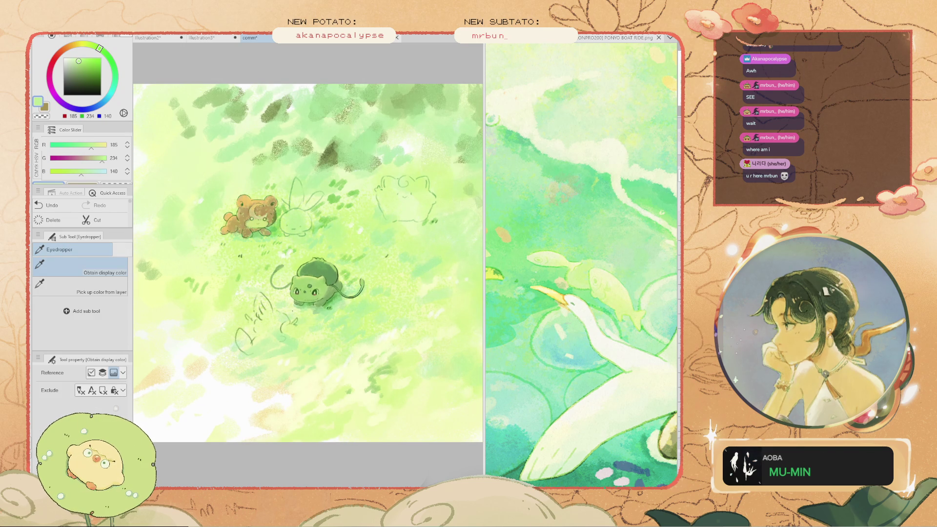
pyautogui.click(351, 428)
pyautogui.press('b')
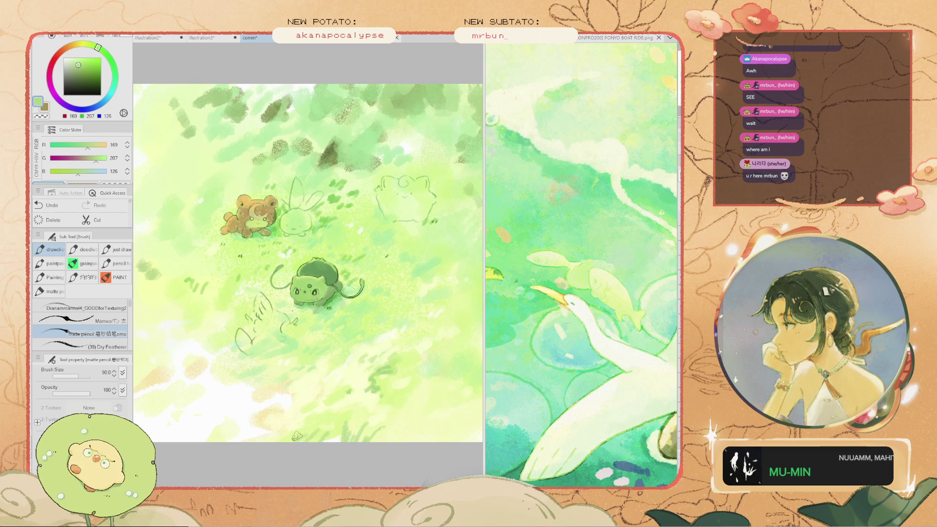
pyautogui.scroll(-2, 277, 451)
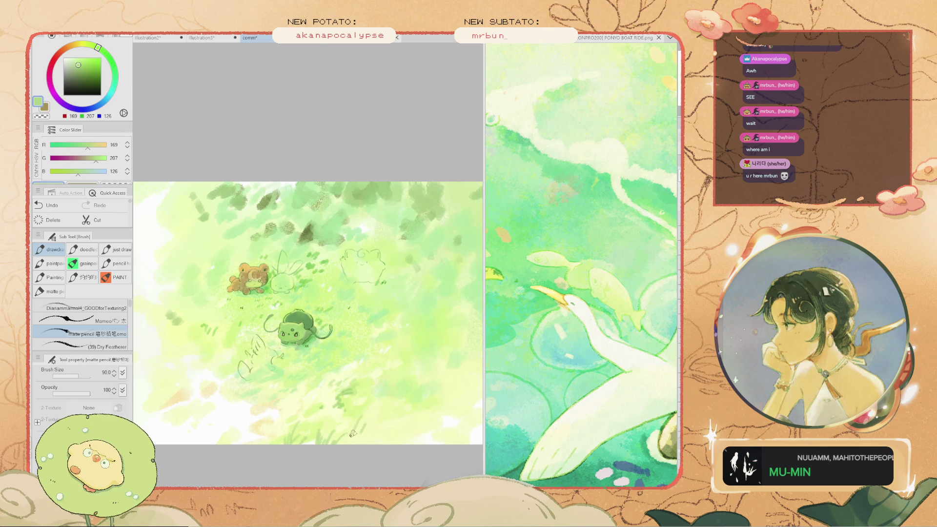
pyautogui.scroll(-2, 358, 419)
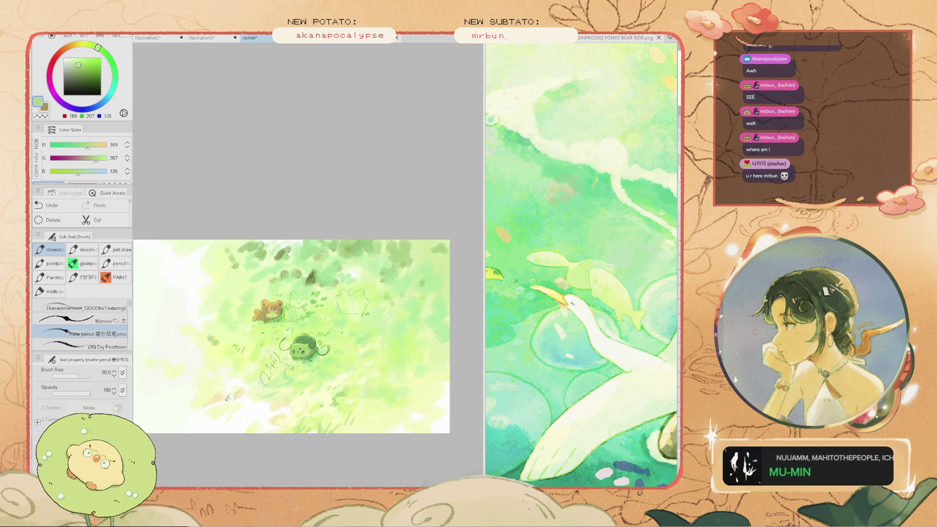
pyautogui.scroll(1, 215, 393)
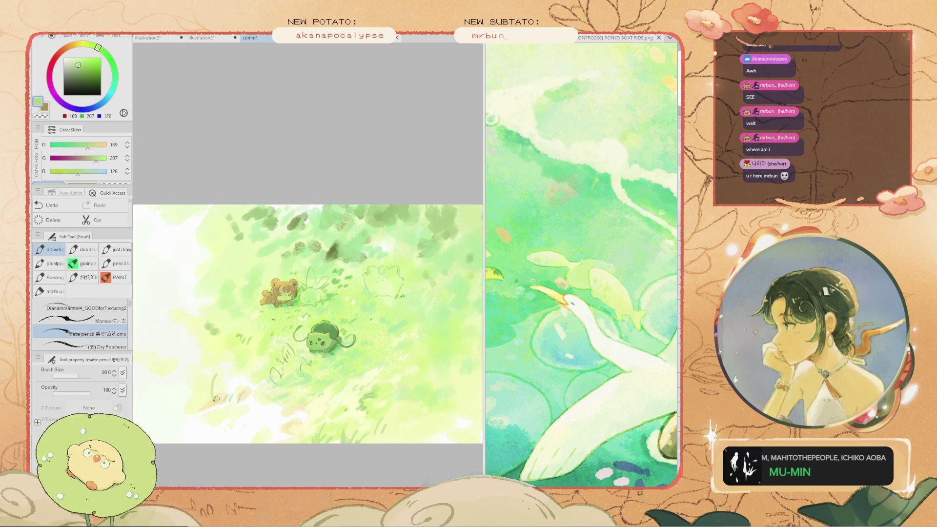
pyautogui.scroll(3, 209, 391)
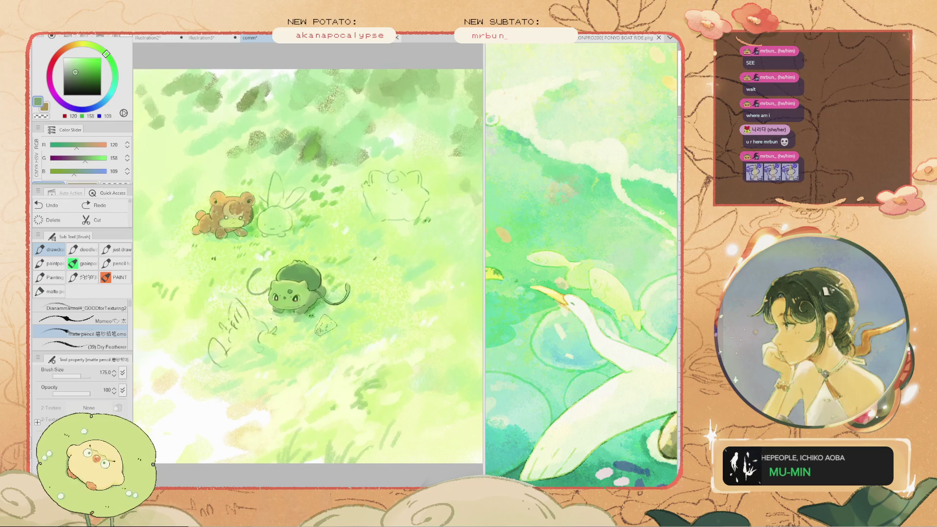
pyautogui.scroll(1, 280, 314)
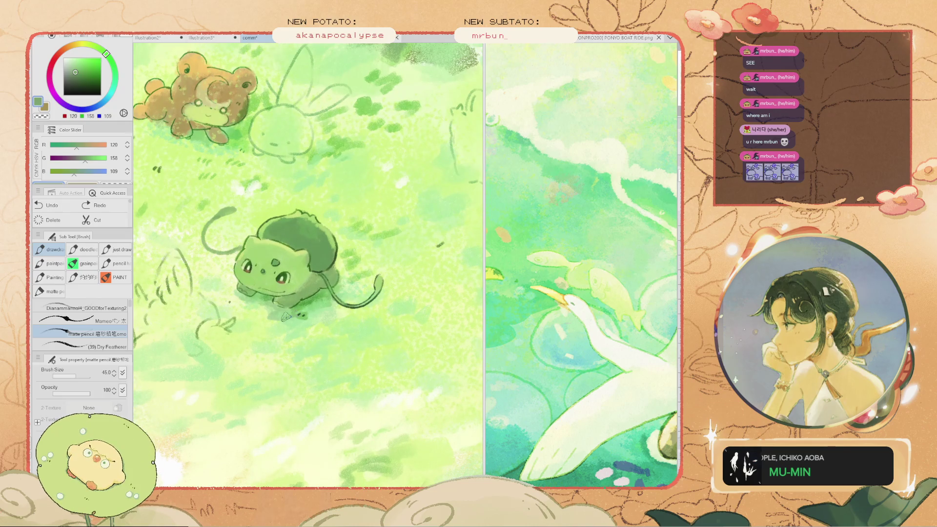
# Rotate the view, pick a darker green, and paint a large dark green stroke into the grass
pyautogui.moveTo(276, 307); pyautogui.dragTo(293, 342)
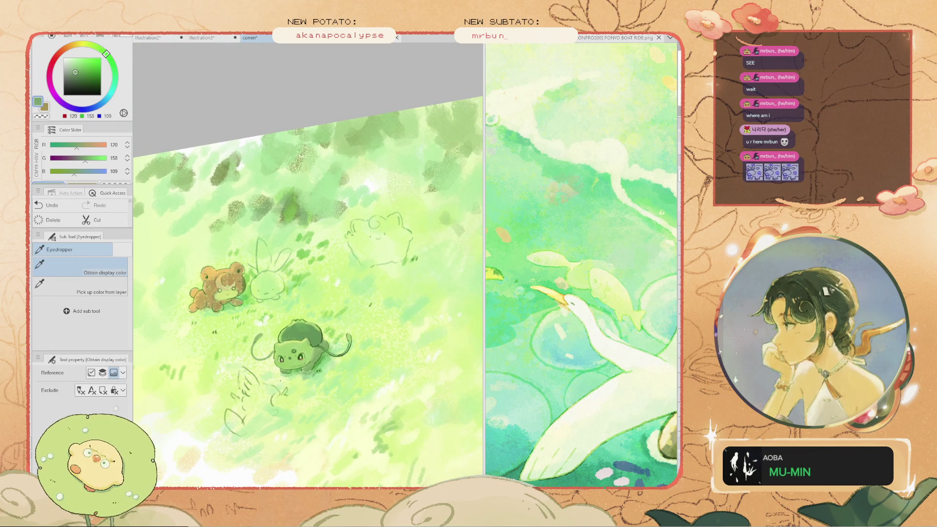
pyautogui.press('i')
pyautogui.click(295, 213)
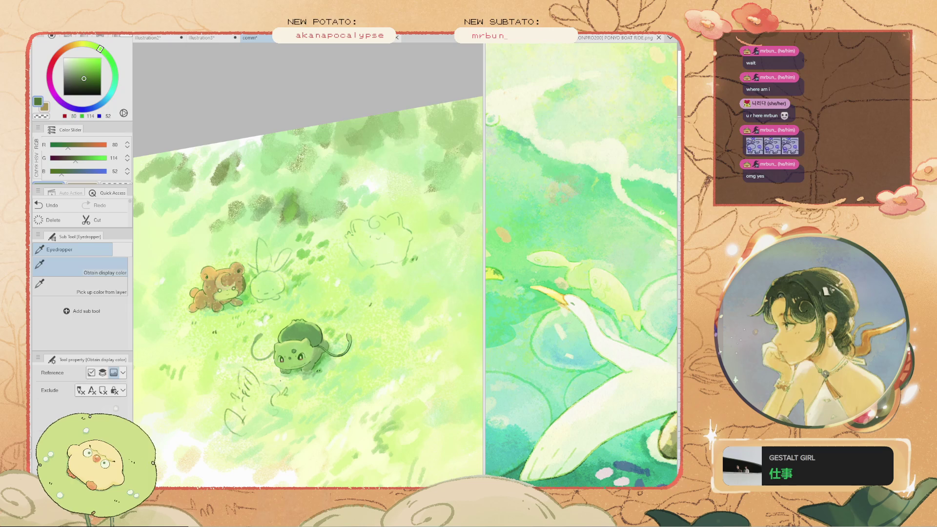
pyautogui.press('b')
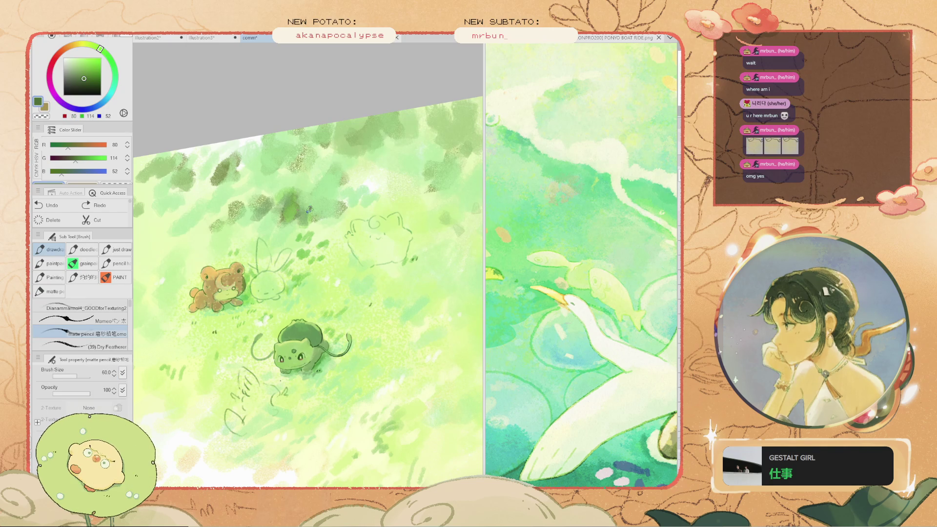
pyautogui.press(']')
pyautogui.press(']')
pyautogui.press(']')
pyautogui.moveTo(295, 207); pyautogui.dragTo(288, 222)
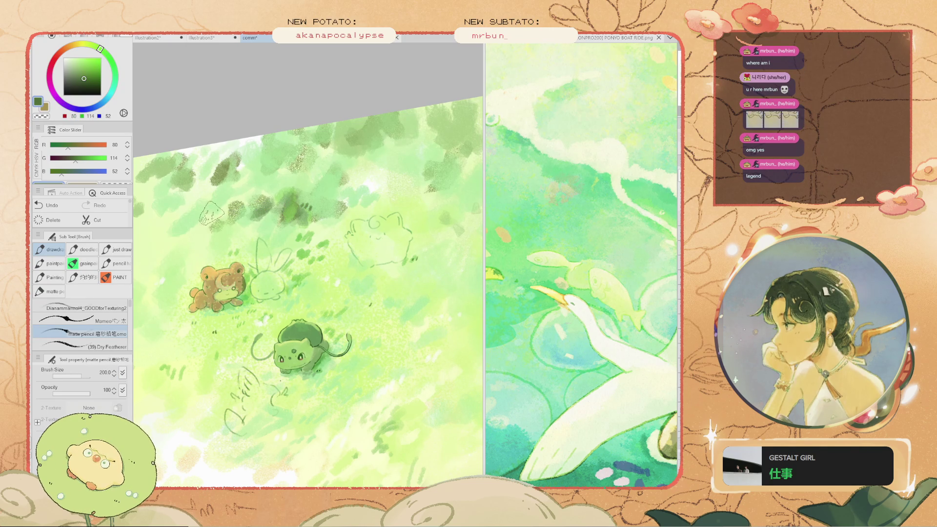
# Pick a lighter grass green from the painting
pyautogui.scroll(-5, 244, 219)
pyautogui.scroll(3, 297, 316)
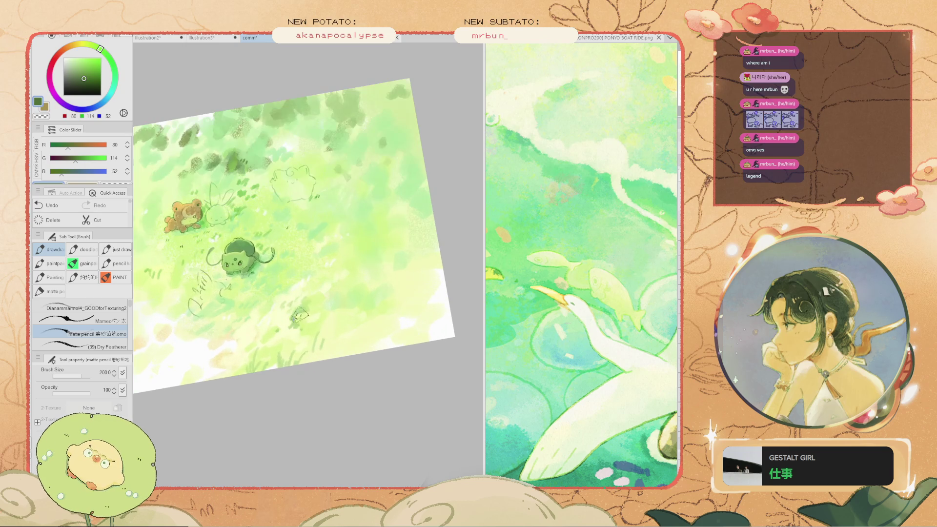
pyautogui.scroll(2, 296, 316)
pyautogui.keyDown('alt'); pyautogui.click(297, 317); pyautogui.keyUp('alt')
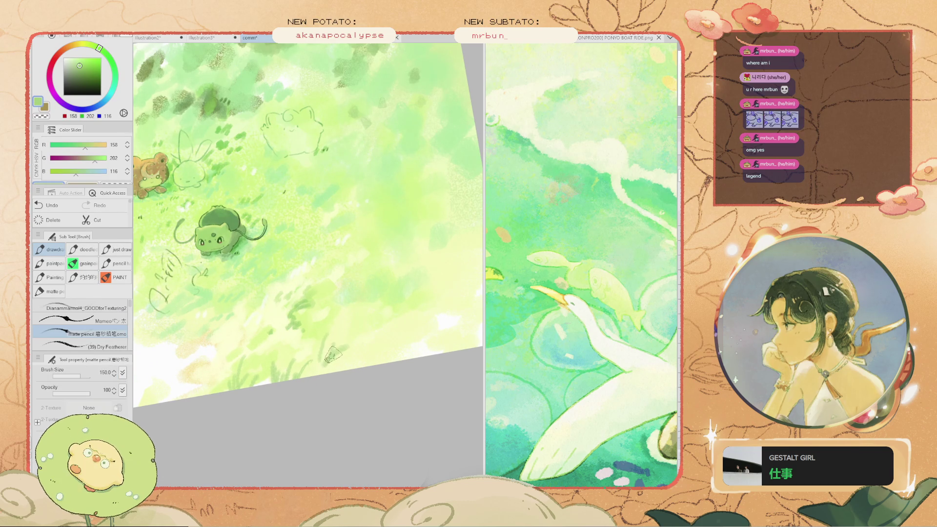
pyautogui.scroll(-3, 314, 362)
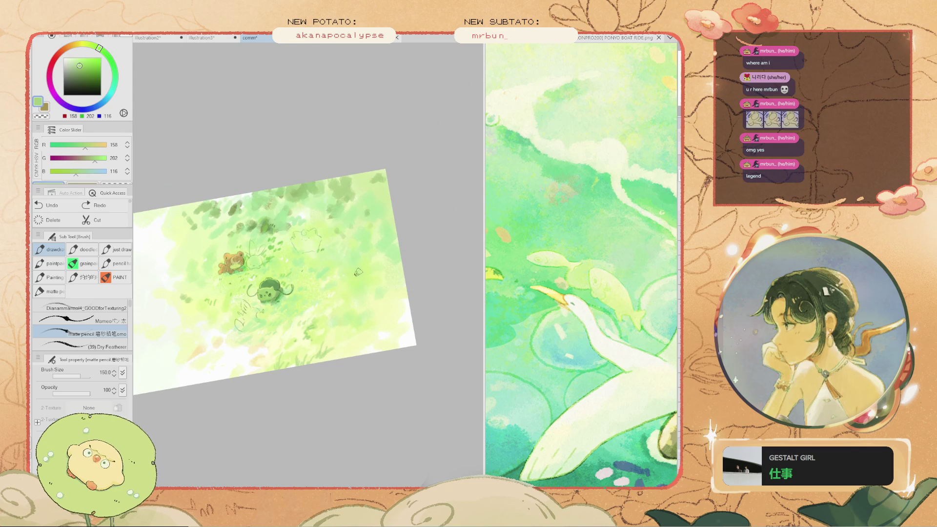
pyautogui.scroll(3, 358, 272)
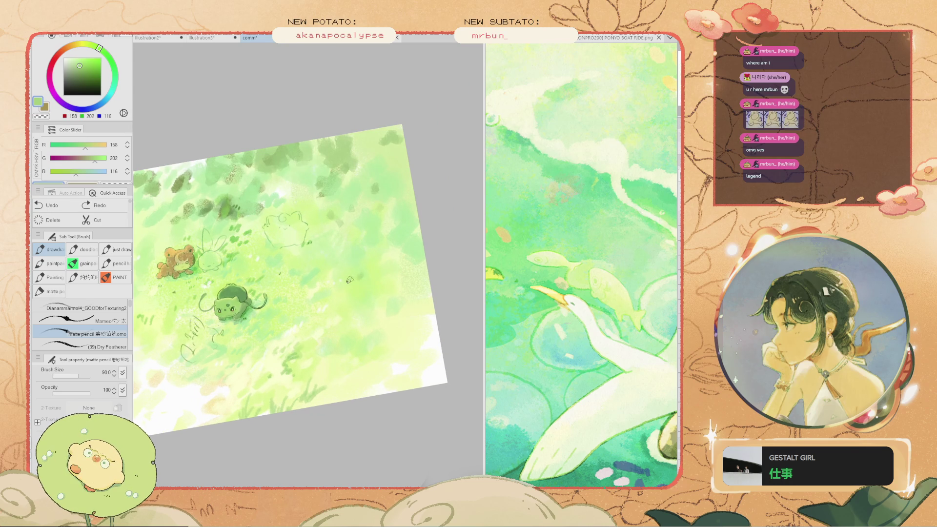
# Reposition the view and paint a broad pale green patch in the grass with a larger brush
pyautogui.press('space')
pyautogui.moveTo(350, 278)
pyautogui.mouseDown()
pyautogui.moveTo(381, 274)
pyautogui.moveTo(351, 244)
pyautogui.mouseUp()
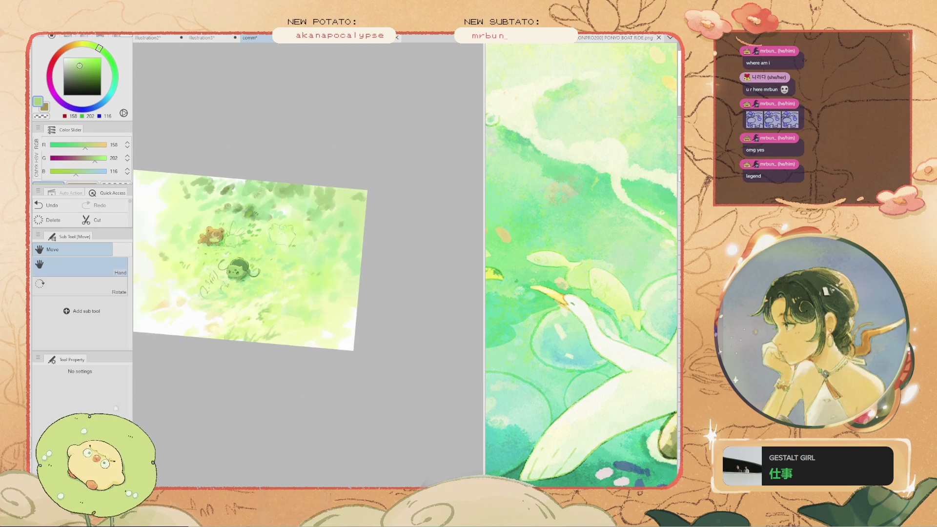
pyautogui.scroll(3, 250, 261)
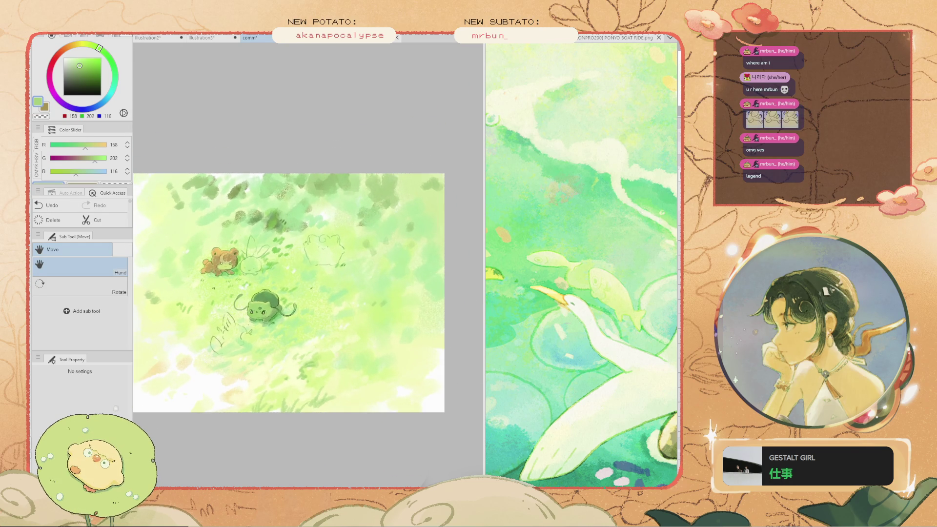
pyautogui.moveTo(164, 218); pyautogui.dragTo(213, 233)
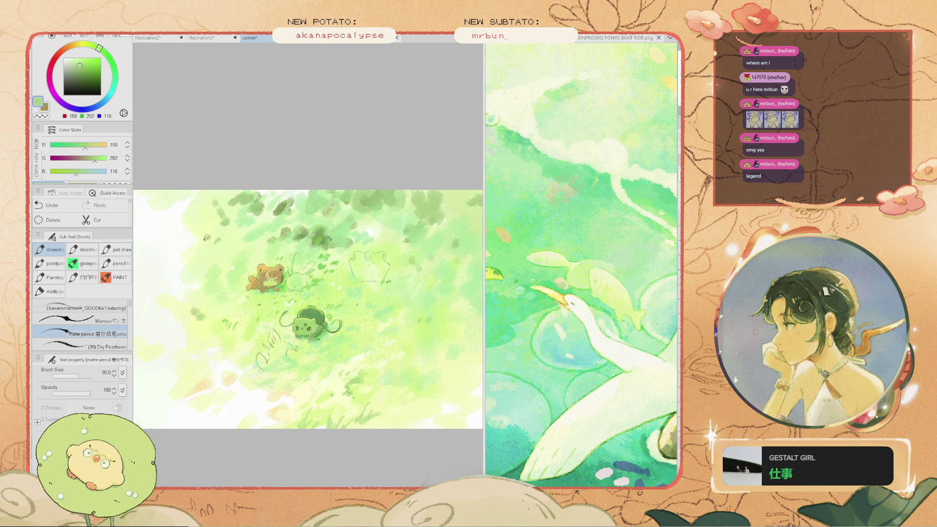
pyautogui.keyDown('alt'); pyautogui.click(190, 216); pyautogui.keyUp('alt')
pyautogui.press(']')
pyautogui.moveTo(228, 227); pyautogui.dragTo(201, 250)
# Pan the painting view up and to the left
pyautogui.scroll(-2, 200, 191)
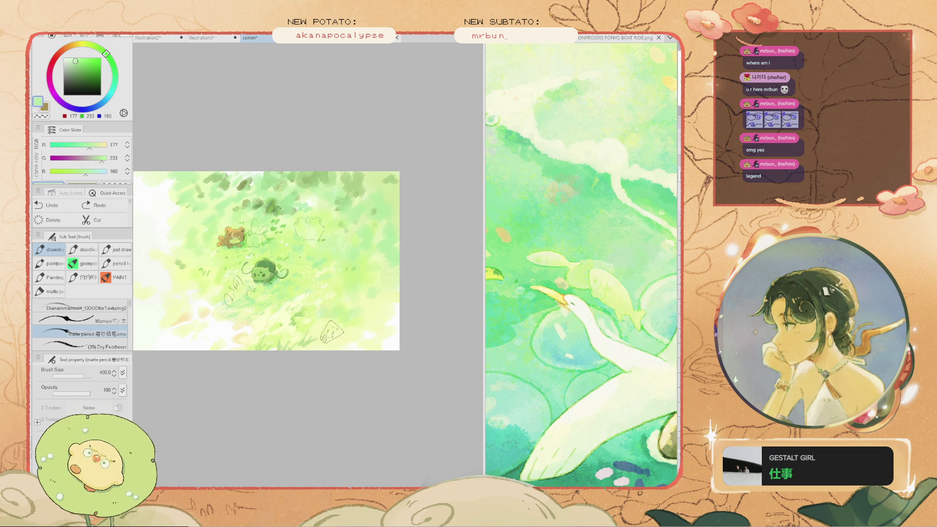
pyautogui.press('h')
pyautogui.scroll(1, 223, 288)
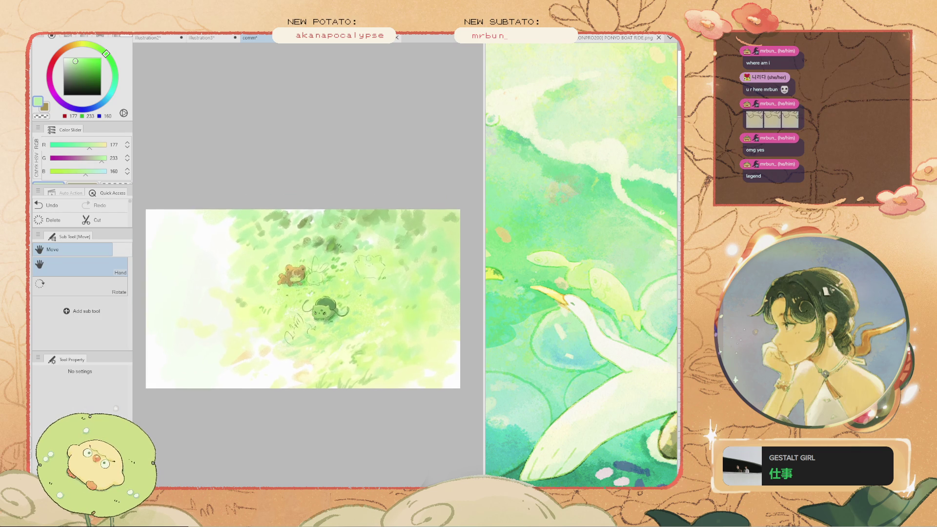
pyautogui.moveTo(223, 288); pyautogui.dragTo(209, 276)
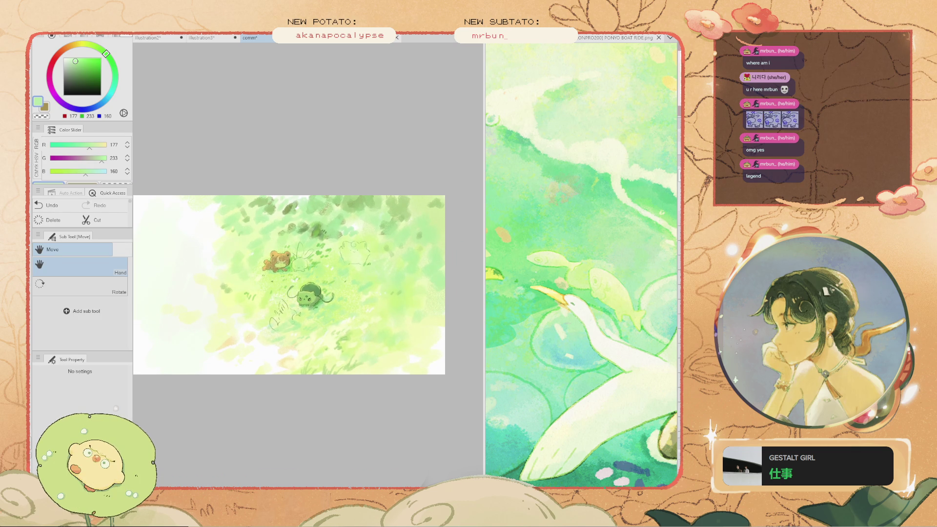
pyautogui.scroll(2, 281, 276)
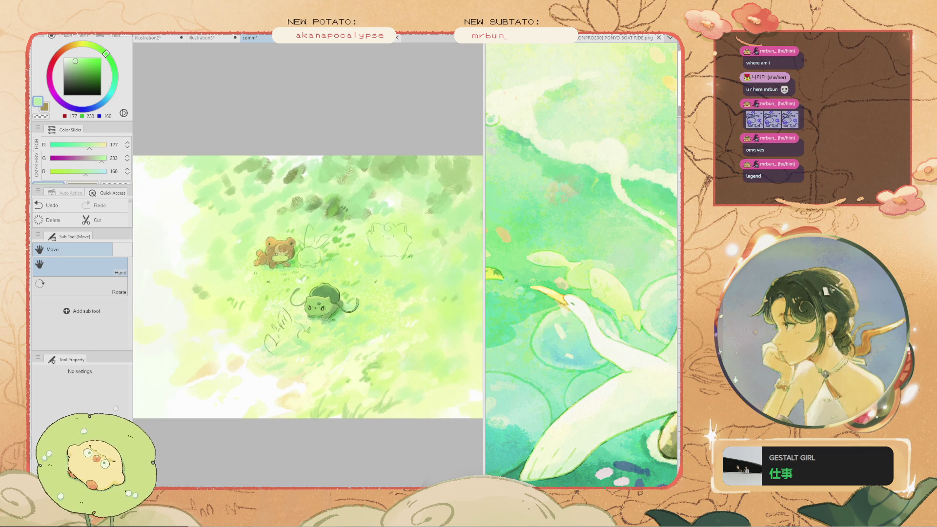
# Choose a magenta (234, 100, 224) for petals at brush size 400, testing and undoing one stroke
pyautogui.press('b')
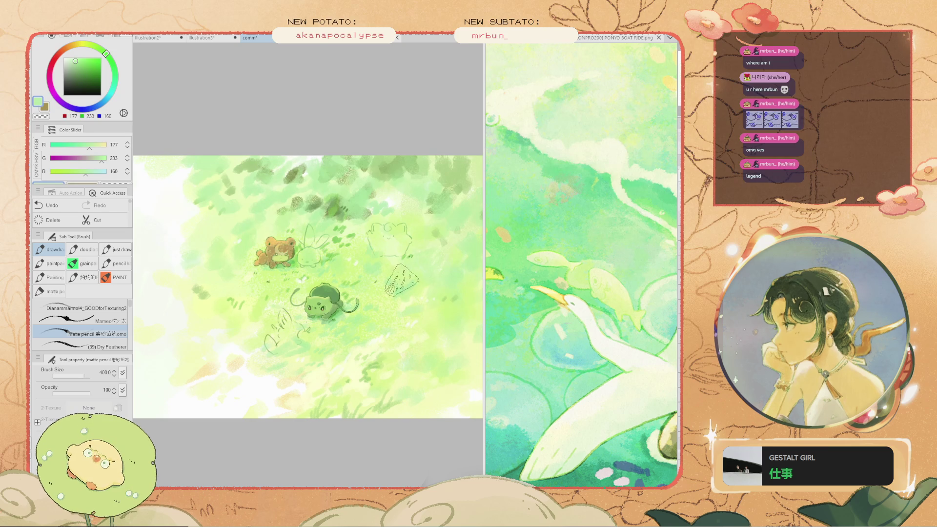
pyautogui.scroll(1, 215, 158)
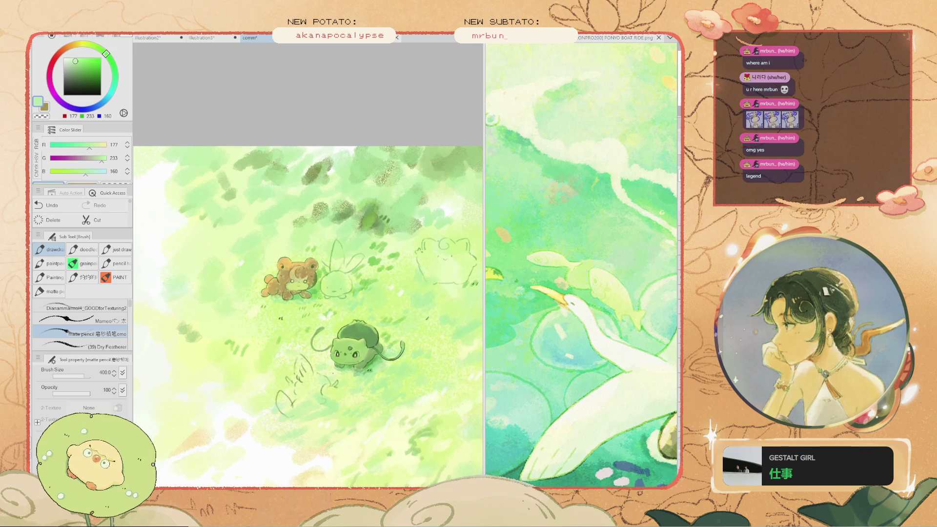
pyautogui.keyDown('alt'); pyautogui.click(371, 263); pyautogui.keyUp('alt')
pyautogui.click(52, 91)
pyautogui.moveTo(405, 288); pyautogui.dragTo(293, 293)
pyautogui.hotkey('ctrl', 'z')
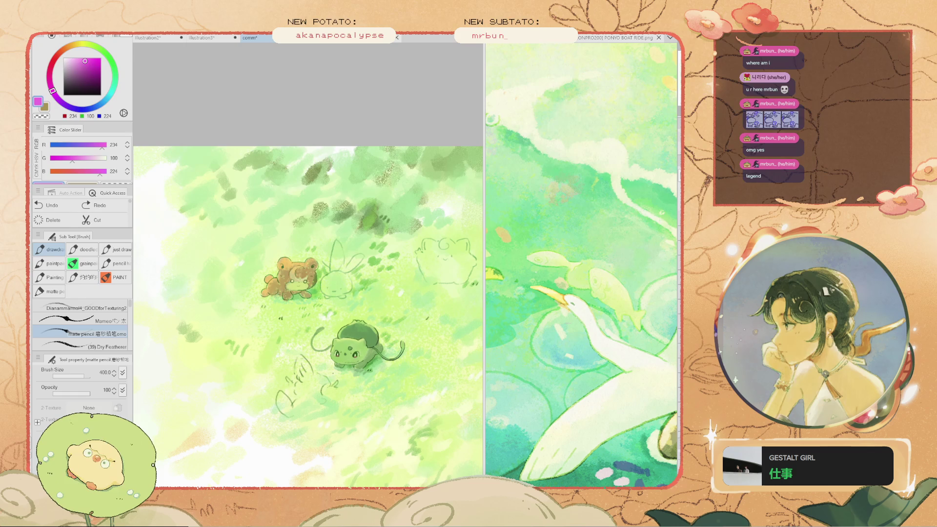
# Try a lighter pink petal stroke with a smaller brush, undo it, and zoom toward Bulbasaur
pyautogui.click(77, 61)
pyautogui.moveTo(405, 287); pyautogui.dragTo(439, 322)
pyautogui.hotkey('ctrl', 'z')
pyautogui.scroll(3, 307, 223)
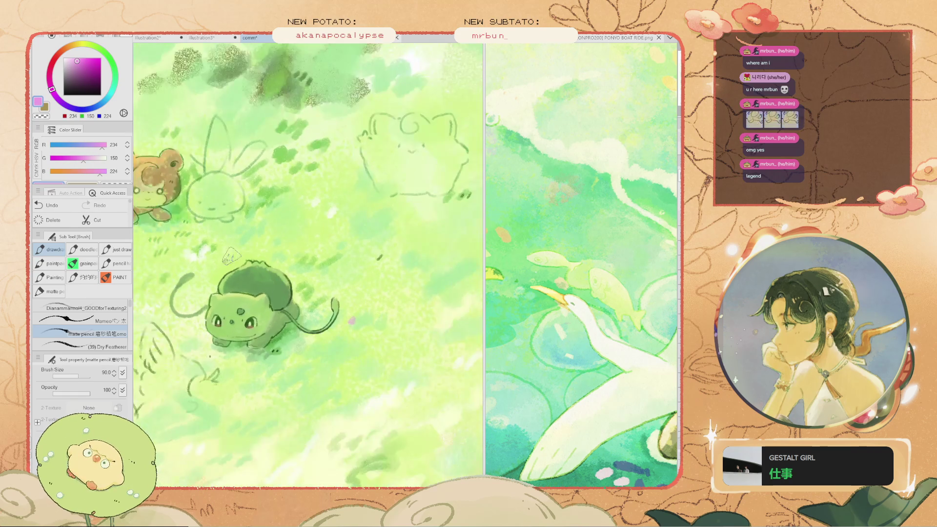
pyautogui.scroll(2, 307, 223)
pyautogui.moveTo(306, 223)
pyautogui.mouseDown()
pyautogui.moveTo(410, 244)
pyautogui.moveTo(376, 220)
pyautogui.mouseUp()
# Shift the brush colour toward a peachy pink and make the brush slightly smaller
pyautogui.press('b')
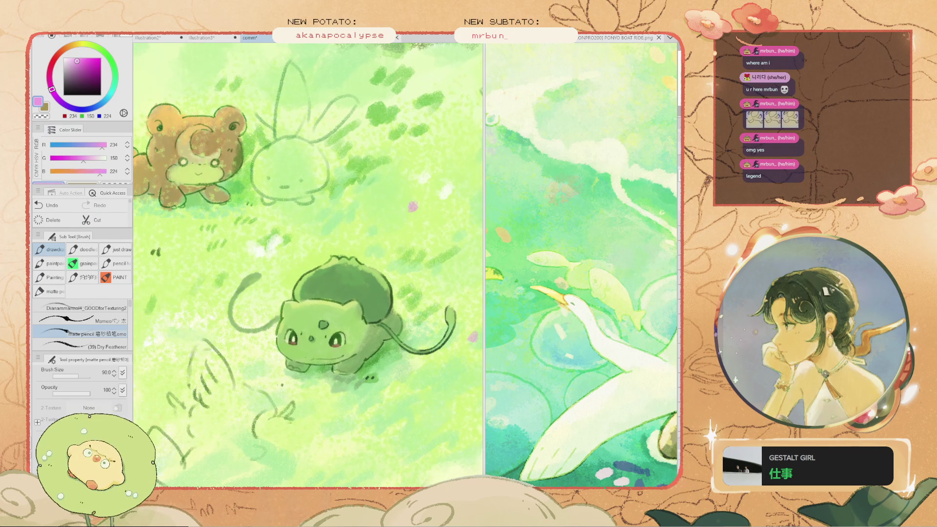
pyautogui.moveTo(52, 89); pyautogui.dragTo(56, 58)
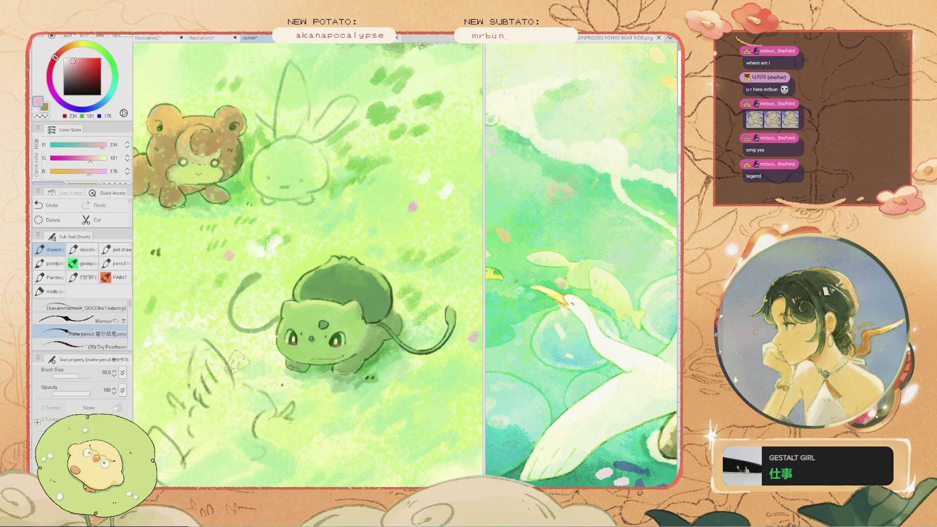
pyautogui.moveTo(59, 53); pyautogui.dragTo(69, 46)
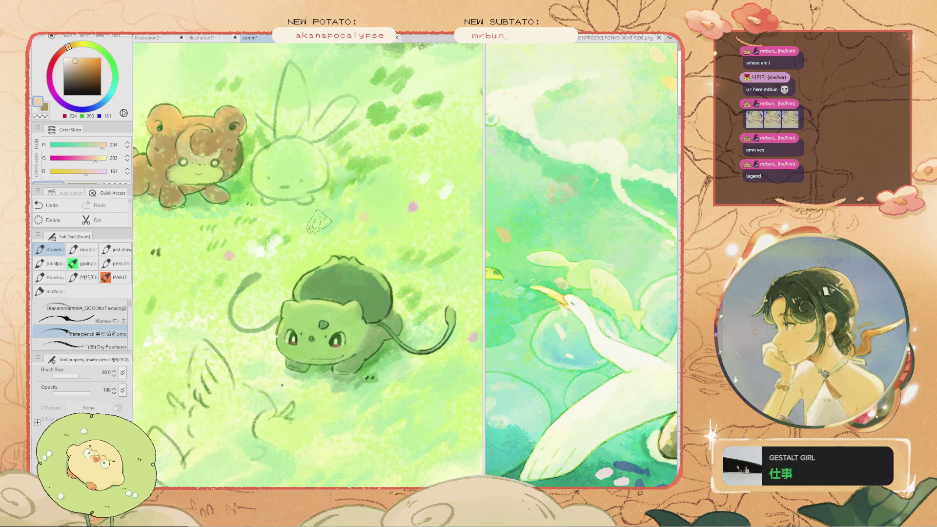
pyautogui.press('[')
pyautogui.scroll(-2, 291, 245)
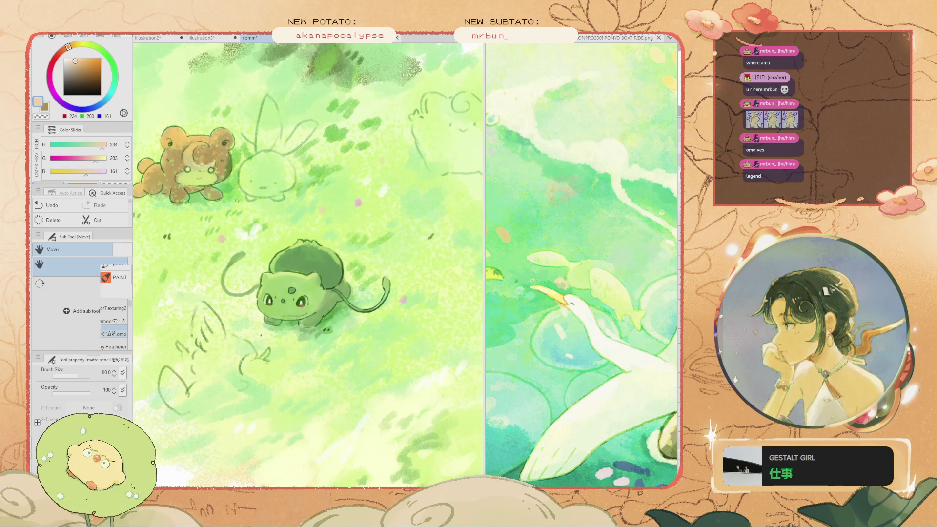
pyautogui.hscroll(-2, 236, 221)
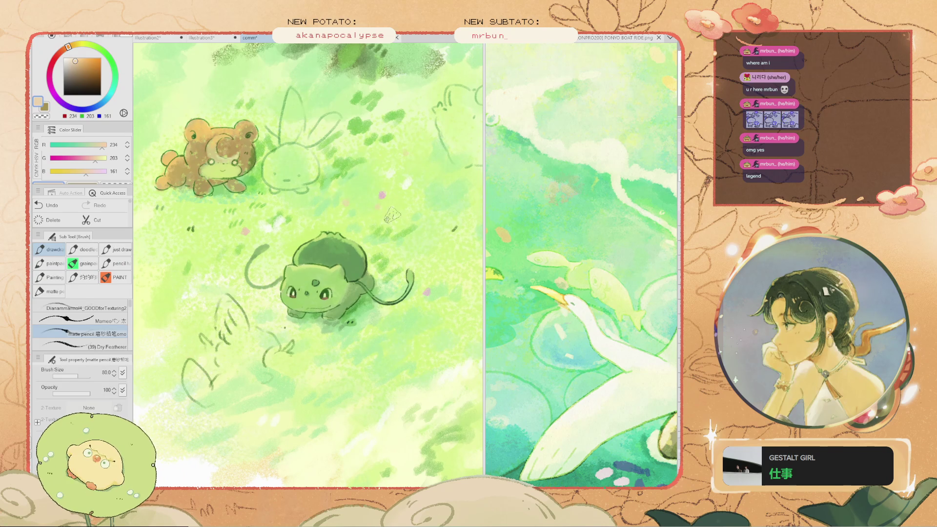
pyautogui.scroll(-2, 172, 140)
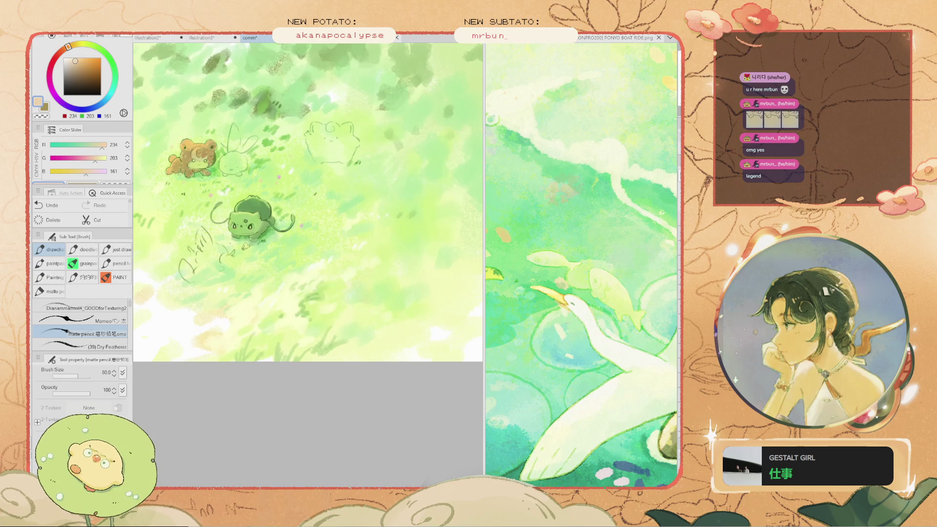
pyautogui.scroll(1, 293, 269)
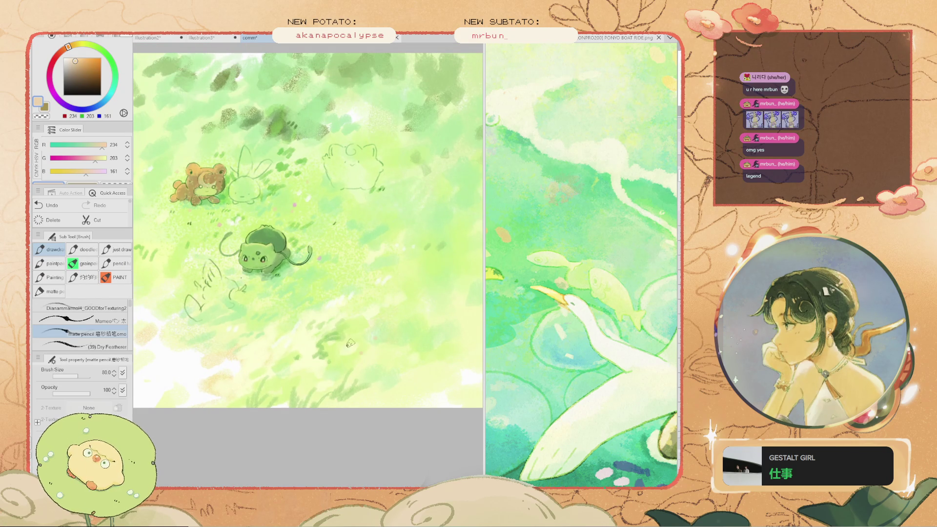
pyautogui.scroll(3, 362, 262)
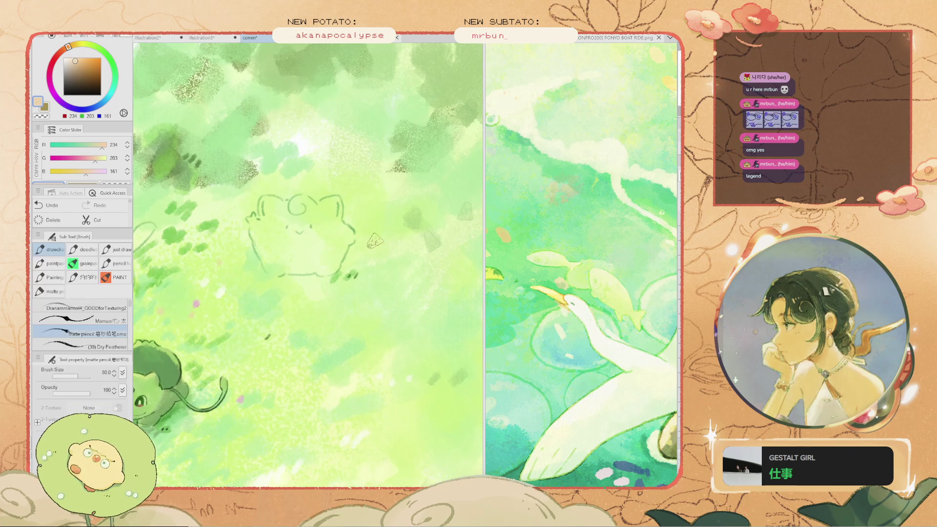
# Pan the view to bring the bear and bunny sketch into view
pyautogui.press('space')
pyautogui.moveTo(356, 268); pyautogui.dragTo(544, 329)
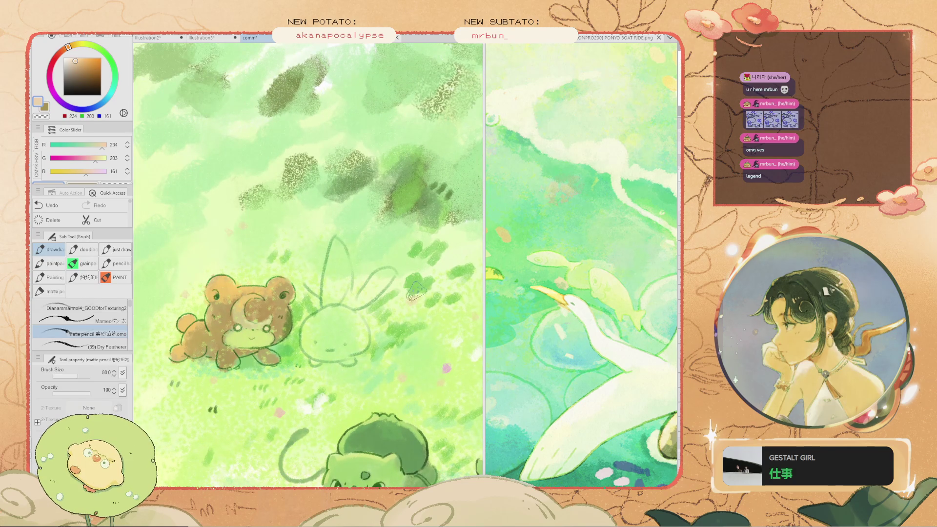
pyautogui.press('space')
pyautogui.moveTo(409, 303); pyautogui.dragTo(396, 310)
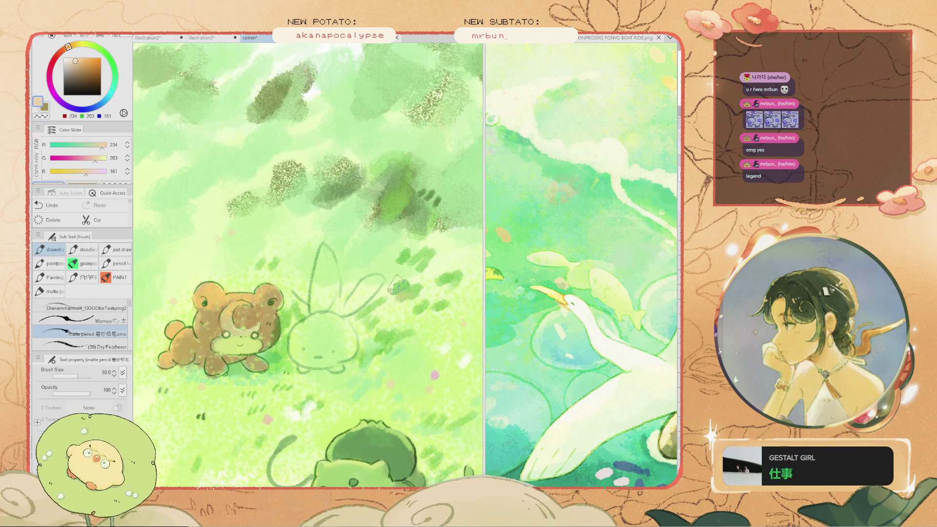
pyautogui.scroll(-3, 405, 298)
pyautogui.scroll(2, 405, 298)
# Eyedrop a mid green from the grass, then a warm pale yellow-peach (249, 215, 144)
pyautogui.press('alt')
pyautogui.keyDown('alt'); pyautogui.click(389, 266); pyautogui.keyUp('alt')
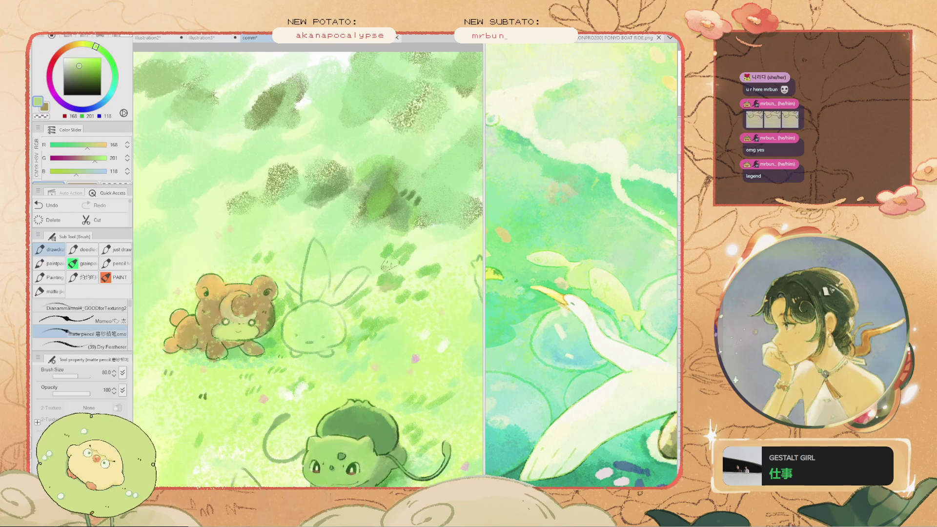
pyautogui.scroll(-3, 383, 276)
pyautogui.scroll(5, 342, 283)
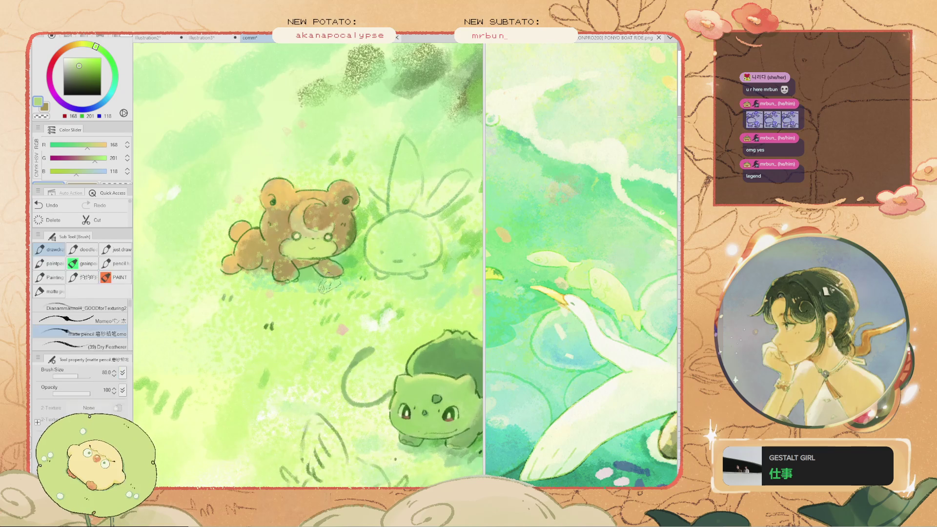
pyautogui.press('alt')
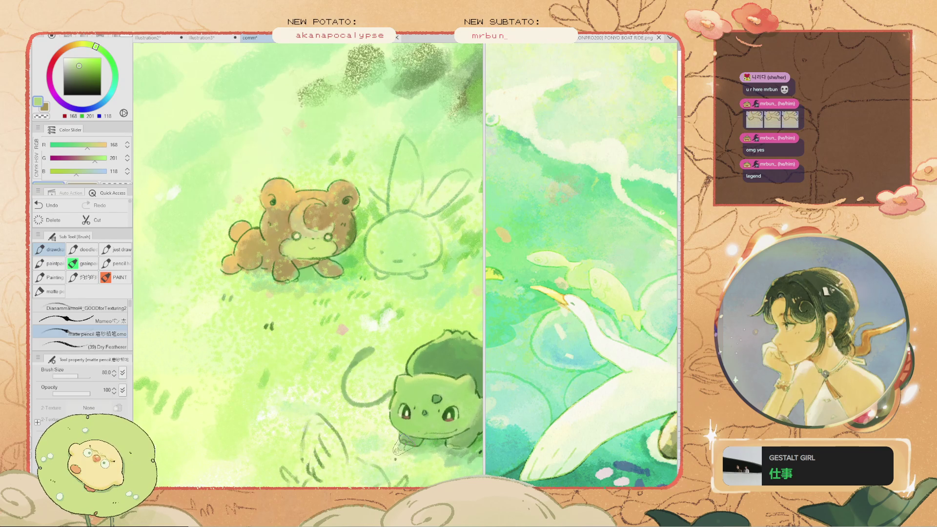
pyautogui.scroll(-3, 407, 446)
pyautogui.moveTo(393, 480); pyautogui.dragTo(377, 347)
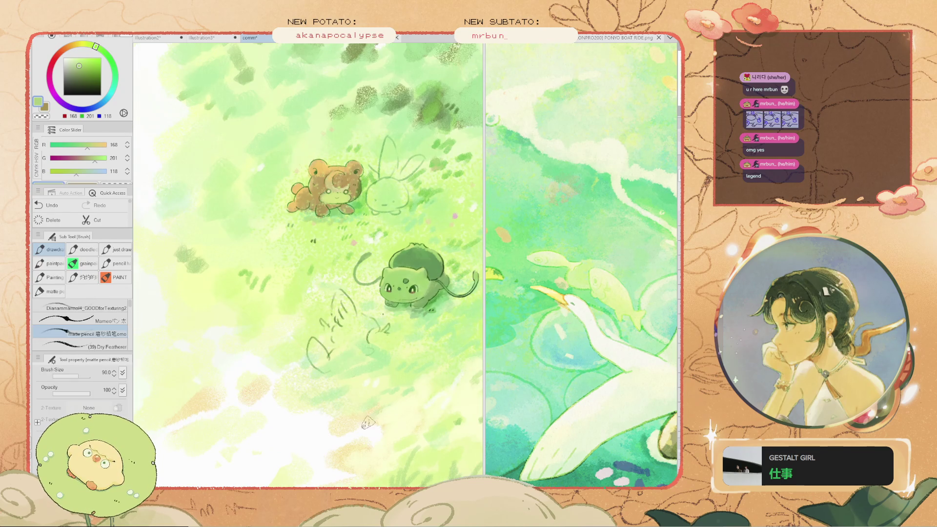
pyautogui.keyDown('alt'); pyautogui.click(371, 420); pyautogui.keyUp('alt')
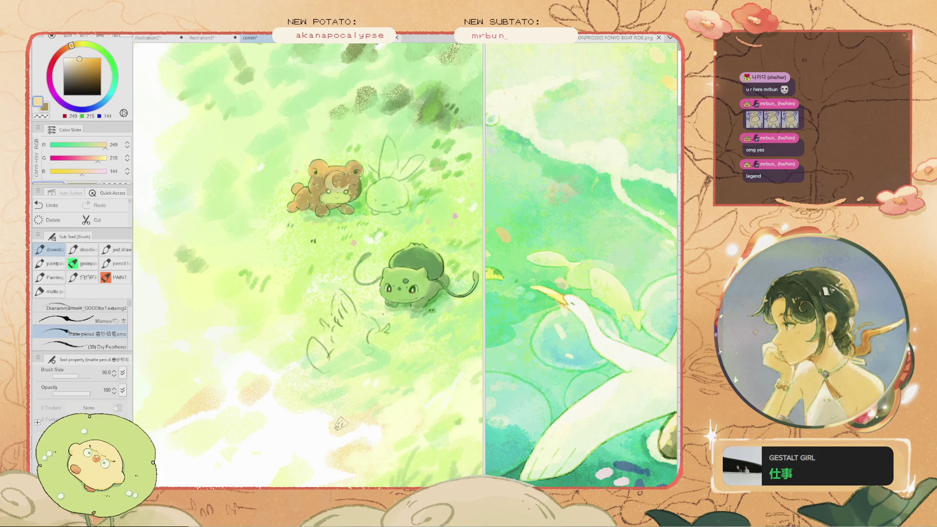
# Undo the dark textured strokes at the top of the canvas and zoom out
pyautogui.hotkey('ctrl', 'z')
pyautogui.hotkey('ctrl', 'y')
pyautogui.hotkey('ctrl', 'z')
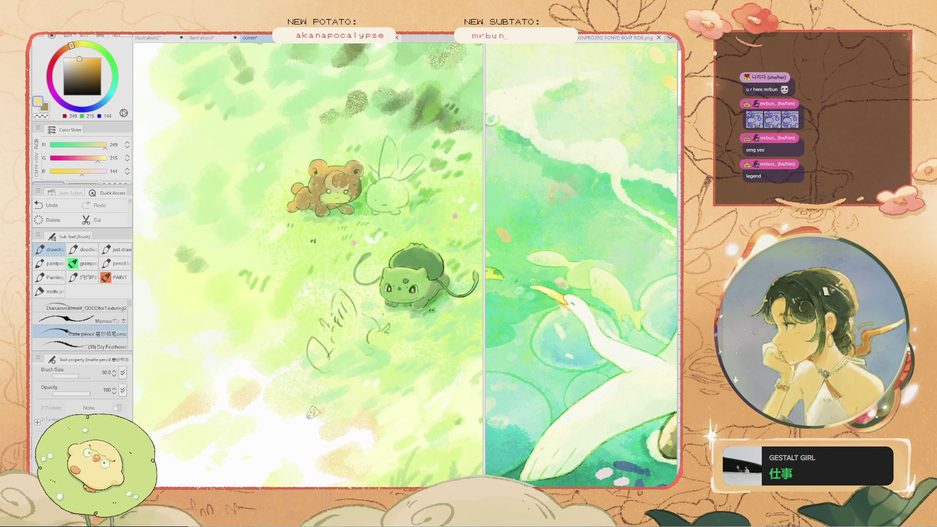
pyautogui.scroll(-3, 301, 398)
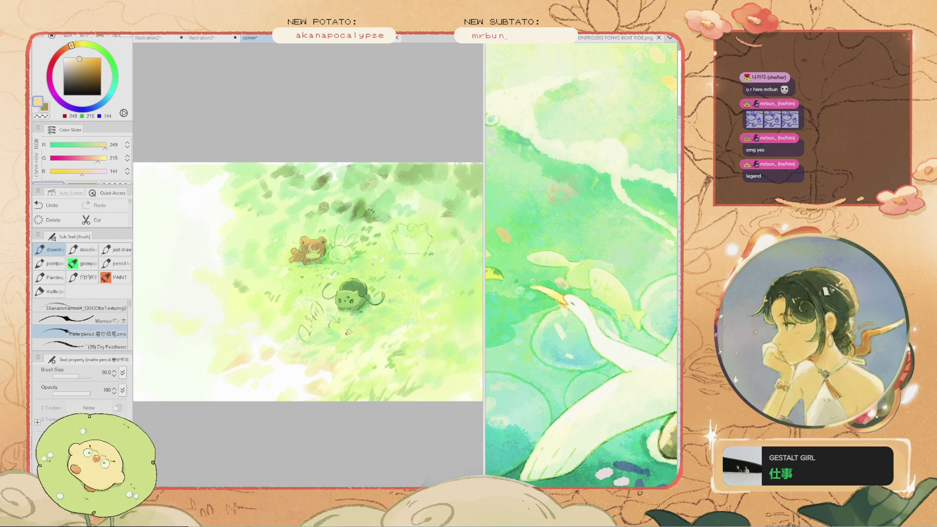
# Sample light and darker greens from the grass, then paint and undo a trial stroke
pyautogui.moveTo(417, 319); pyautogui.dragTo(386, 328)
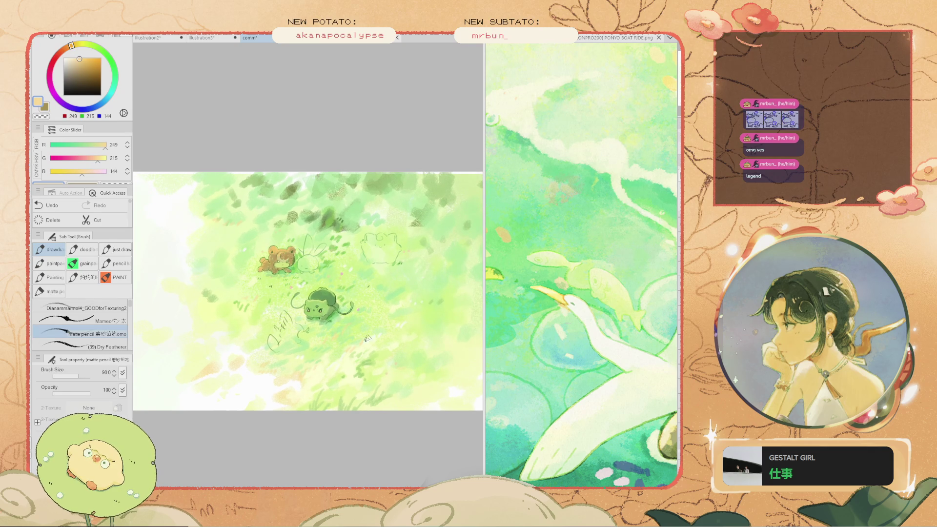
pyautogui.press('i')
pyautogui.click(293, 200)
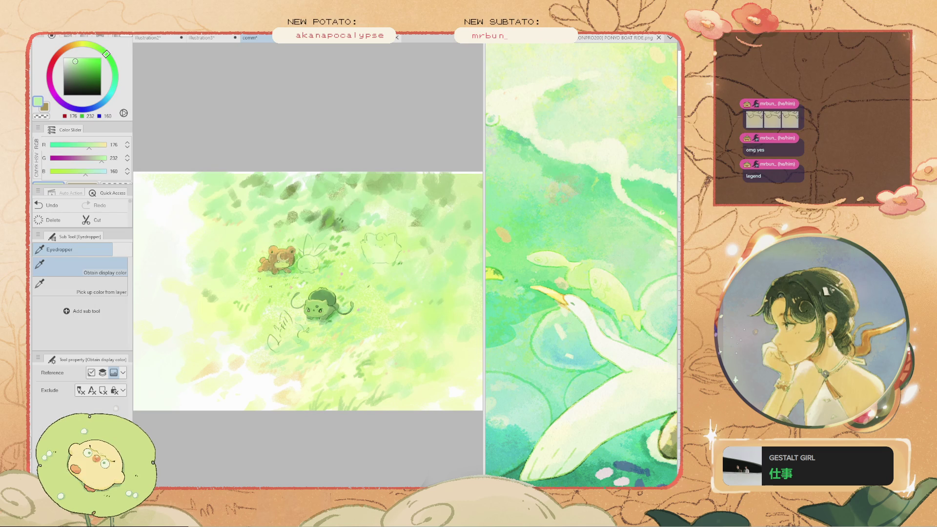
pyautogui.click(293, 210)
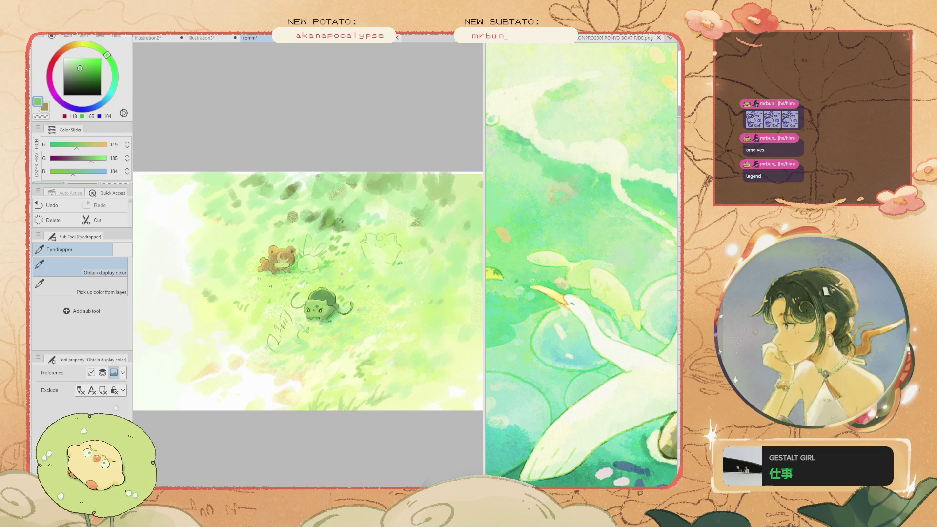
pyautogui.press('b')
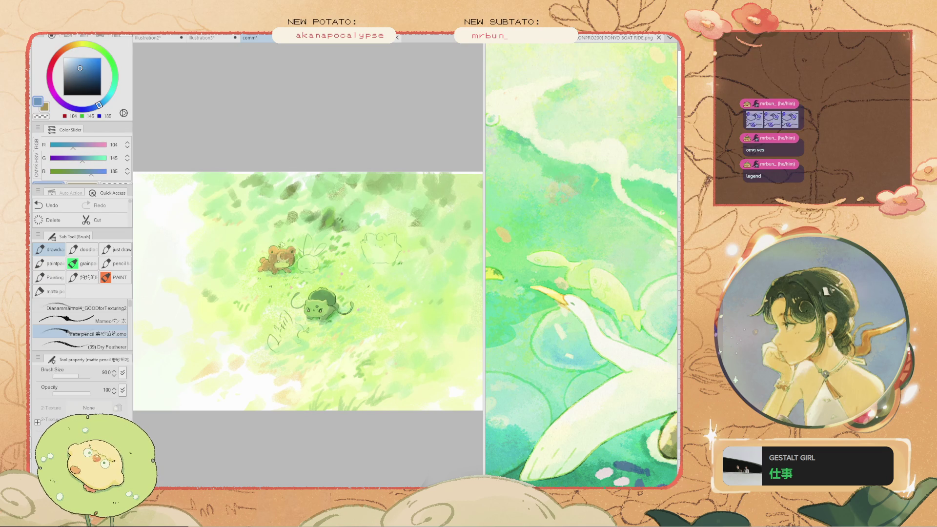
pyautogui.moveTo(445, 230); pyautogui.dragTo(358, 271)
pyautogui.hotkey('ctrl', 'z')
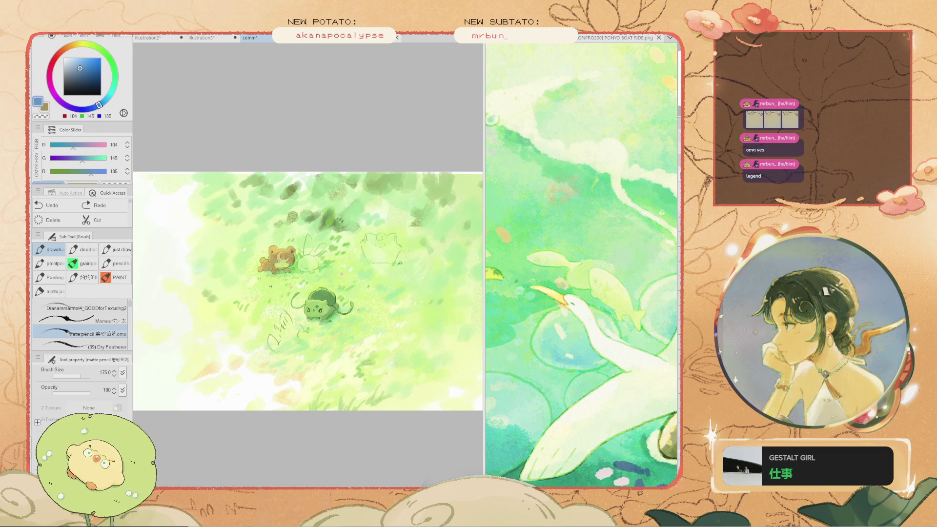
# Shift the colour from blue to green, undo a dark arched stroke, and dab a small grass mark
pyautogui.moveTo(91, 171); pyautogui.dragTo(77, 171)
pyautogui.moveTo(358, 379)
pyautogui.mouseDown()
pyautogui.moveTo(300, 403)
pyautogui.moveTo(288, 420)
pyautogui.mouseUp()
pyautogui.hotkey('ctrl', 'z')
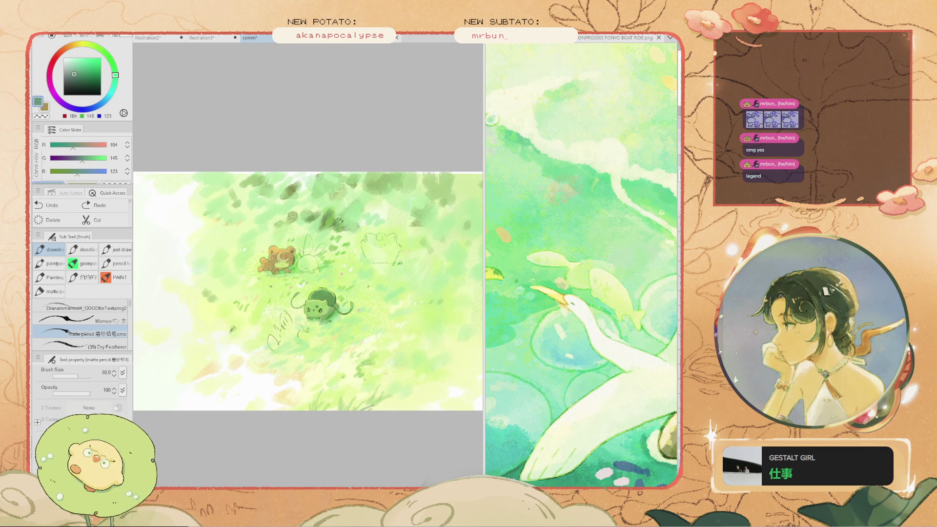
pyautogui.click(227, 328)
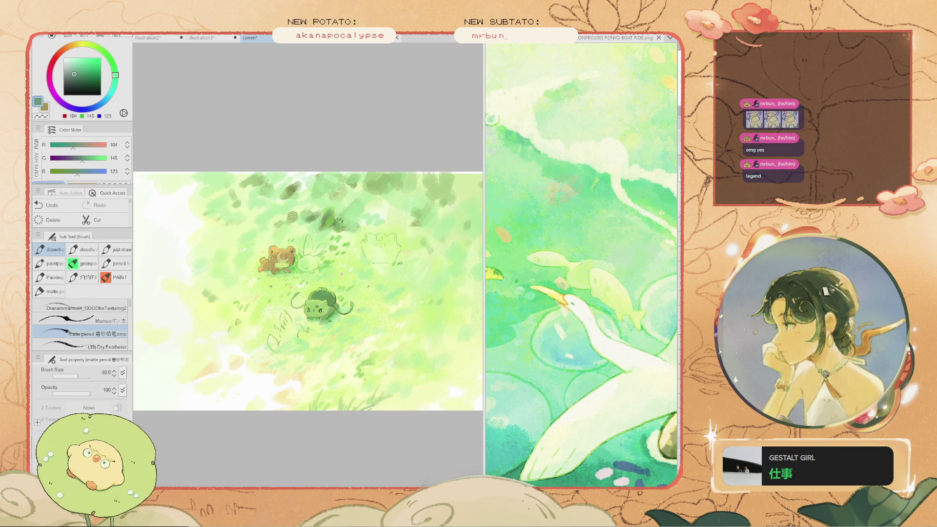
pyautogui.scroll(-2, 329, 328)
pyautogui.scroll(2, 421, 377)
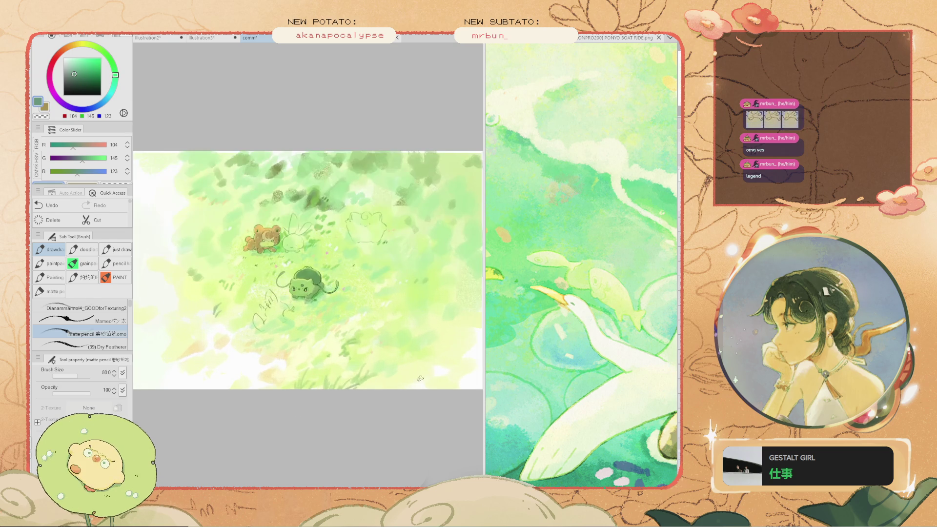
# Sample several grass greens ending on muted olive (115, 141, 93), resize the brush, and center the critters
pyautogui.keyDown('alt'); pyautogui.click(426, 207); pyautogui.keyUp('alt')
pyautogui.press(']')
pyautogui.press(']')
pyautogui.press(']')
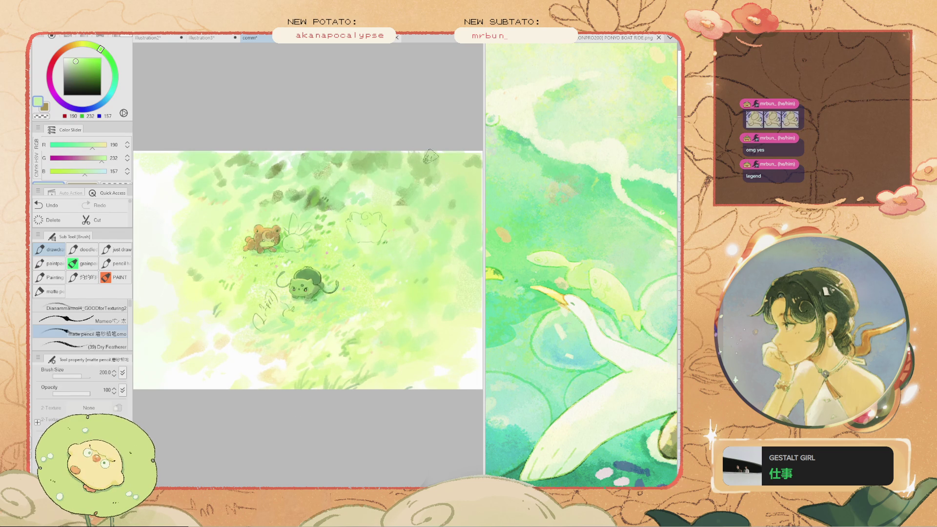
pyautogui.keyDown('alt'); pyautogui.click(423, 154); pyautogui.keyUp('alt')
pyautogui.keyDown('alt'); pyautogui.click(431, 181); pyautogui.keyUp('alt')
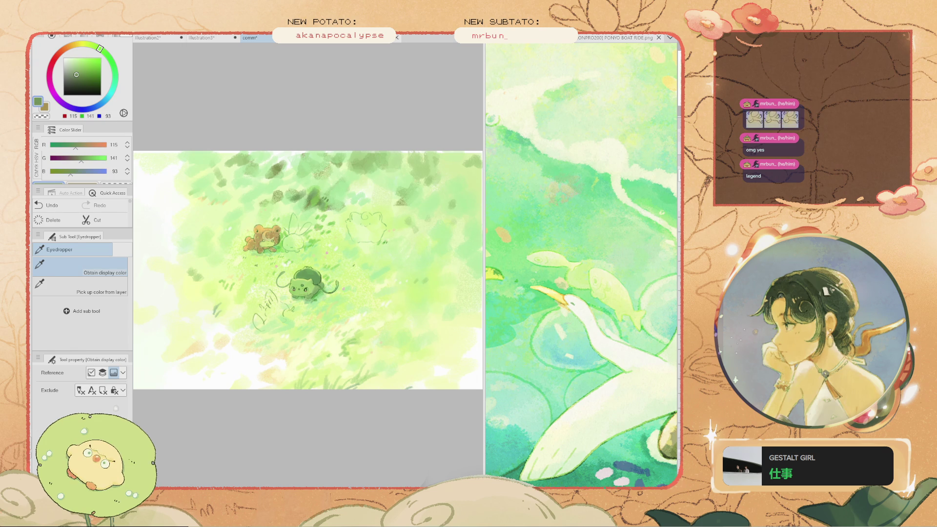
pyautogui.scroll(-3, 425, 151)
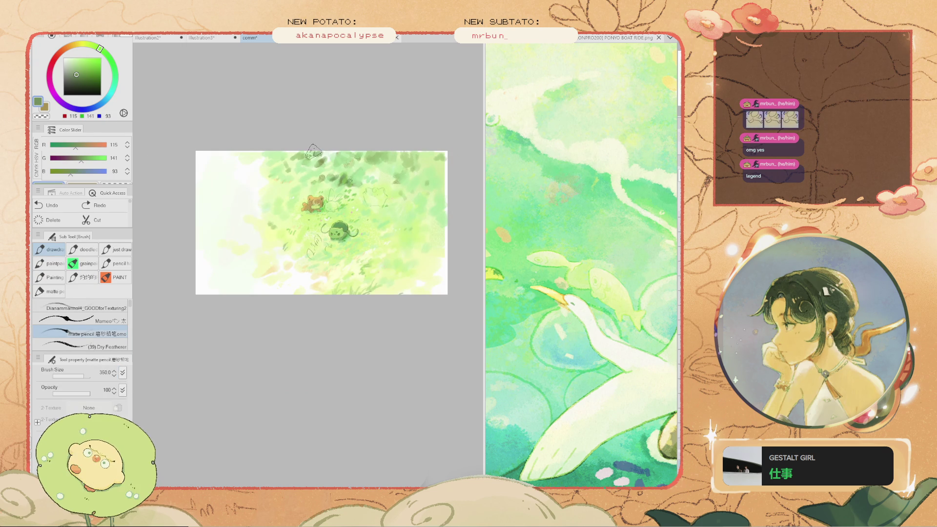
pyautogui.scroll(2, 344, 325)
pyautogui.press('[')
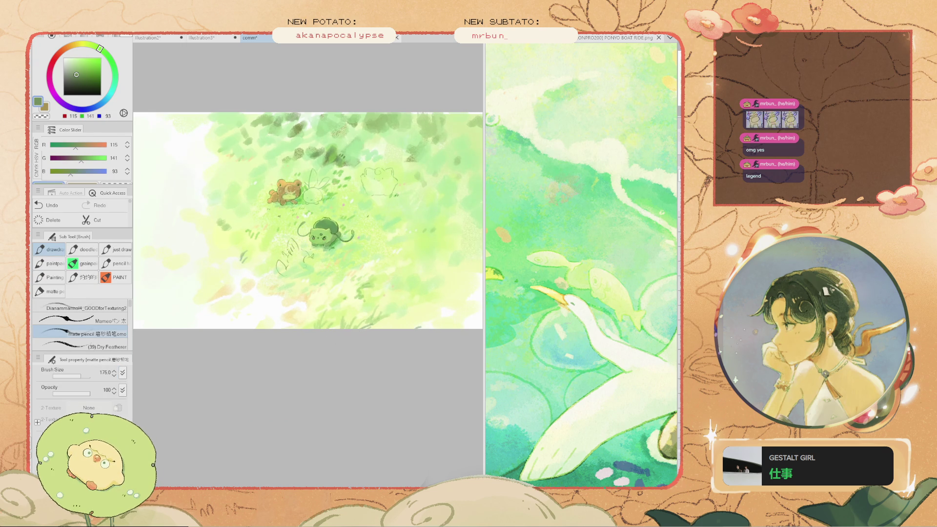
pyautogui.scroll(1, 321, 334)
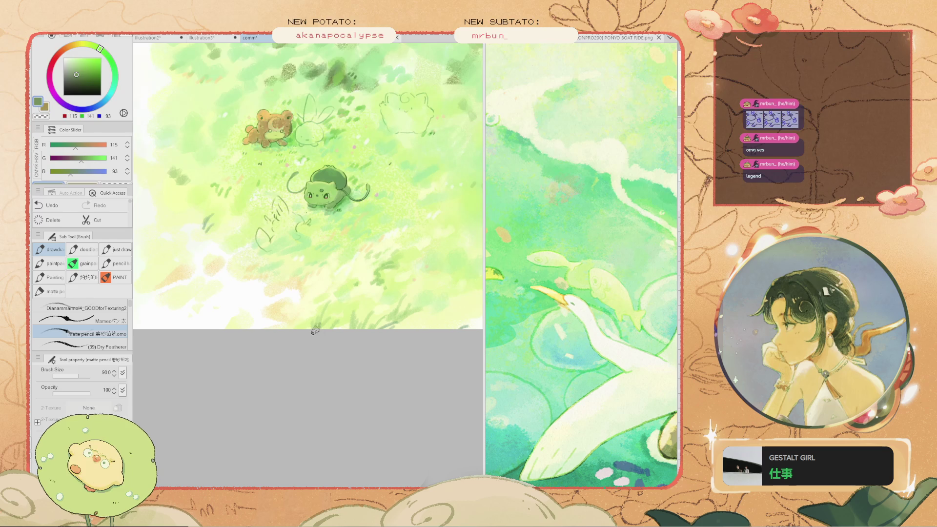
pyautogui.moveTo(338, 228); pyautogui.dragTo(366, 310)
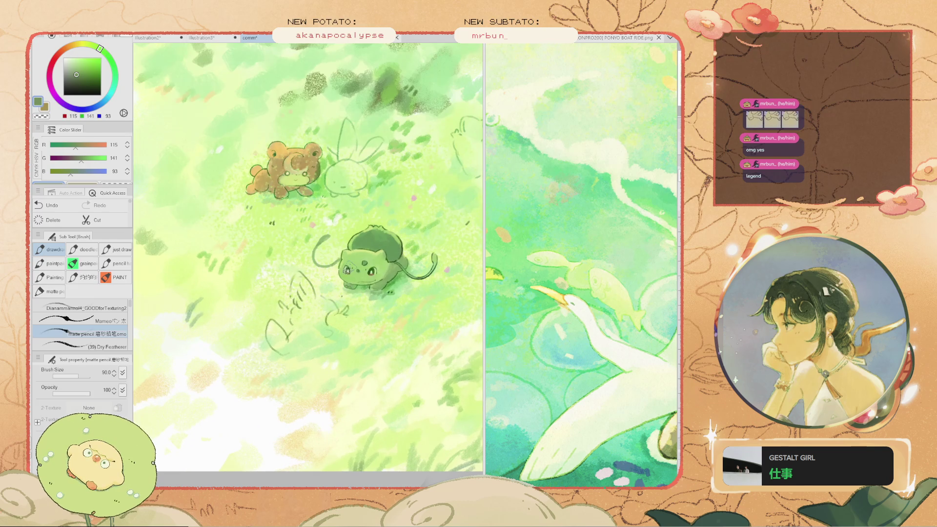
# Zoom in on Bulbasaur and eyedrop a pale yellow-green for the bulb spots
pyautogui.scroll(4, 328, 291)
pyautogui.scroll(-1, 286, 321)
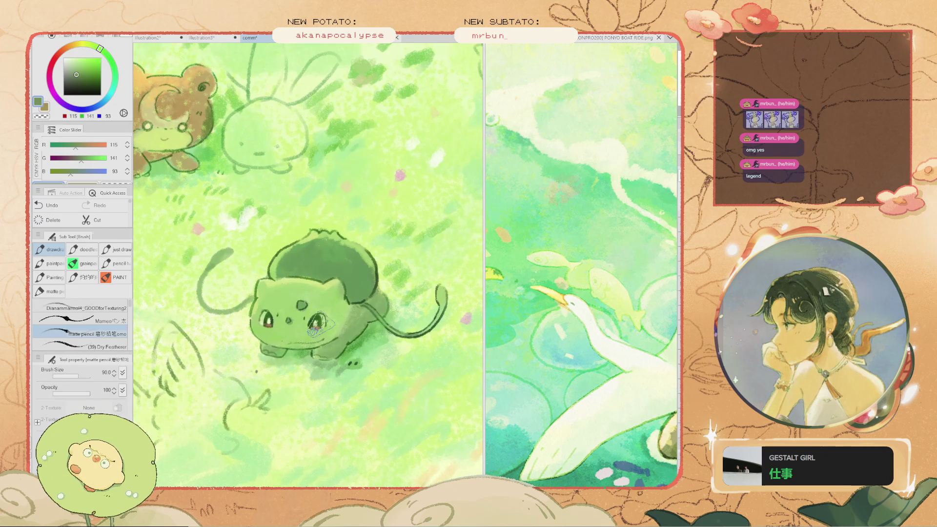
pyautogui.scroll(-1, 267, 296)
pyautogui.scroll(1, 264, 289)
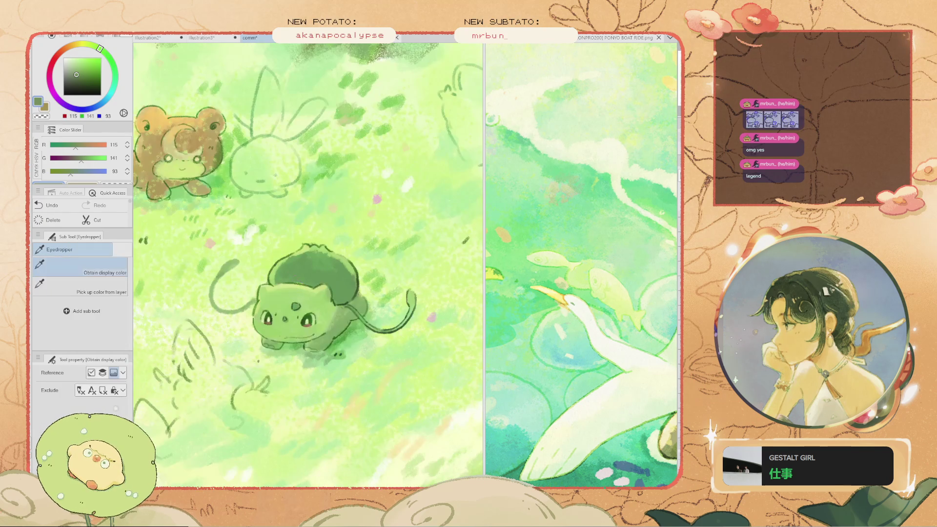
pyautogui.keyDown('alt'); pyautogui.click(287, 291); pyautogui.keyUp('alt')
pyautogui.scroll(-1, 281, 293)
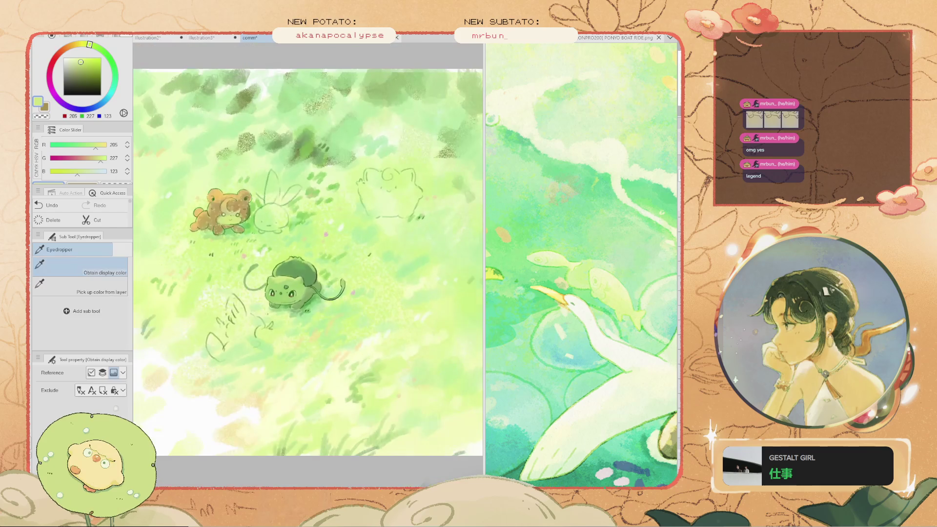
pyautogui.scroll(2, 263, 361)
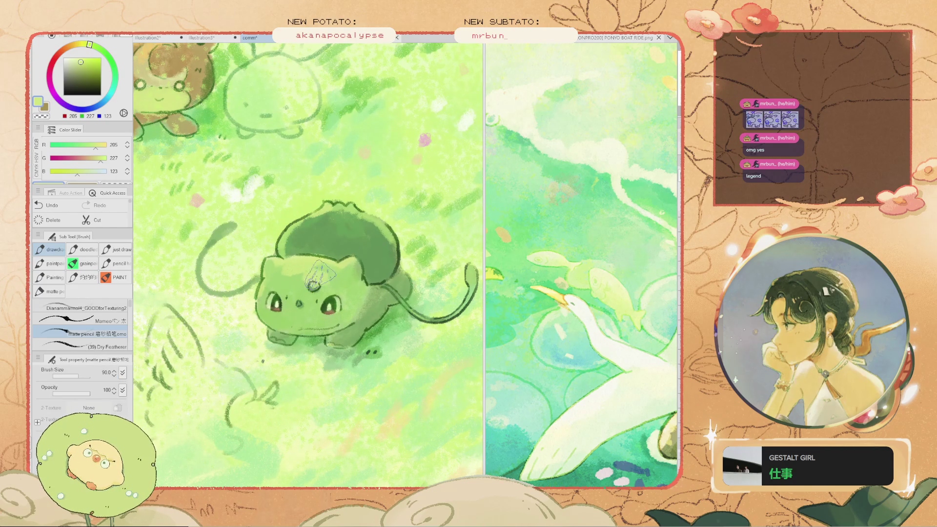
pyautogui.scroll(-2, 305, 264)
pyautogui.scroll(1, 300, 273)
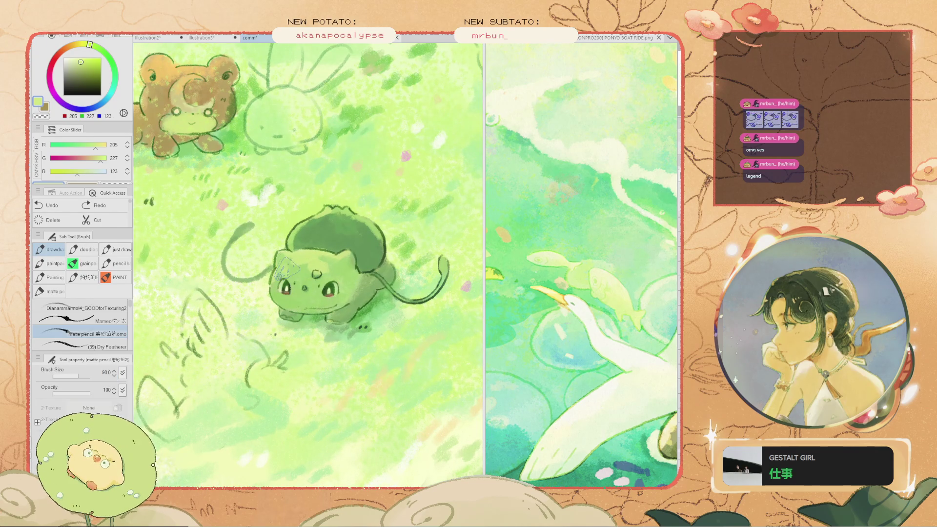
pyautogui.scroll(-2, 276, 222)
pyautogui.scroll(1, 303, 217)
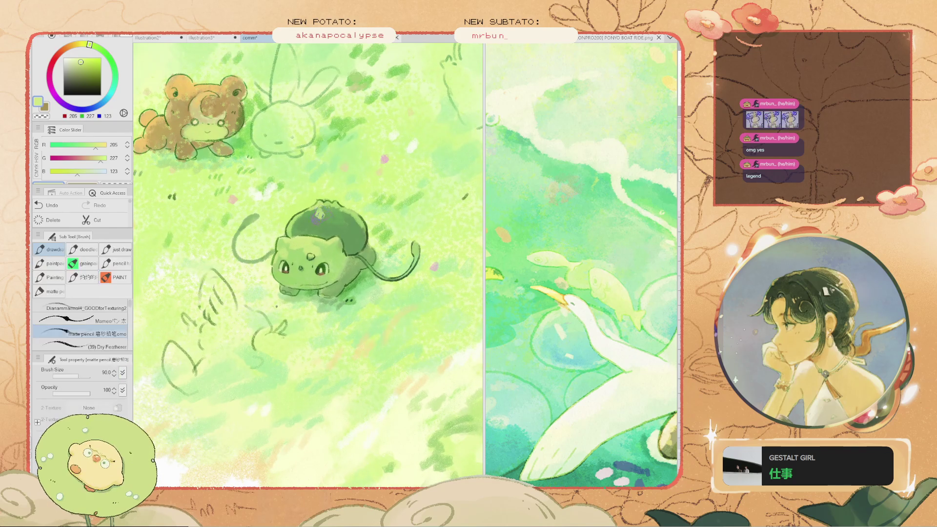
pyautogui.scroll(-3, 287, 161)
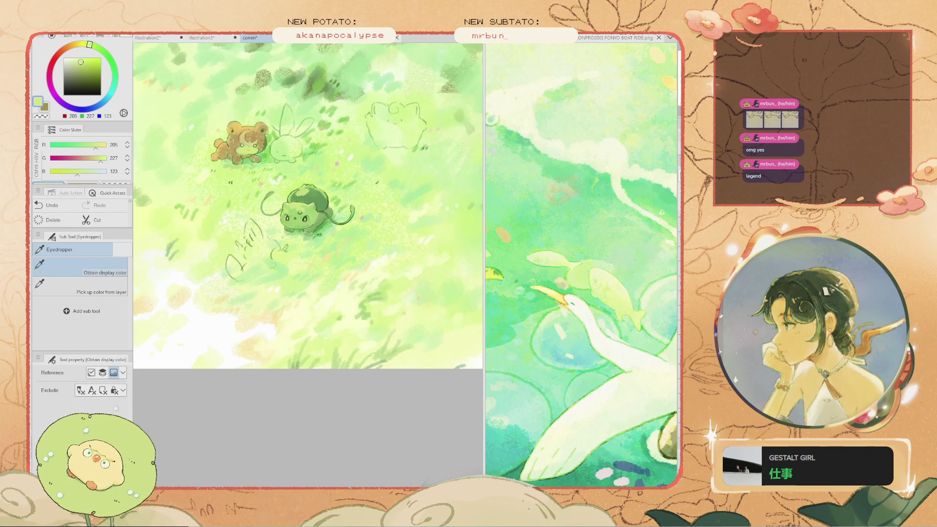
pyautogui.scroll(1, 191, 142)
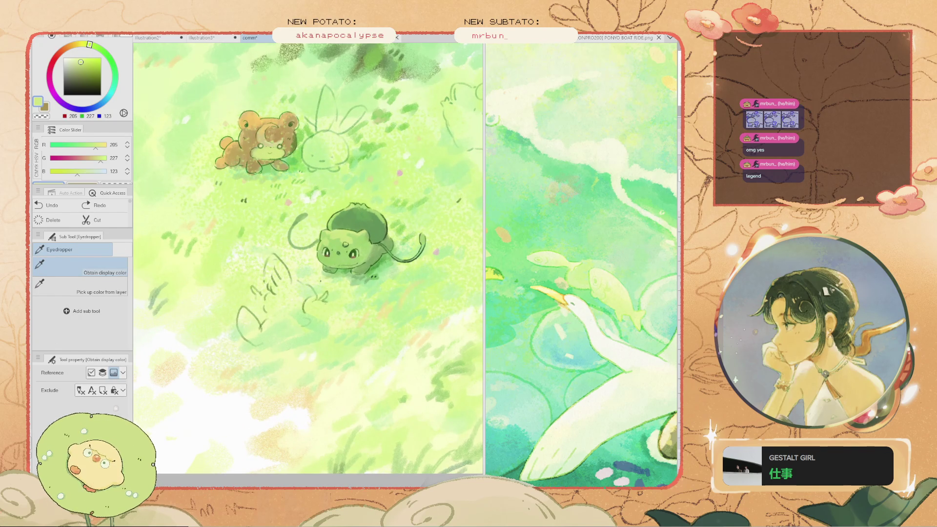
pyautogui.keyDown('alt'); pyautogui.click(348, 221); pyautogui.keyUp('alt')
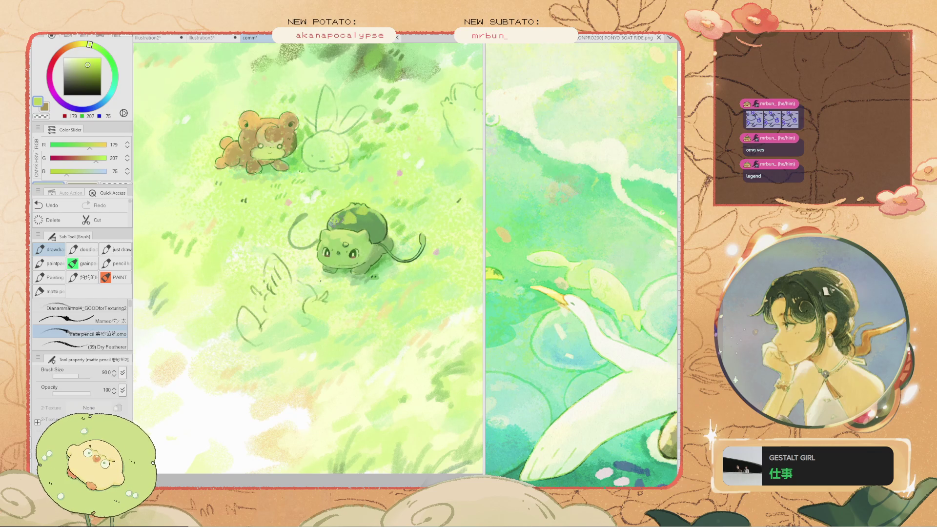
# Shift the view to the upper field and sample a pale cream-green (240, 249, 199)
pyautogui.scroll(2, 332, 219)
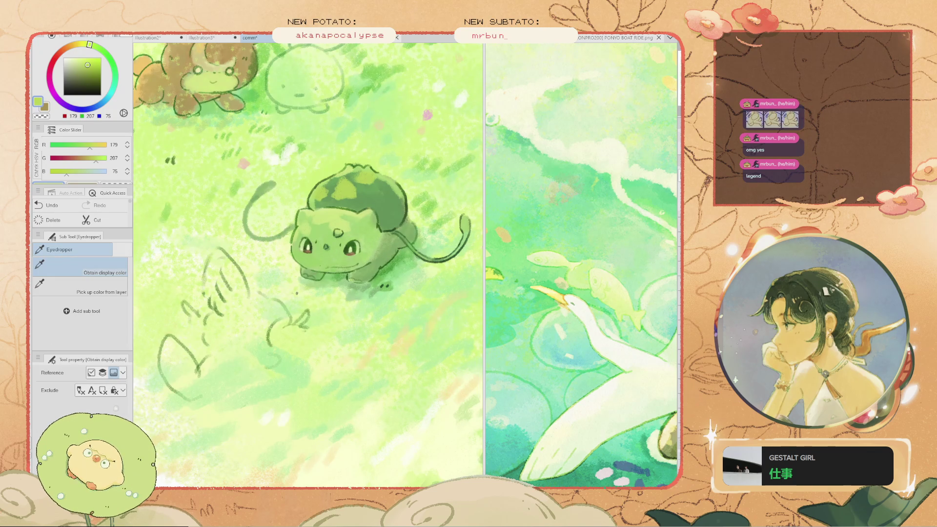
pyautogui.scroll(-2, 230, 165)
pyautogui.moveTo(312, 244); pyautogui.dragTo(332, 358)
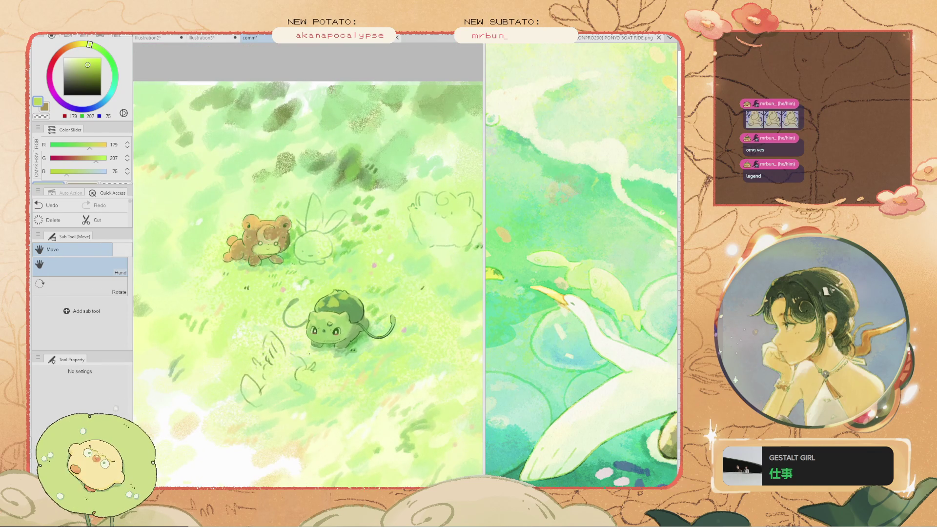
pyautogui.scroll(2, 274, 239)
pyautogui.keyDown('alt'); pyautogui.click(274, 240); pyautogui.keyUp('alt')
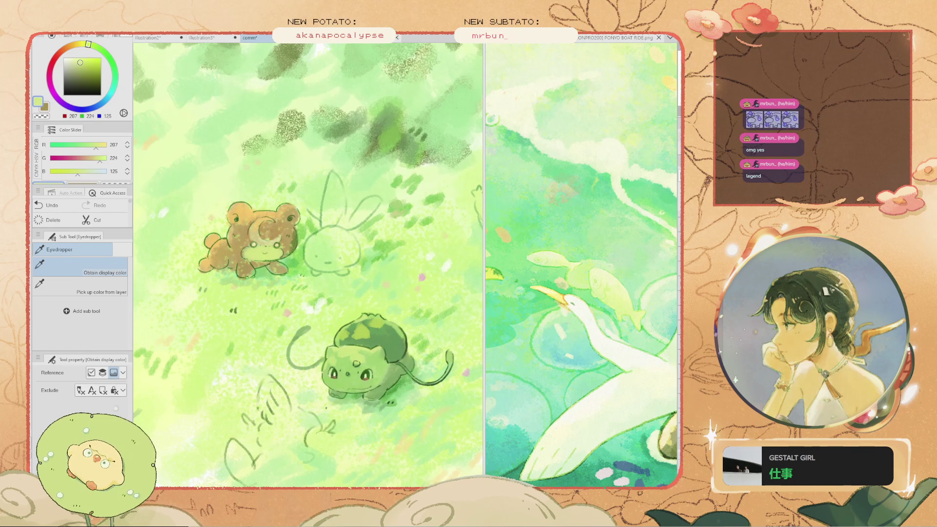
pyautogui.keyDown('alt'); pyautogui.click(273, 239); pyautogui.keyUp('alt')
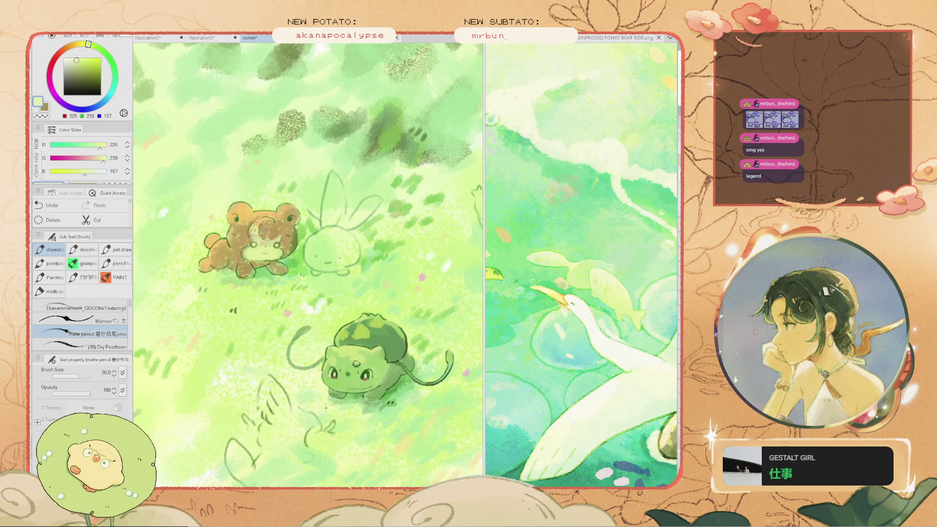
pyautogui.press('alt')
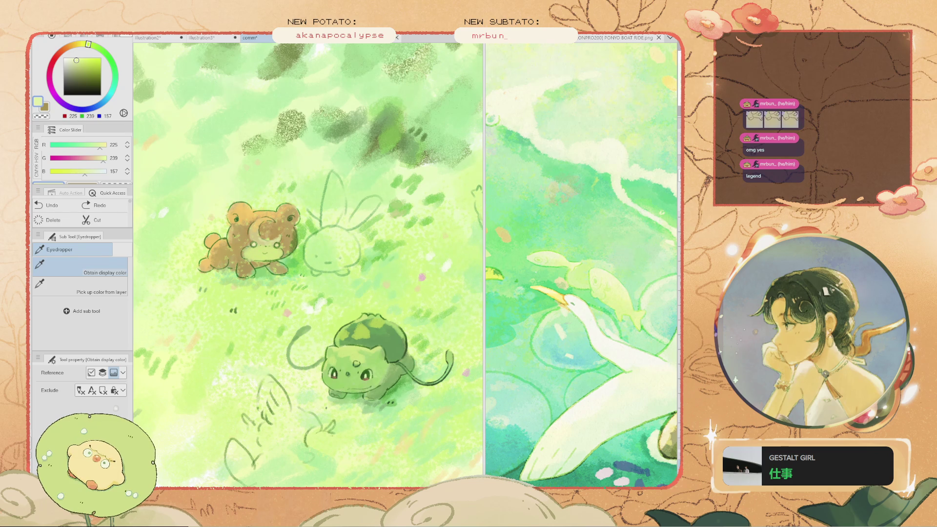
pyautogui.scroll(1, 253, 233)
# Lightly touch up the bear's face and sample a paler cream green
pyautogui.click(252, 234)
pyautogui.keyDown('alt'); pyautogui.click(164, 115); pyautogui.keyUp('alt')
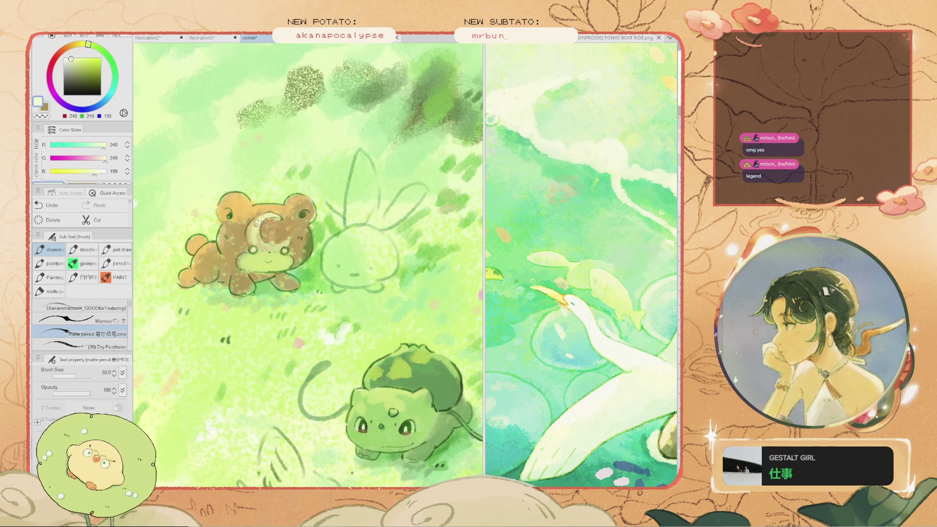
pyautogui.scroll(-3, 258, 220)
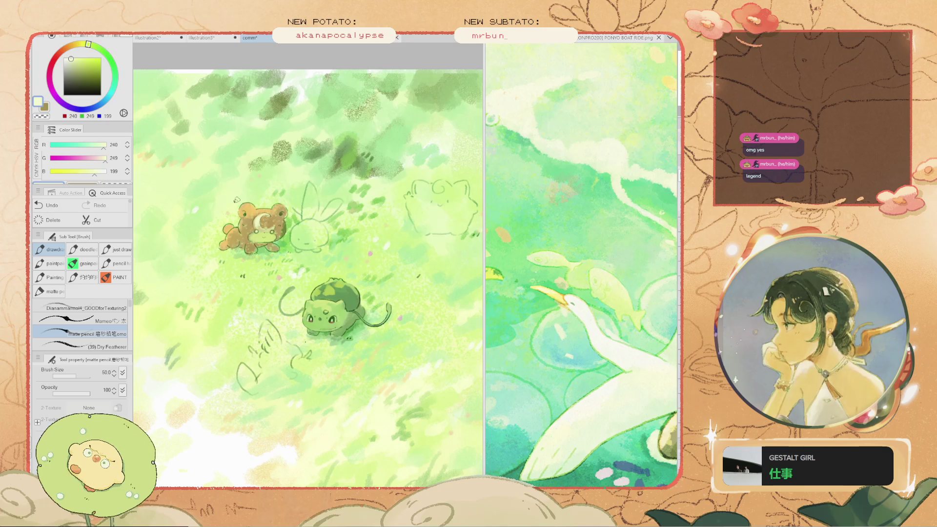
pyautogui.scroll(2, 314, 230)
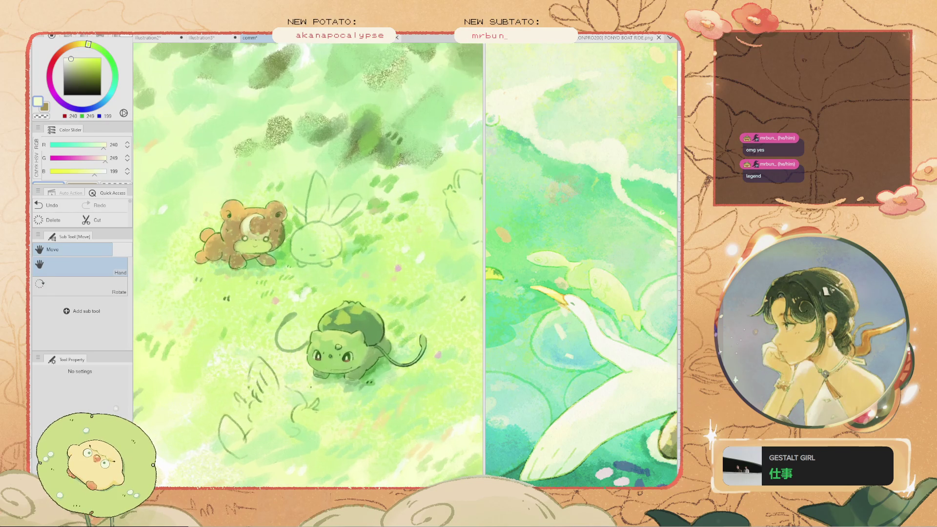
# Undo the latest edits, restore the selection over Bulbasaur's head, then clear it
pyautogui.hotkey('ctrl', 'z')
pyautogui.press('space')
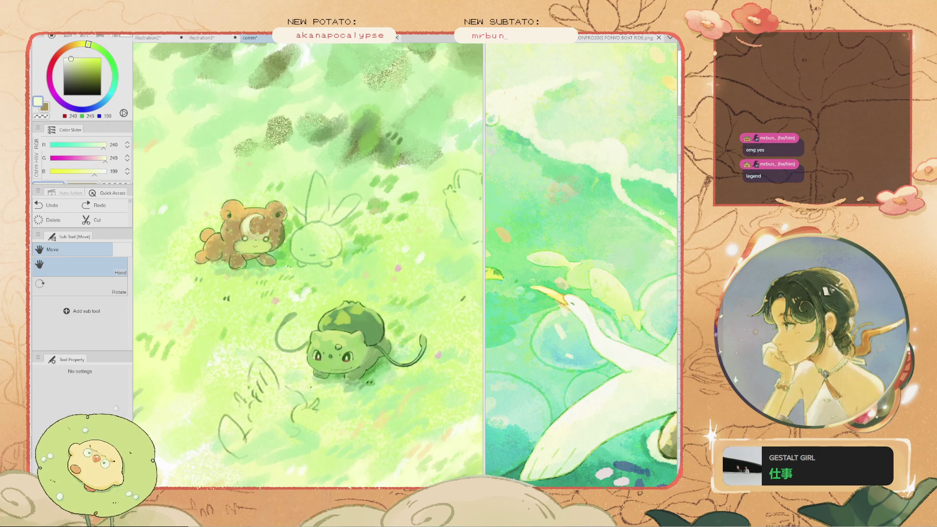
pyautogui.hotkey('ctrl', 'y')
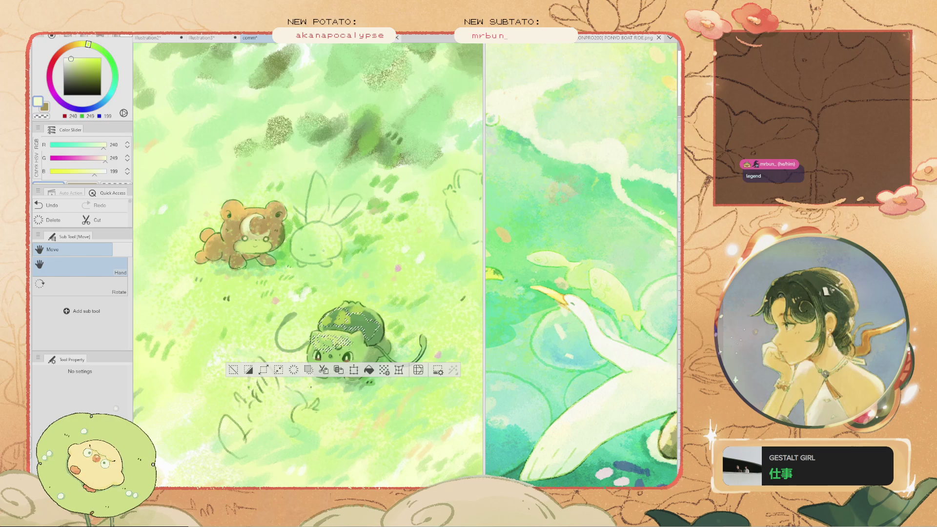
pyautogui.press('b')
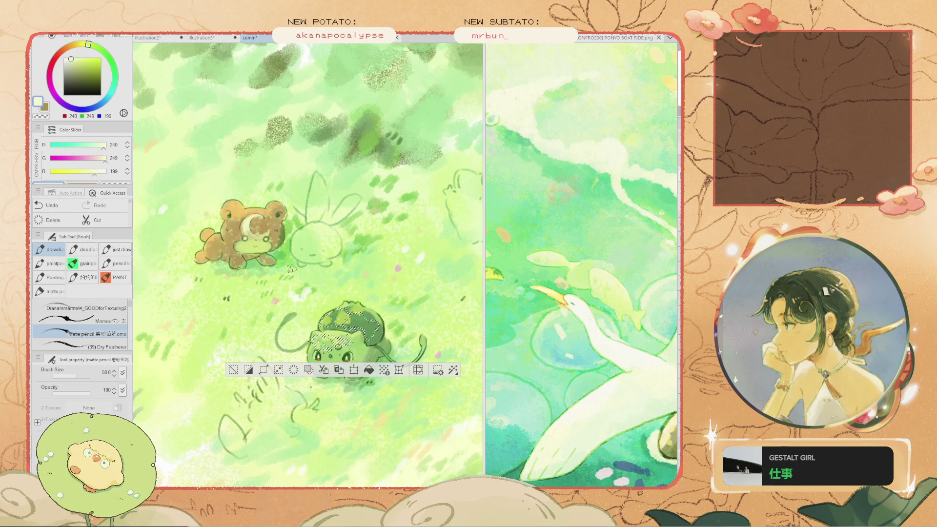
pyautogui.click(234, 370)
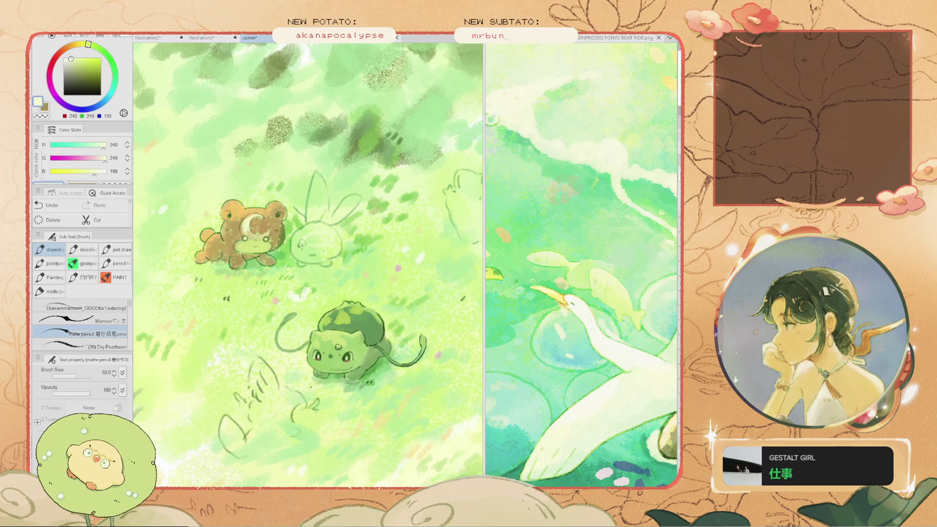
pyautogui.hotkey('ctrl', 'z')
pyautogui.press('space')
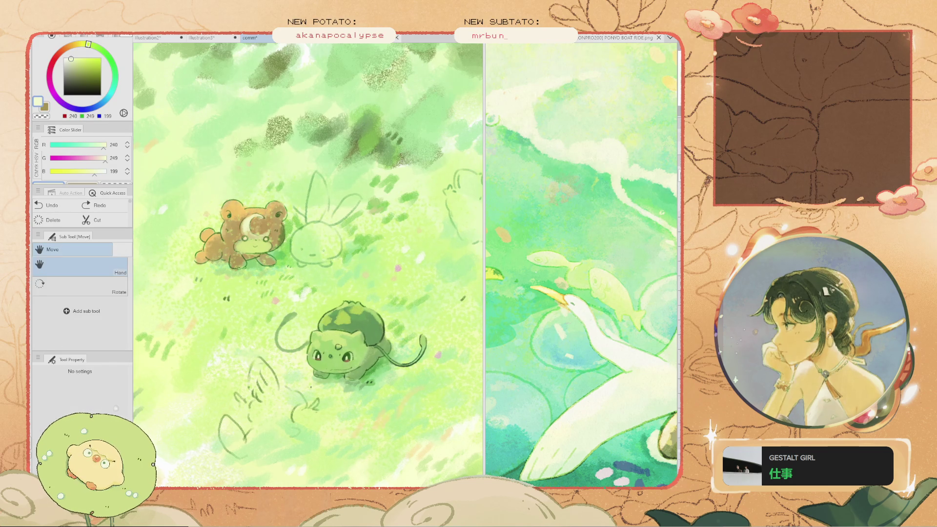
pyautogui.moveTo(371, 229); pyautogui.dragTo(276, 239)
# Paint pale fill over Clefairy's body, then fit and reframe the artwork view
pyautogui.moveTo(404, 237)
pyautogui.mouseDown()
pyautogui.moveTo(385, 227)
pyautogui.moveTo(405, 198)
pyautogui.moveTo(381, 194)
pyautogui.moveTo(397, 193)
pyautogui.moveTo(393, 207)
pyautogui.moveTo(365, 186)
pyautogui.moveTo(361, 219)
pyautogui.moveTo(375, 234)
pyautogui.moveTo(393, 225)
pyautogui.moveTo(413, 245)
pyautogui.moveTo(422, 216)
pyautogui.moveTo(439, 219)
pyautogui.moveTo(427, 201)
pyautogui.moveTo(400, 201)
pyautogui.mouseUp()
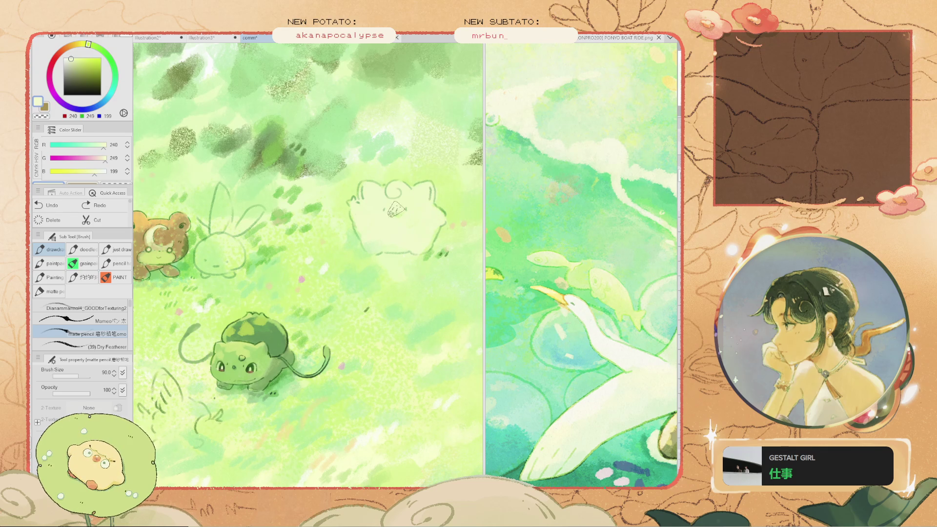
pyautogui.scroll(-5, 400, 225)
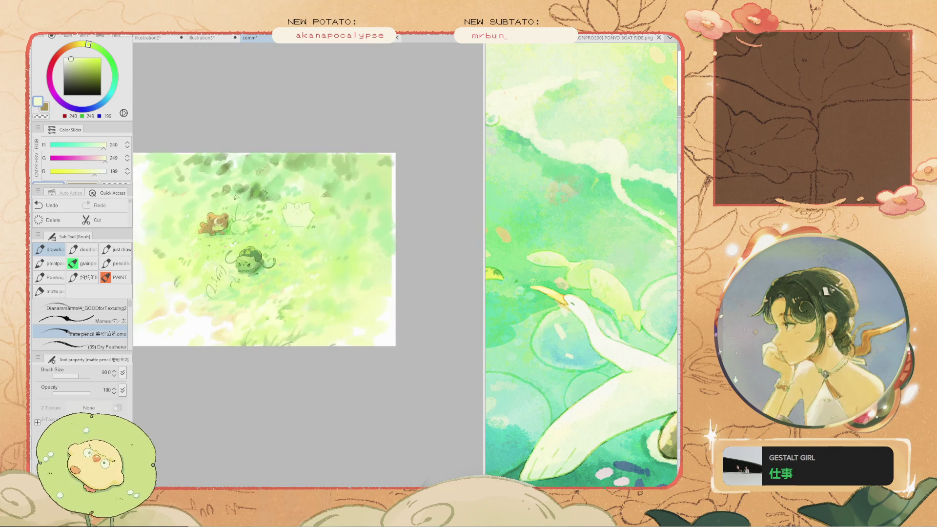
pyautogui.scroll(5, 222, 224)
pyautogui.scroll(1, 275, 225)
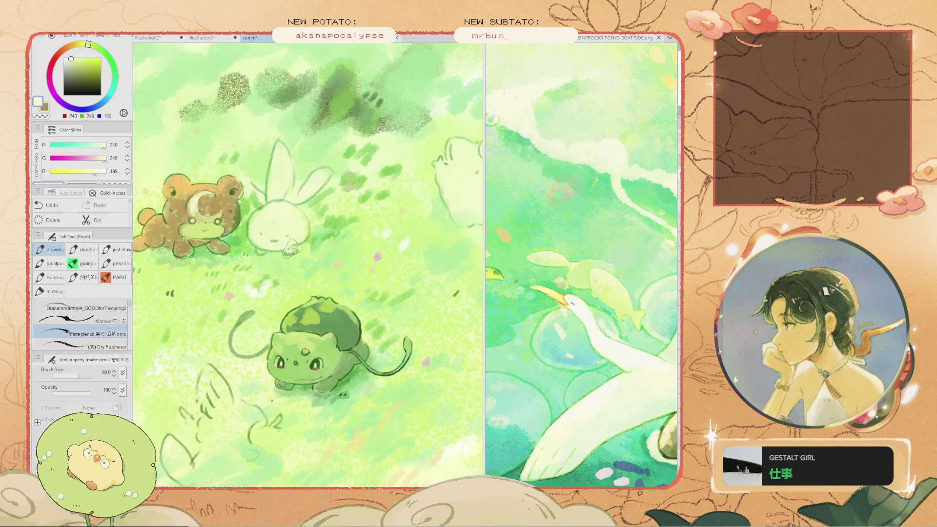
pyautogui.hotkey('ctrl', '0')
pyautogui.hotkey('ctrl', '-')
pyautogui.hotkey('ctrl', '+')
pyautogui.moveTo(192, 182); pyautogui.dragTo(235, 187)
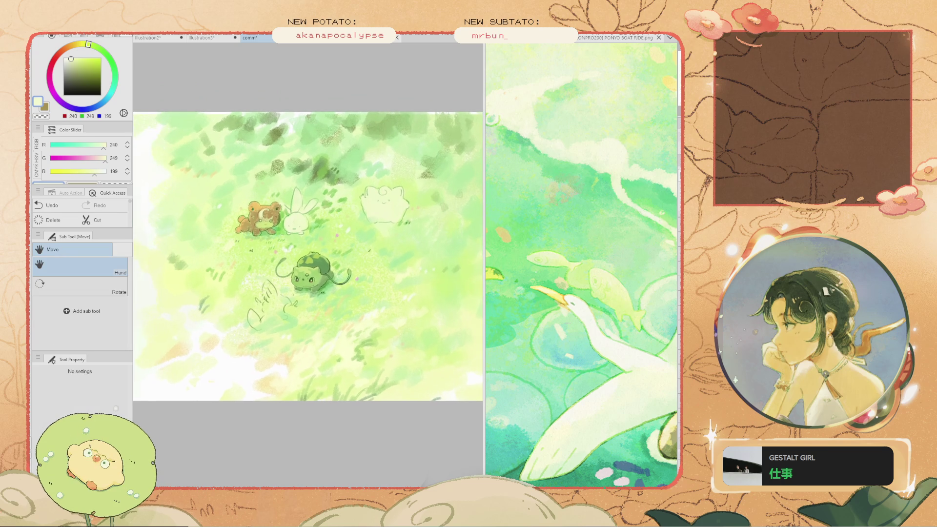
pyautogui.moveTo(345, 207); pyautogui.dragTo(361, 200)
pyautogui.scroll(1, 362, 200)
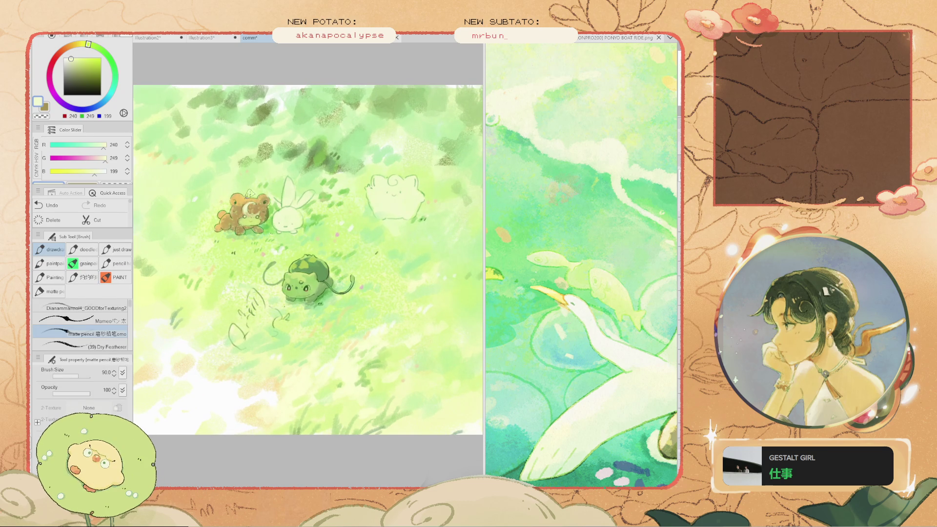
pyautogui.scroll(4, 220, 214)
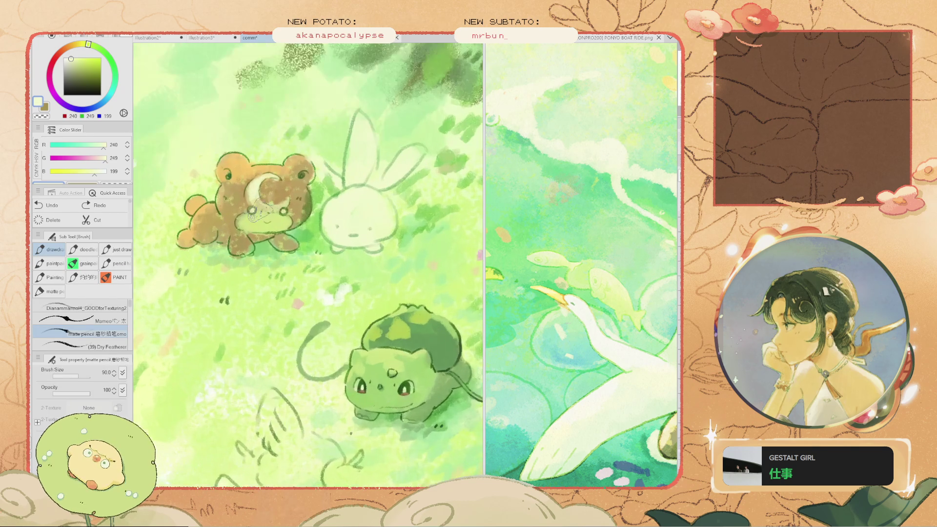
# Eyedrop yellow-greens, a pale cream, the bear's orange fur, and a dark grass green
pyautogui.press('alt')
pyautogui.keyDown('alt'); pyautogui.click(220, 215); pyautogui.keyUp('alt')
pyautogui.keyDown('alt'); pyautogui.click(263, 225); pyautogui.keyUp('alt')
pyautogui.press('alt')
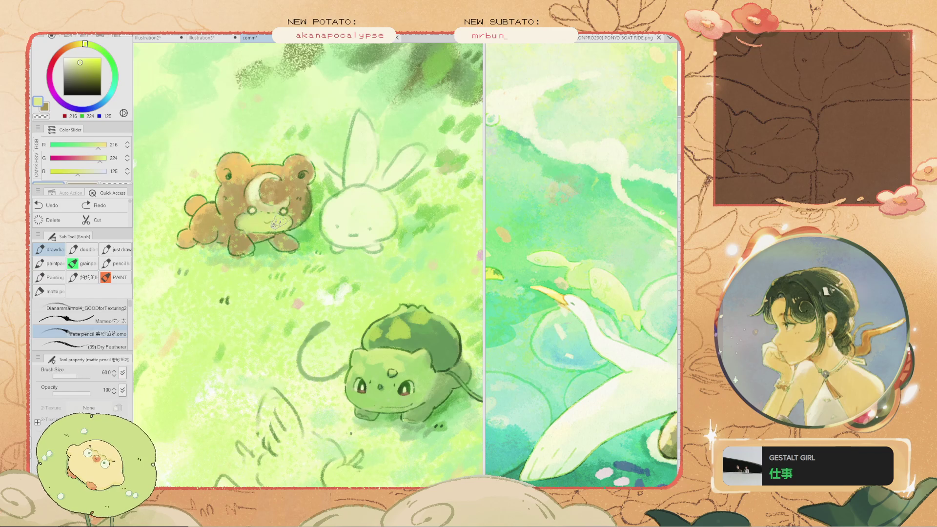
pyautogui.keyDown('alt'); pyautogui.click(253, 198); pyautogui.keyUp('alt')
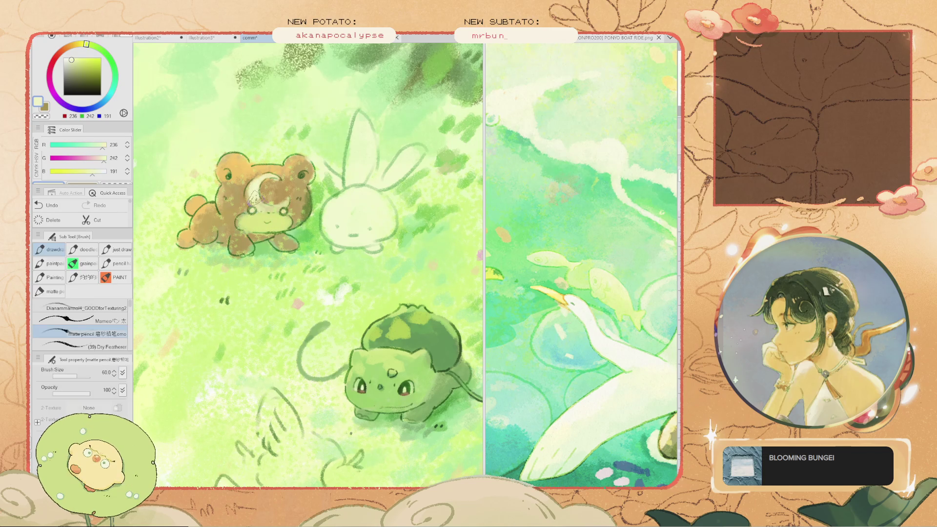
pyautogui.scroll(-3, 253, 198)
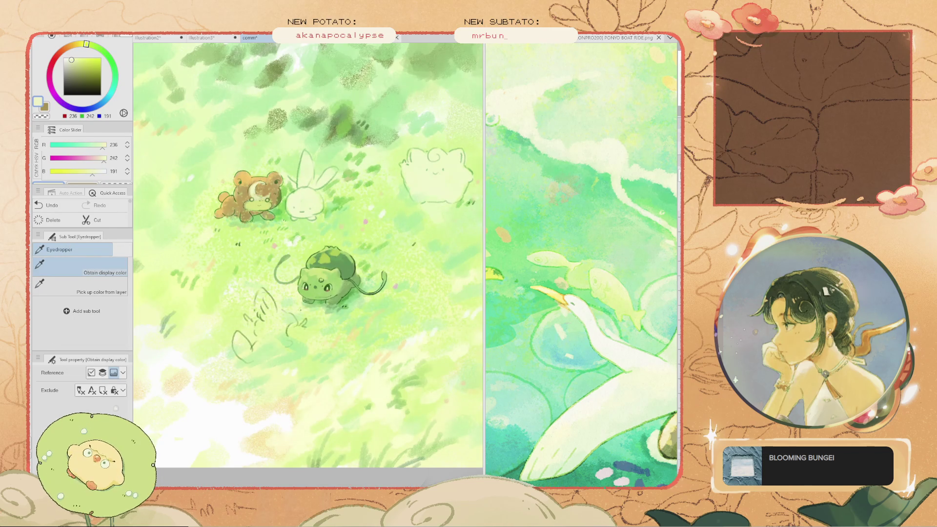
pyautogui.scroll(2, 244, 191)
pyautogui.keyDown('alt'); pyautogui.click(285, 171); pyautogui.keyUp('alt')
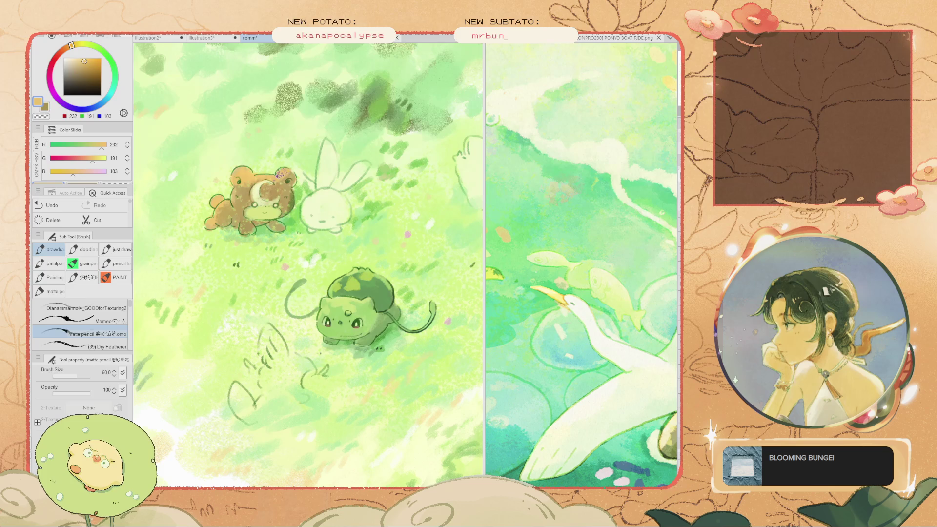
pyautogui.keyDown('alt'); pyautogui.click(286, 185); pyautogui.keyUp('alt')
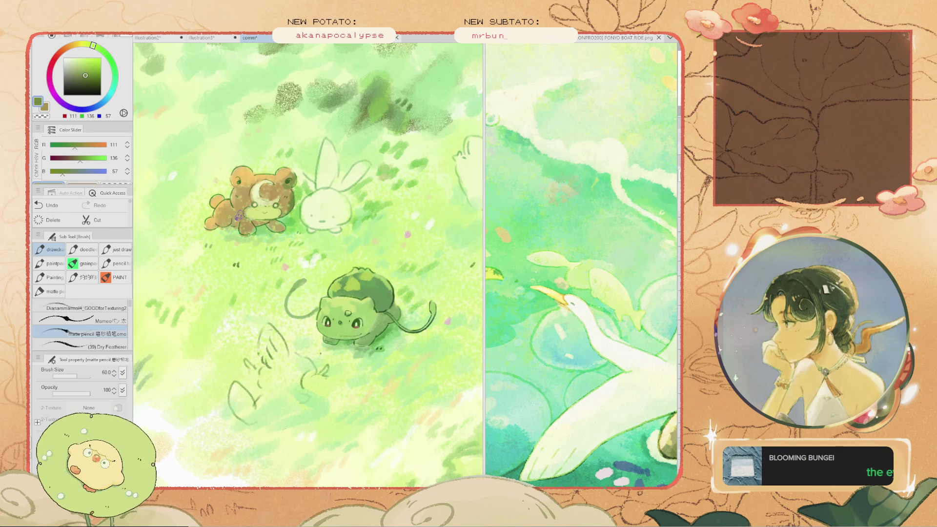
# Undo the last three strokes near the bear and pull back to see more of the drawing
pyautogui.hotkey('ctrl', 'z')
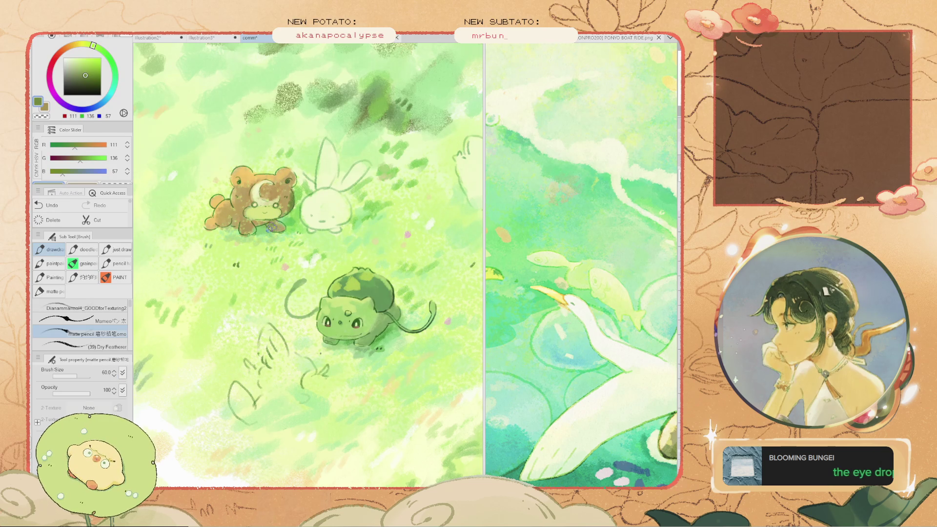
pyautogui.hotkey('ctrl', 'z')
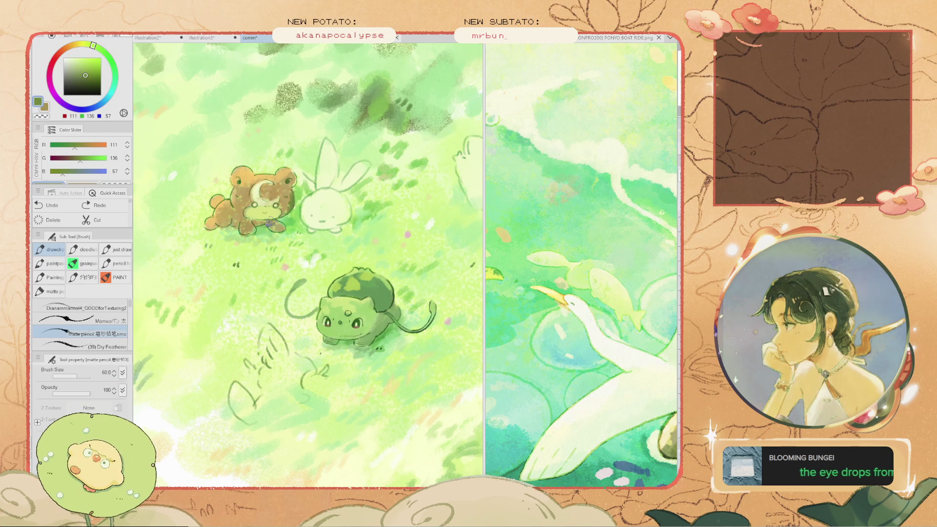
pyautogui.scroll(-3, 252, 218)
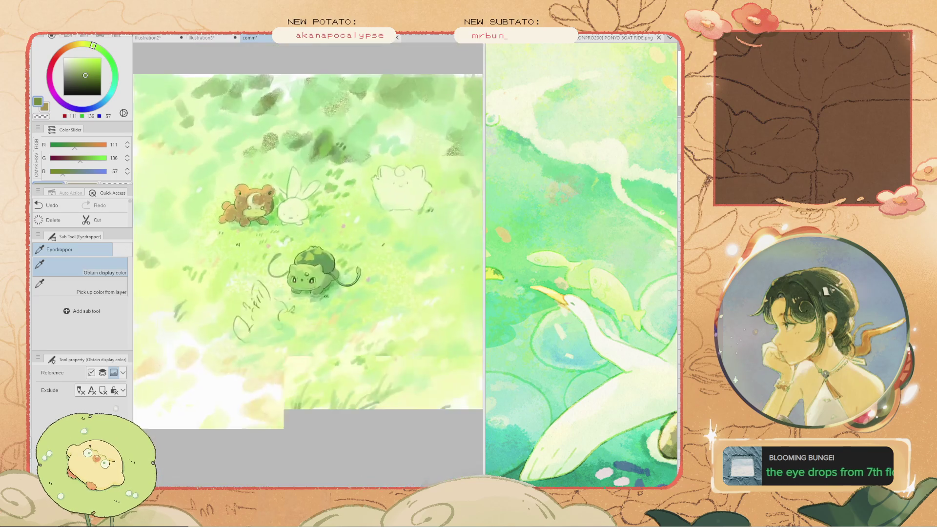
pyautogui.scroll(4, 244, 218)
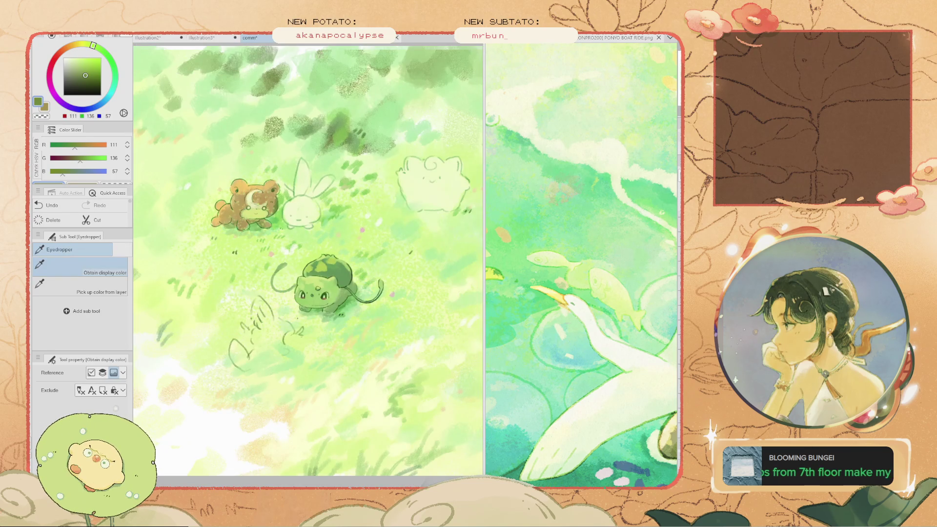
pyautogui.scroll(-1, 264, 225)
pyautogui.hotkey('ctrl', 'z')
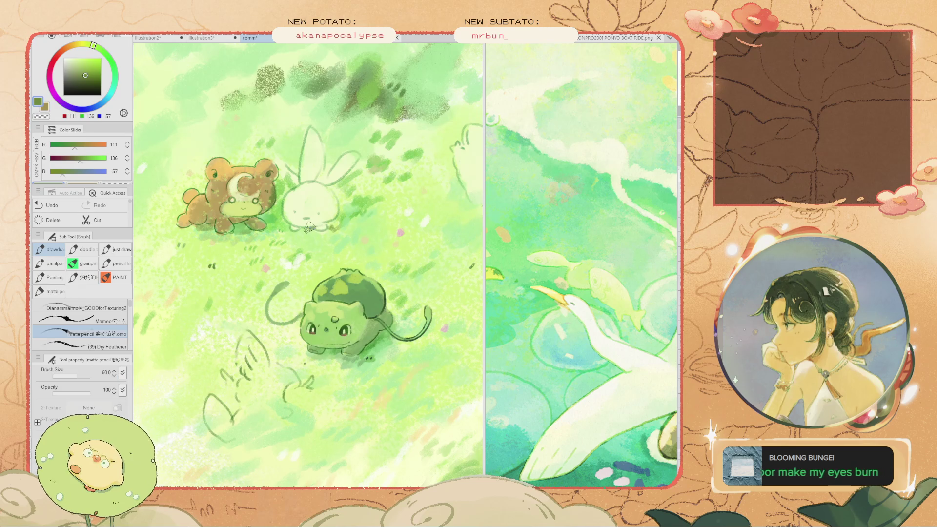
pyautogui.moveTo(312, 228)
pyautogui.mouseDown()
pyautogui.moveTo(308, 205)
pyautogui.moveTo(309, 216)
pyautogui.moveTo(277, 215)
pyautogui.mouseUp()
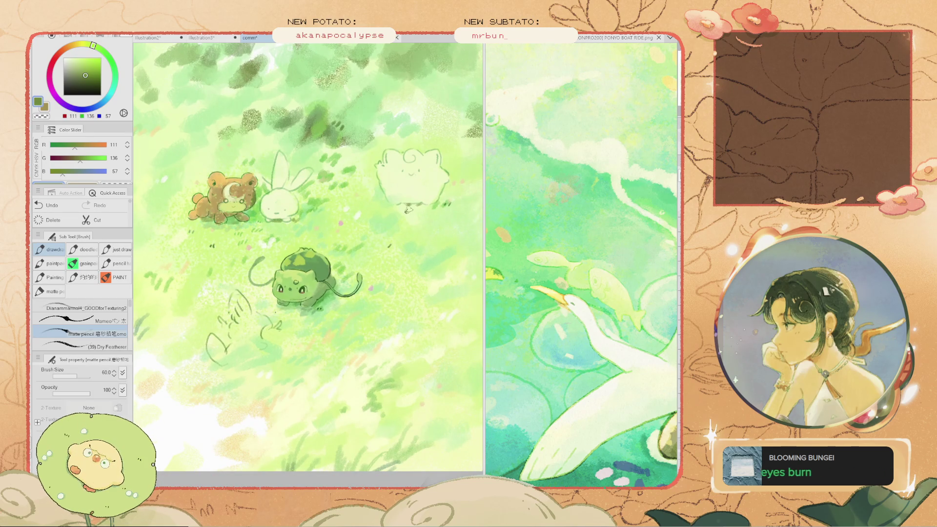
pyautogui.scroll(-2, 266, 230)
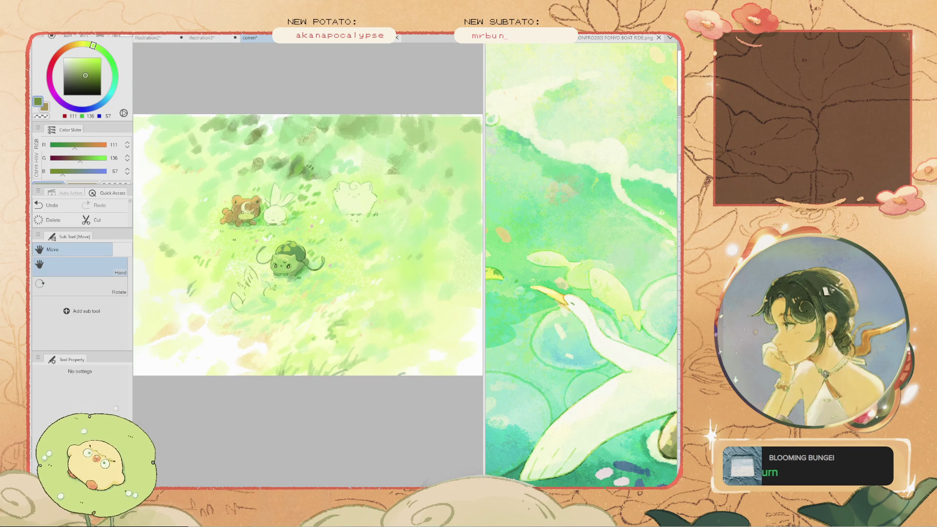
pyautogui.scroll(-2, 308, 244)
pyautogui.scroll(1, 308, 244)
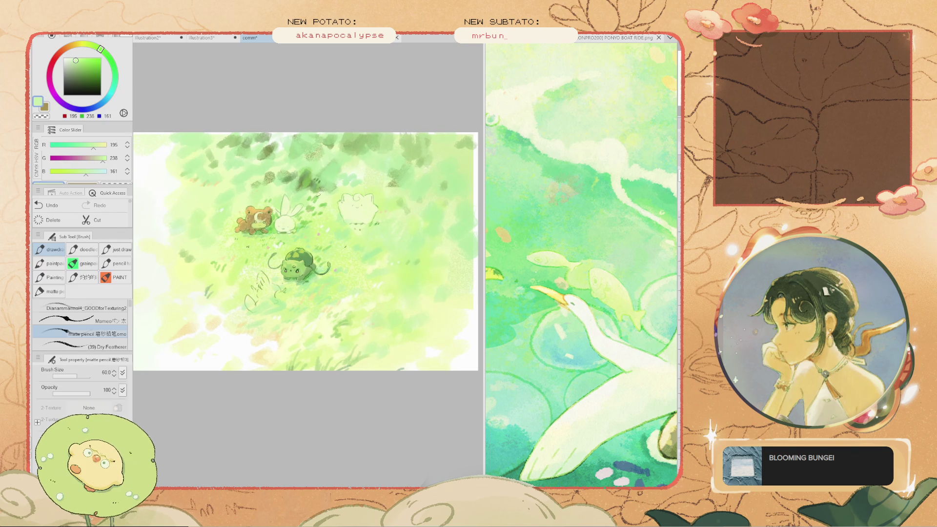
pyautogui.scroll(1, 296, 184)
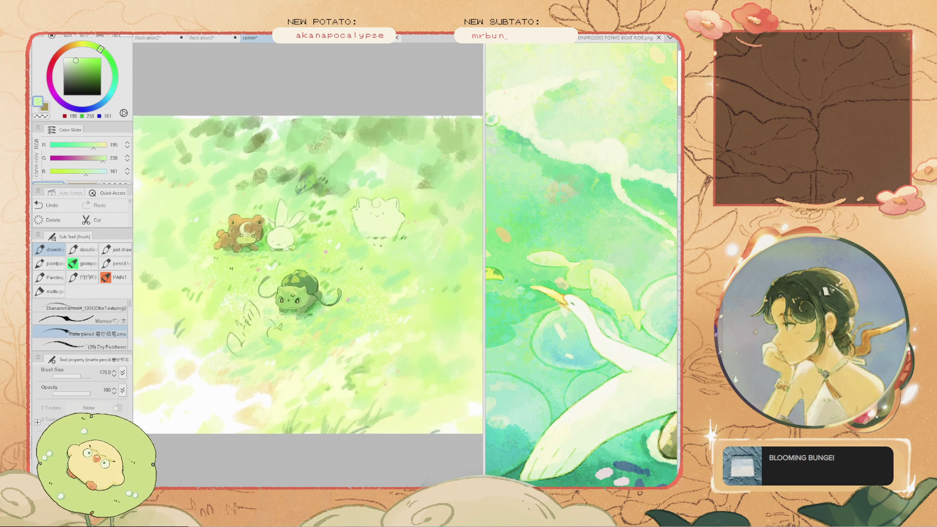
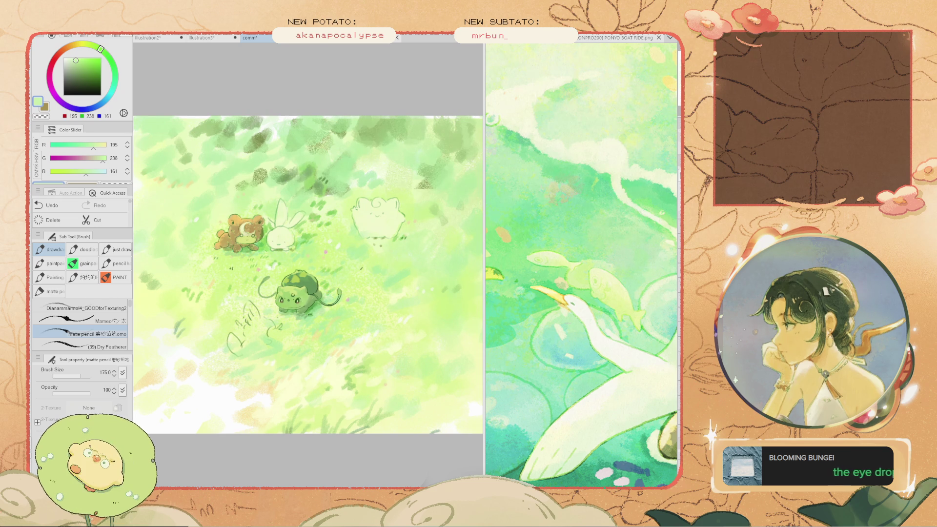
# Sample several light, greyish and yellow-green tones and a pale cream from the meadow grass
pyautogui.keyDown('alt'); pyautogui.click(305, 168); pyautogui.keyUp('alt')
pyautogui.scroll(-2, 305, 168)
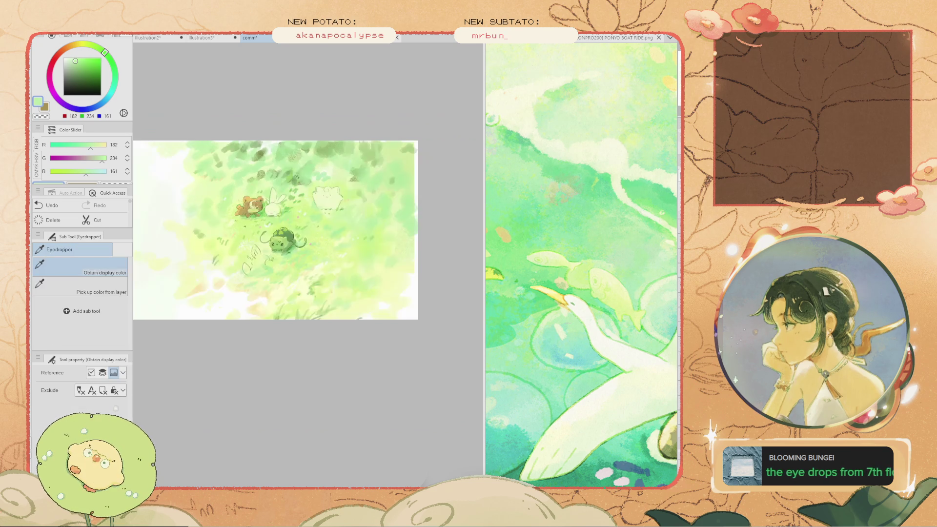
pyautogui.scroll(2, 255, 163)
pyautogui.press('b')
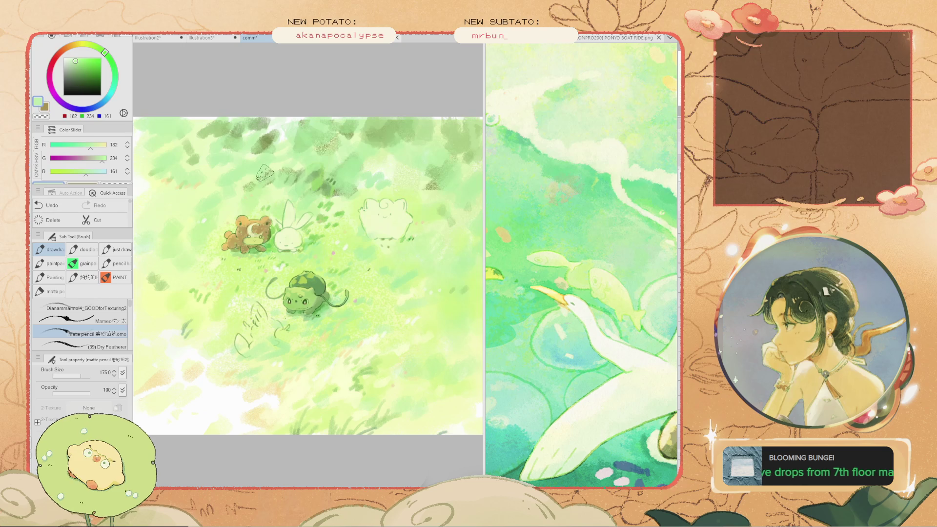
pyautogui.scroll(-2, 235, 183)
pyautogui.keyDown('alt'); pyautogui.click(249, 157); pyautogui.keyUp('alt')
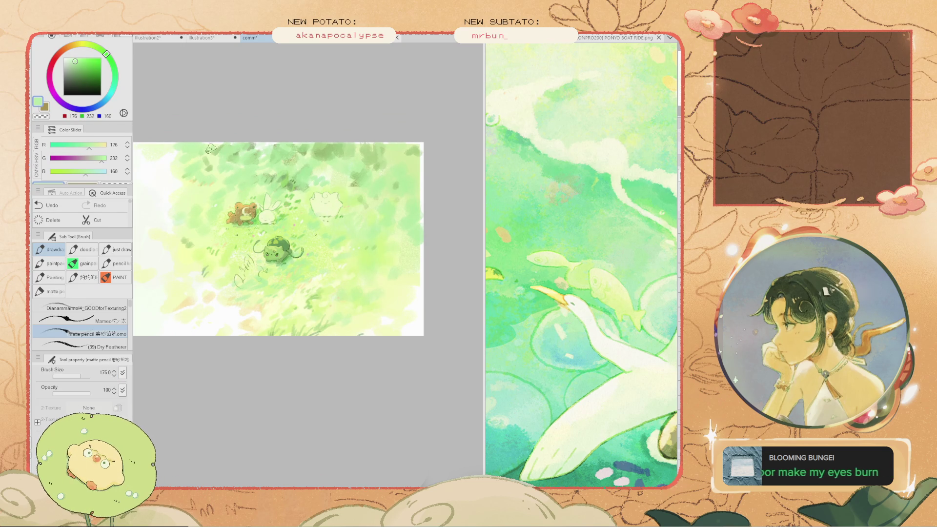
pyautogui.scroll(2, 295, 215)
pyautogui.keyDown('alt'); pyautogui.click(330, 130); pyautogui.keyUp('alt')
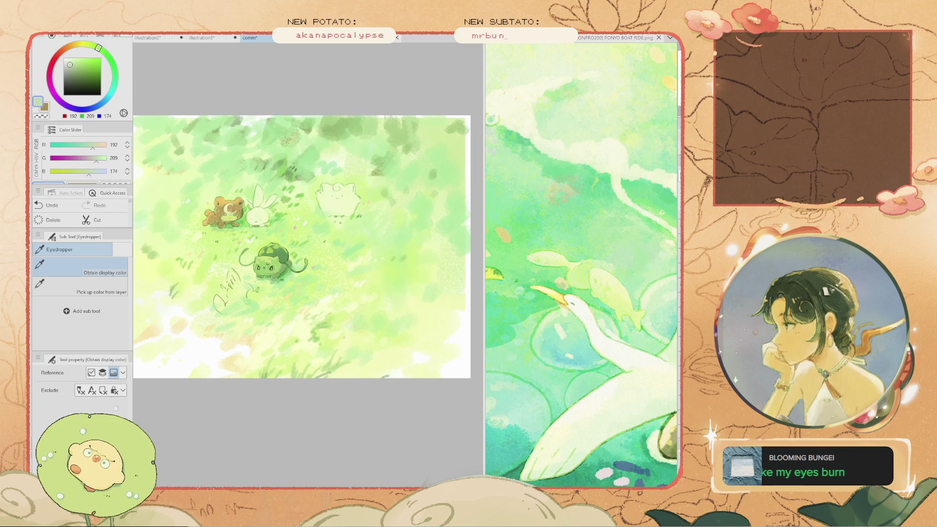
pyautogui.keyDown('alt'); pyautogui.click(314, 139); pyautogui.keyUp('alt')
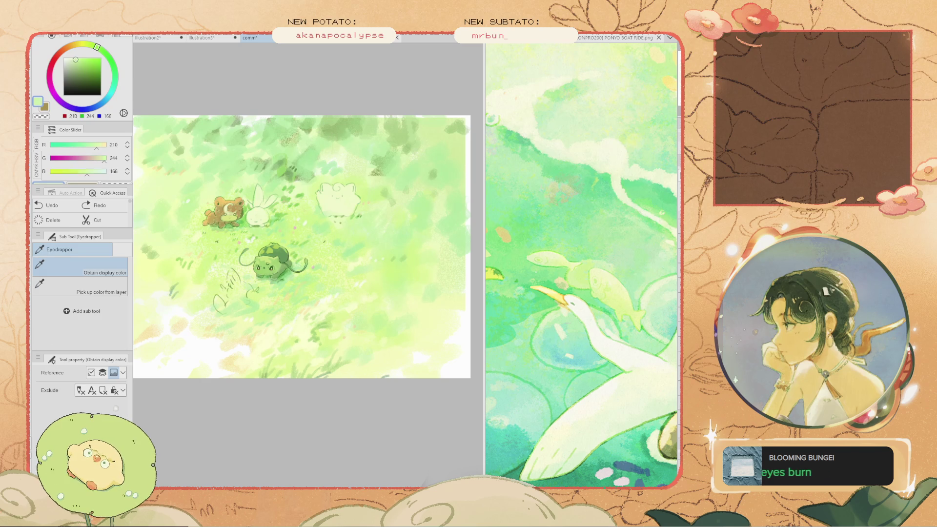
pyautogui.keyDown('alt'); pyautogui.click(327, 162); pyautogui.keyUp('alt')
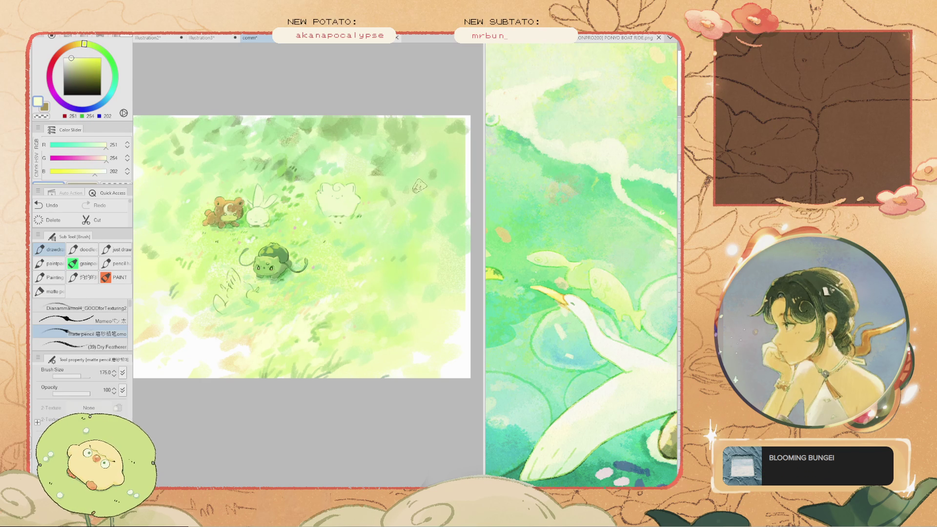
# Zoom out slightly and sample a light green and a paler yellow-green from the meadow
pyautogui.press('alt')
pyautogui.press('i')
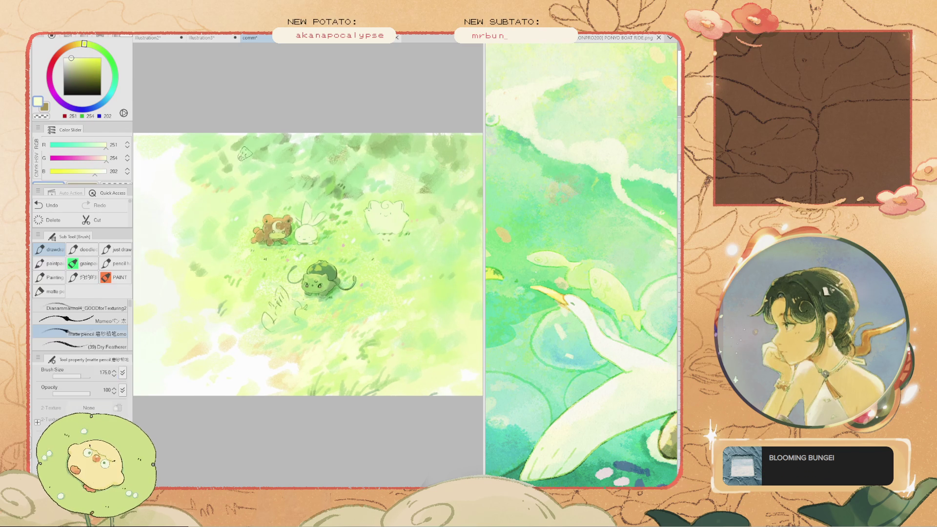
pyautogui.hotkey('ctrl', '-')
pyautogui.click(318, 219)
pyautogui.click(391, 229)
pyautogui.press('b')
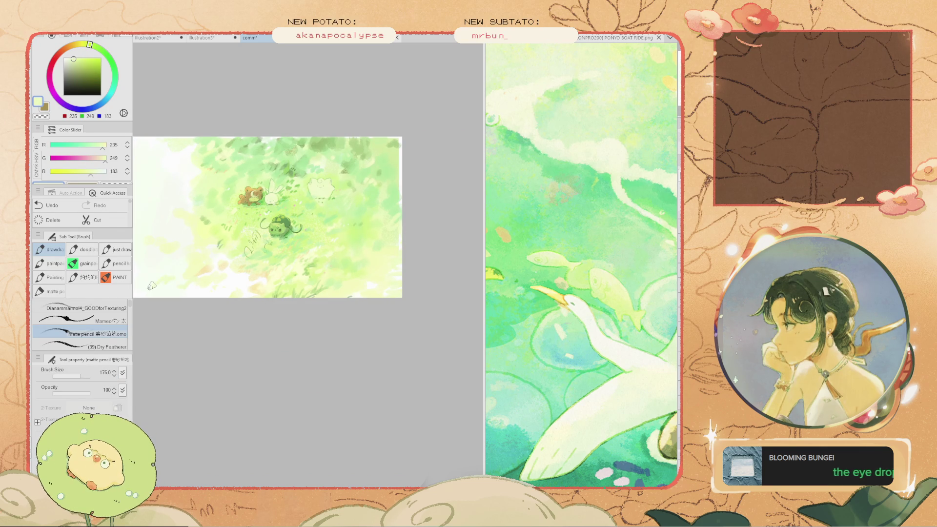
# Shift the view of the meadow right, then undo and restore the last brush stroke
pyautogui.press('i')
pyautogui.scroll(1, 168, 278)
pyautogui.moveTo(250, 276); pyautogui.dragTo(292, 290)
pyautogui.press('b')
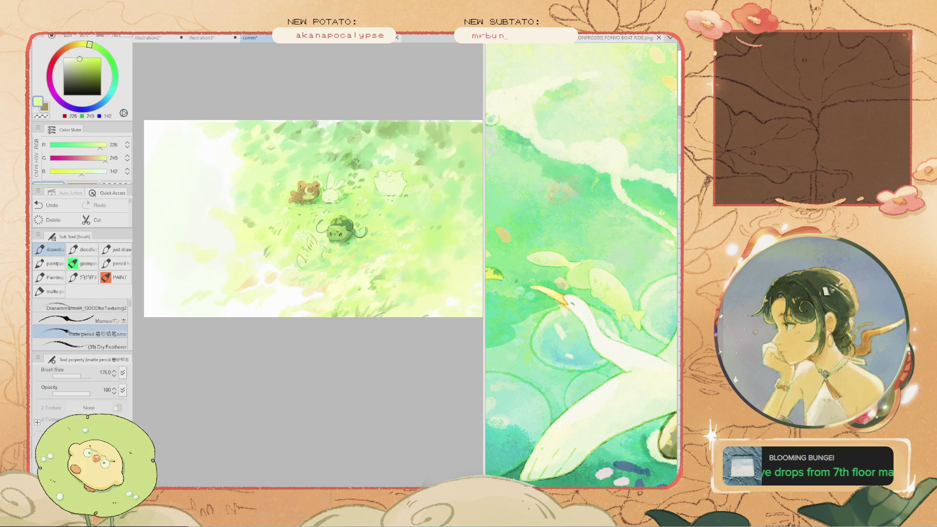
pyautogui.hotkey('ctrl', 'z')
pyautogui.hotkey('ctrl', 'y')
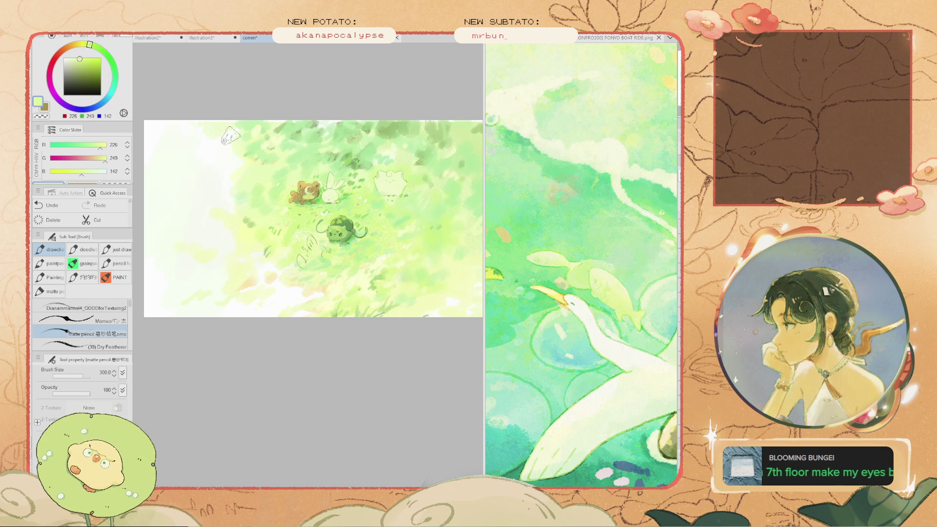
# Choose a saturated yellow-green (207/236/99) and test it with a trial stroke in the grass
pyautogui.click(85, 61)
pyautogui.moveTo(319, 277); pyautogui.dragTo(268, 292)
pyautogui.hotkey('ctrl', 'z')
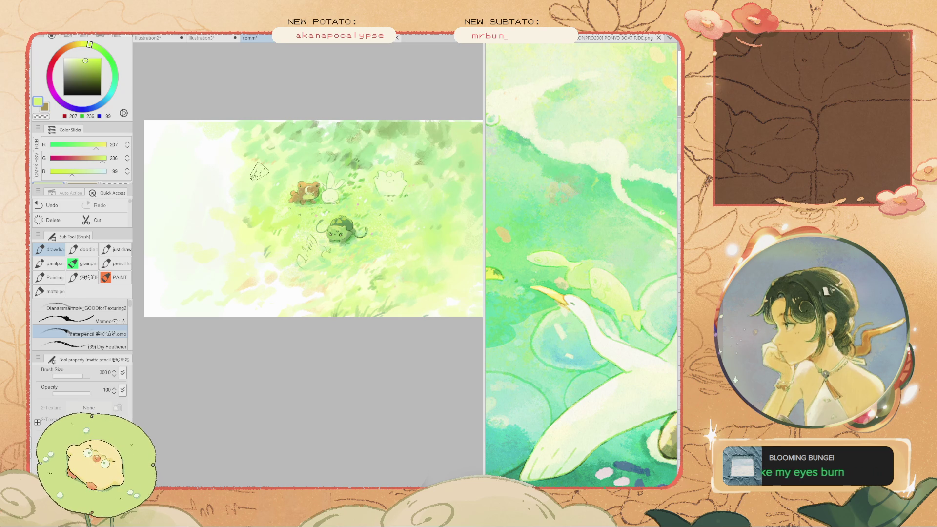
pyautogui.hotkey('ctrl', 'y')
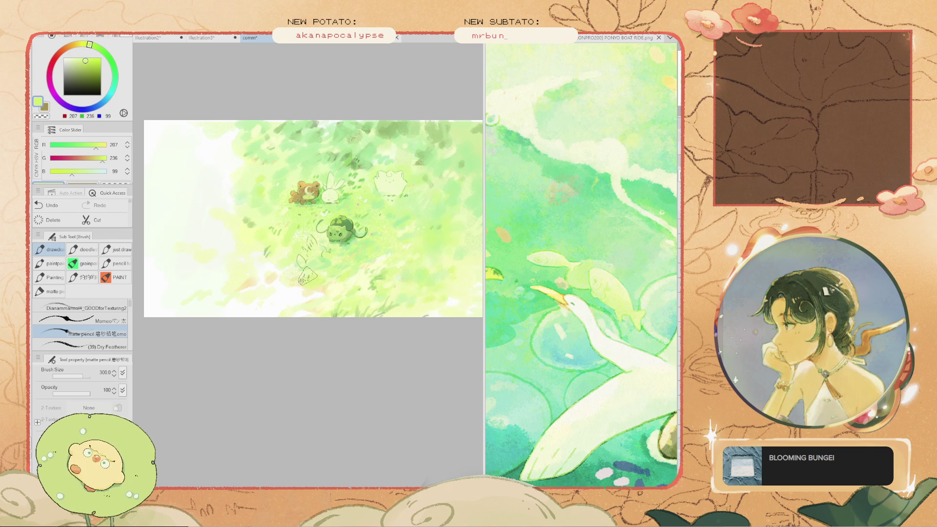
pyautogui.scroll(-2, 425, 261)
pyautogui.scroll(4, 420, 235)
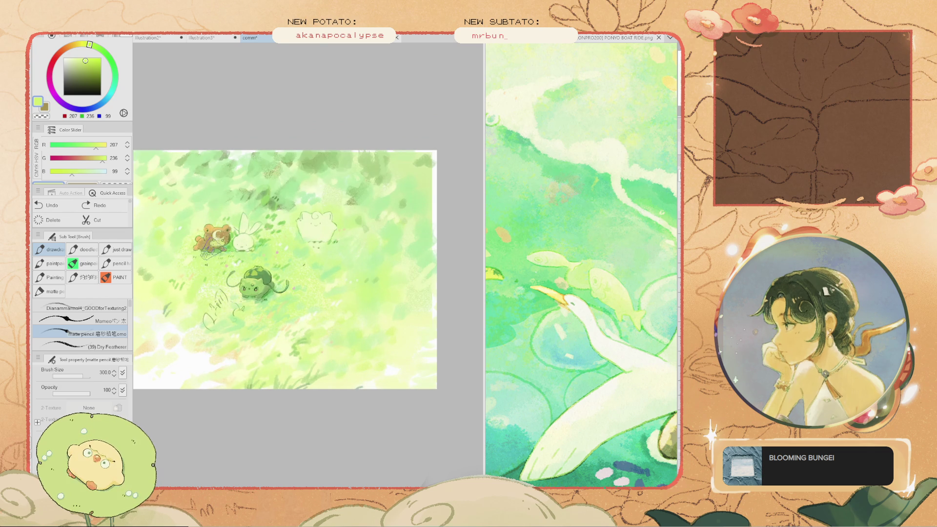
pyautogui.moveTo(220, 171); pyautogui.dragTo(286, 166)
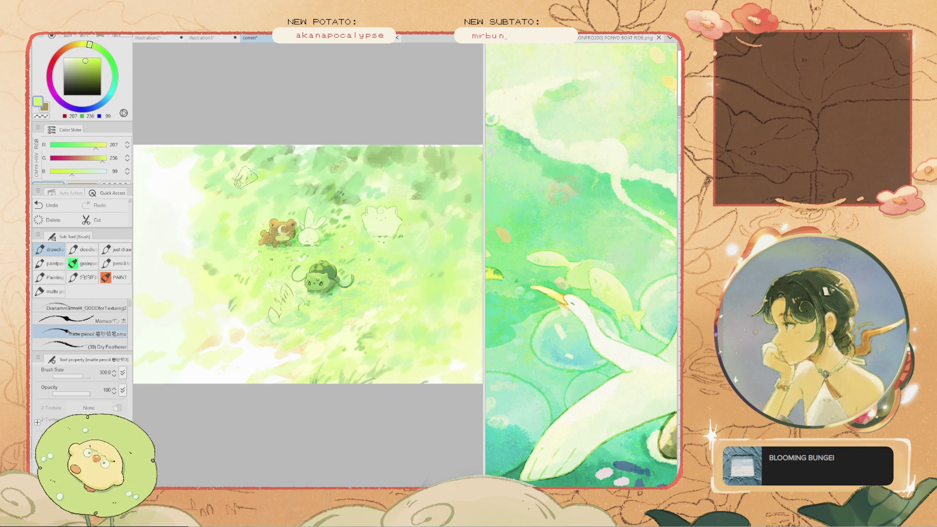
pyautogui.scroll(-2, 264, 205)
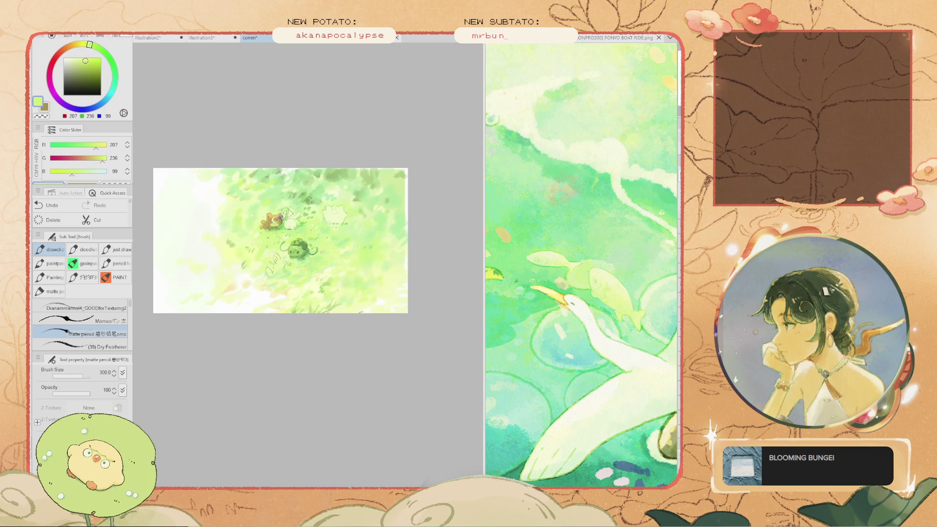
pyautogui.scroll(3, 246, 241)
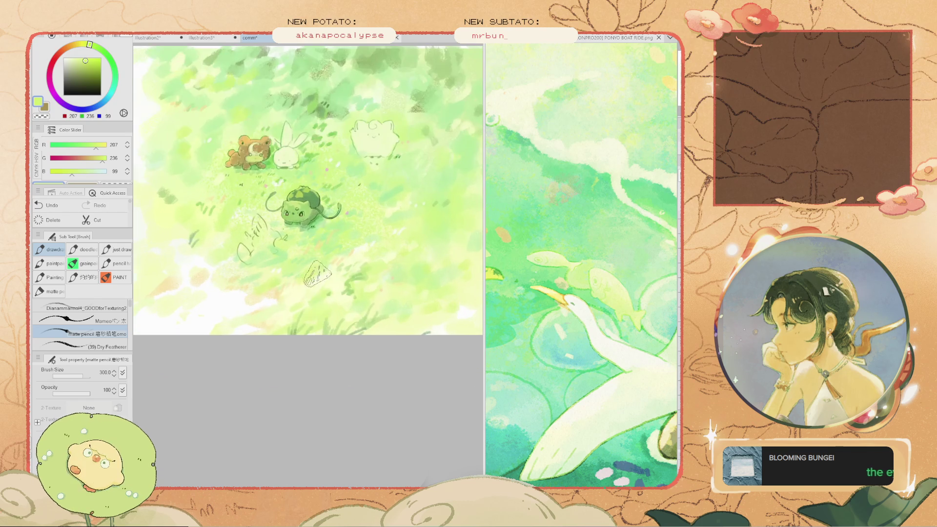
# Undo the last stroke and reframe the view so the animals sit centred and larger
pyautogui.hotkey('ctrl', 'z')
pyautogui.press('h')
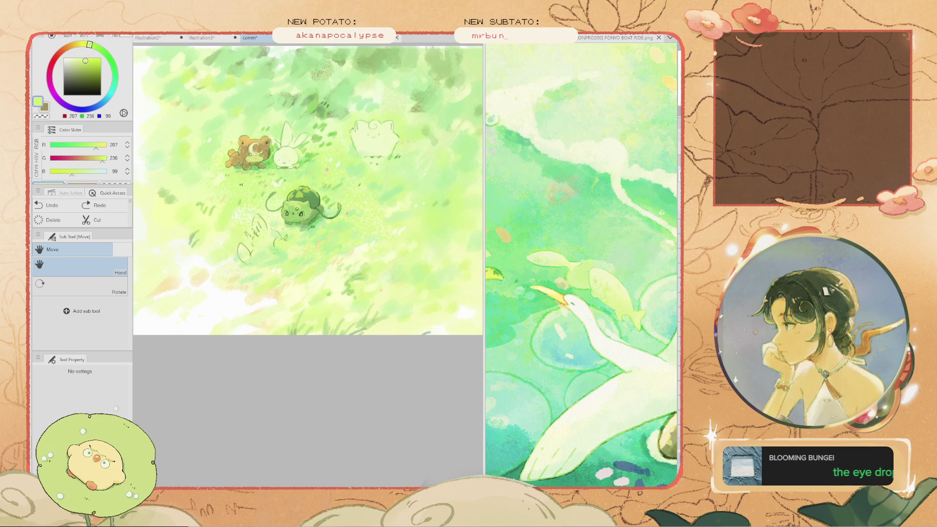
pyautogui.moveTo(239, 147); pyautogui.dragTo(246, 215)
pyautogui.press('i')
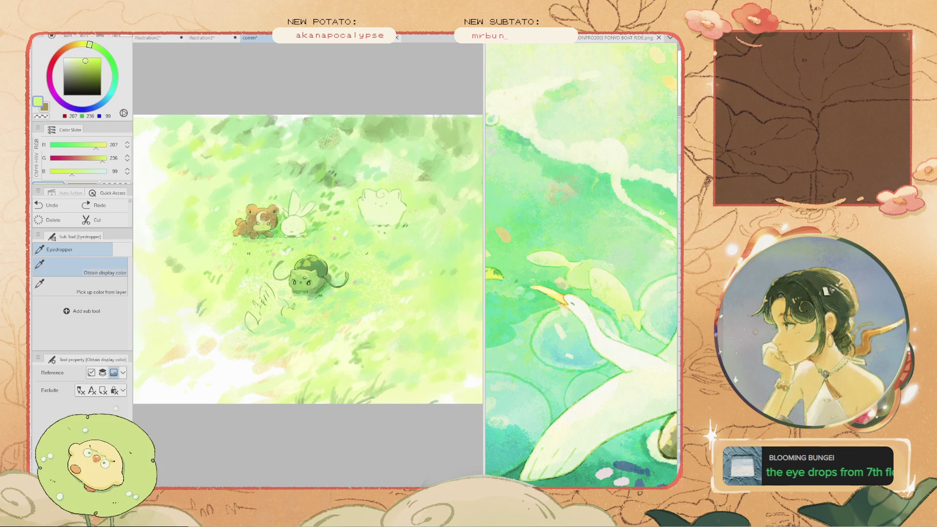
pyautogui.press('h')
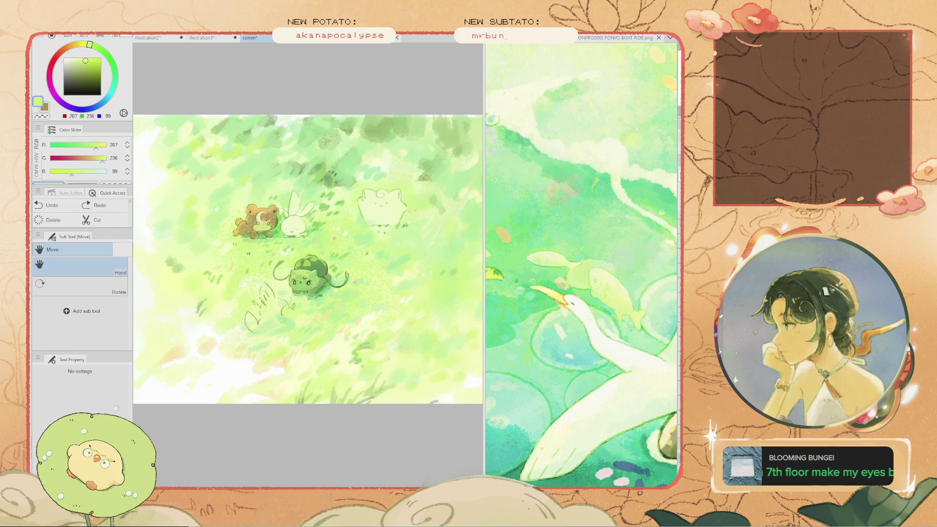
pyautogui.moveTo(307, 258); pyautogui.dragTo(310, 261)
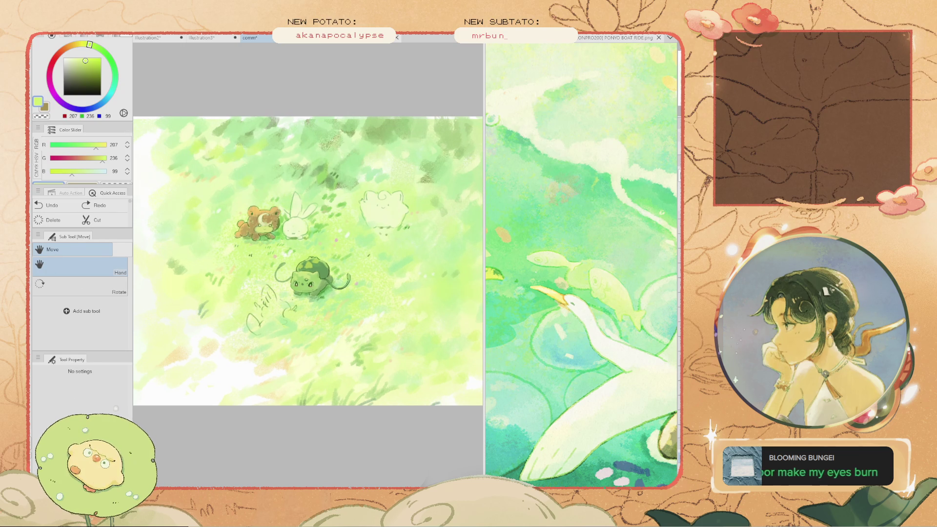
pyautogui.scroll(3, 391, 391)
pyautogui.moveTo(391, 390); pyautogui.dragTo(357, 426)
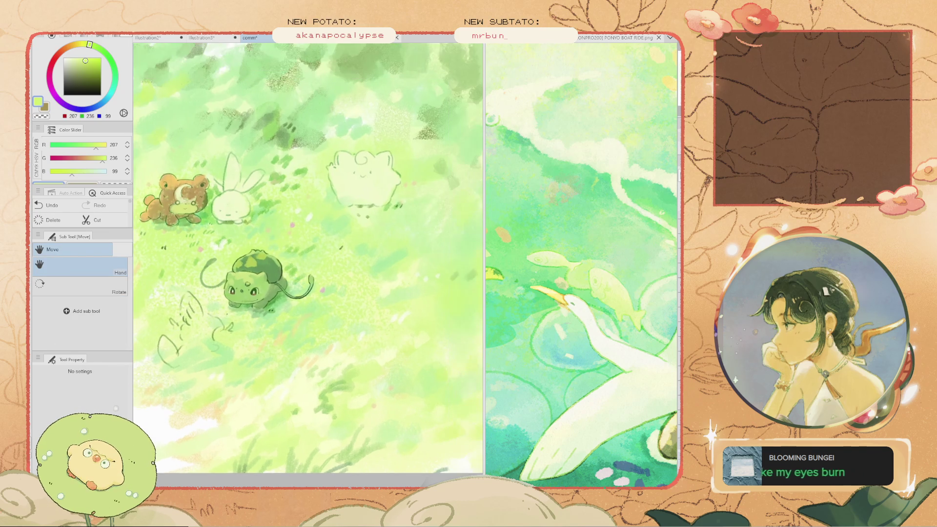
pyautogui.moveTo(293, 244); pyautogui.dragTo(346, 234)
# Sample a dark green from the grass shadows, test two strokes with it, and undo them
pyautogui.press('i')
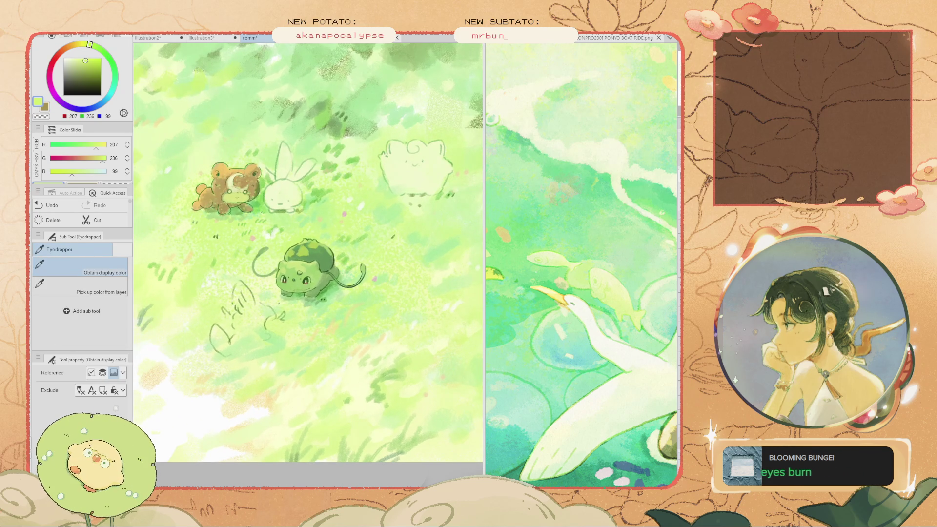
pyautogui.click(342, 122)
pyautogui.click(303, 273)
pyautogui.press('b')
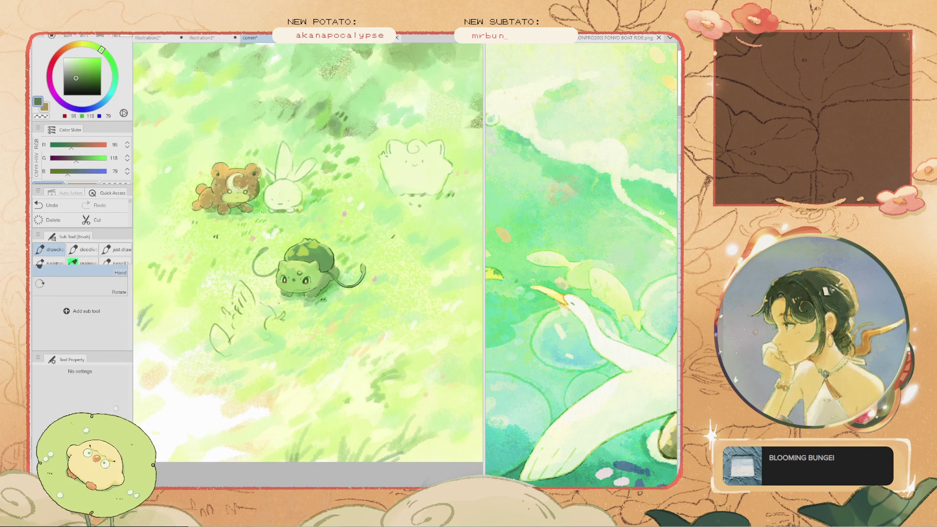
pyautogui.moveTo(366, 324); pyautogui.dragTo(313, 387)
pyautogui.moveTo(250, 372); pyautogui.dragTo(376, 345)
pyautogui.press('h')
pyautogui.hotkey('ctrl', 'z')
pyautogui.hotkey('ctrl', 'z')
# Shift the dark green bluer to a muted grey-green (R 95, G 115, B 108) after a trial stroke
pyautogui.moveTo(67, 171); pyautogui.dragTo(74, 171)
pyautogui.press('b')
pyautogui.moveTo(372, 329); pyautogui.dragTo(307, 389)
pyautogui.press('h')
pyautogui.hotkey('ctrl', 'z')
pyautogui.moveTo(307, 293); pyautogui.dragTo(288, 309)
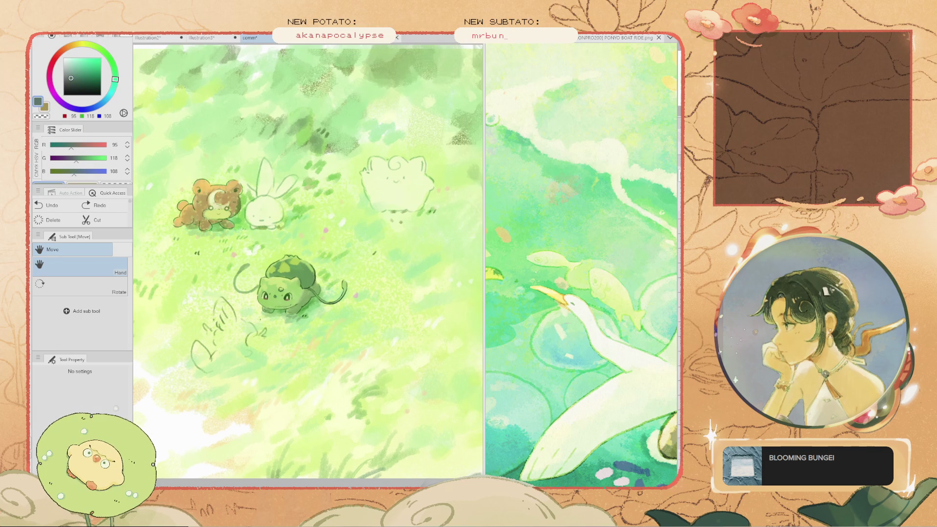
pyautogui.press('b')
pyautogui.click(303, 315)
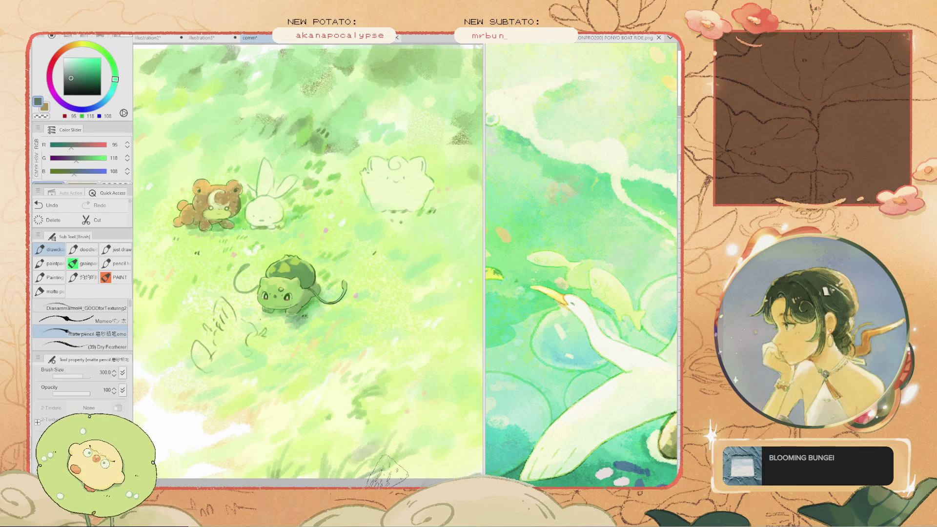
pyautogui.press('h')
pyautogui.press('b')
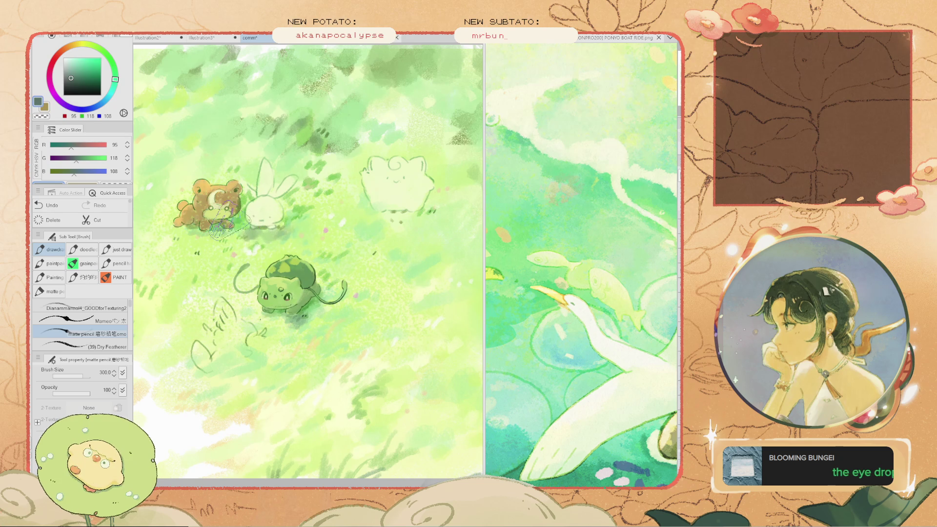
pyautogui.press('h')
pyautogui.scroll(-3, 227, 217)
# Sample a light green from the meadow and move the view toward the animals
pyautogui.press('b')
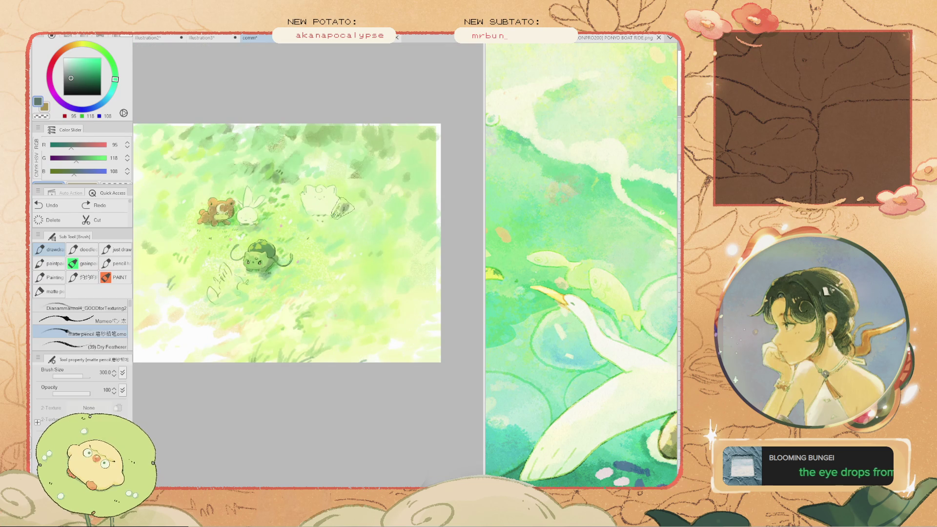
pyautogui.press('h')
pyautogui.press('b')
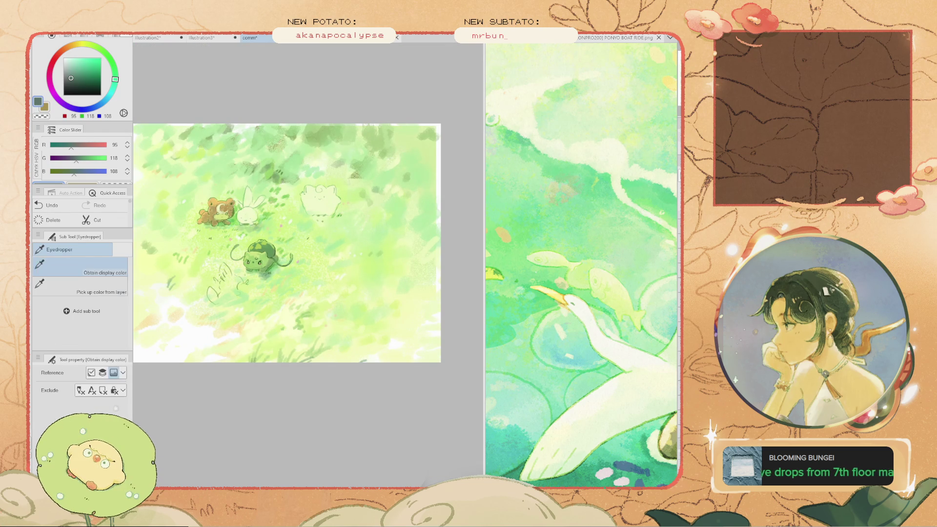
pyautogui.keyDown('alt'); pyautogui.click(339, 164); pyautogui.keyUp('alt')
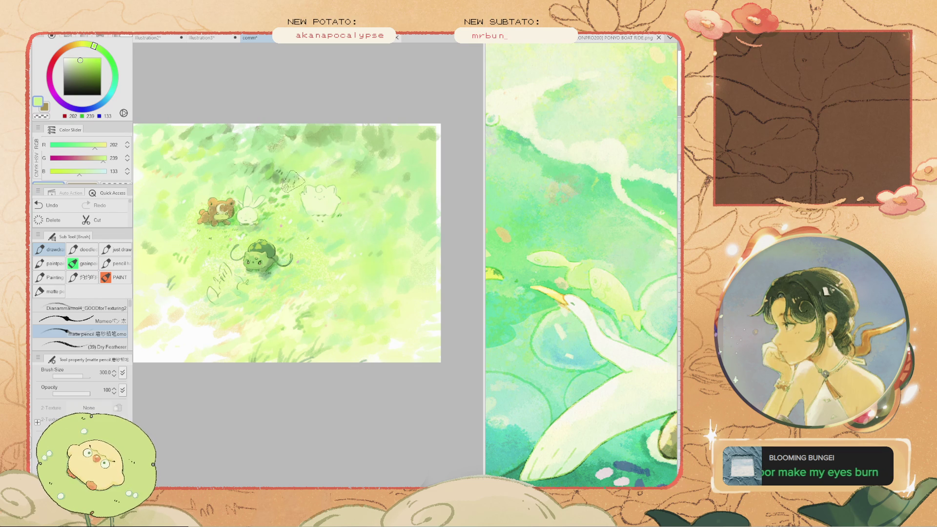
pyautogui.scroll(3, 288, 183)
pyautogui.moveTo(146, 156); pyautogui.dragTo(227, 209)
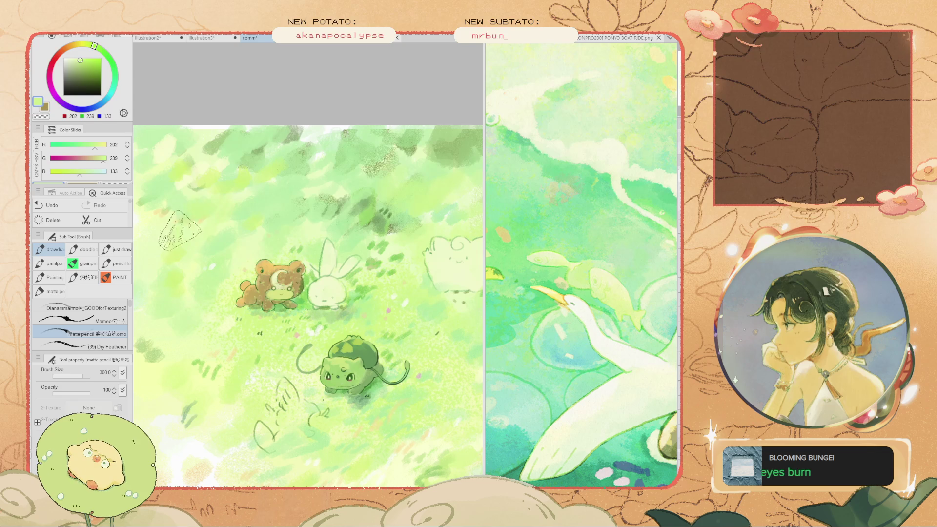
pyautogui.scroll(-4, 257, 241)
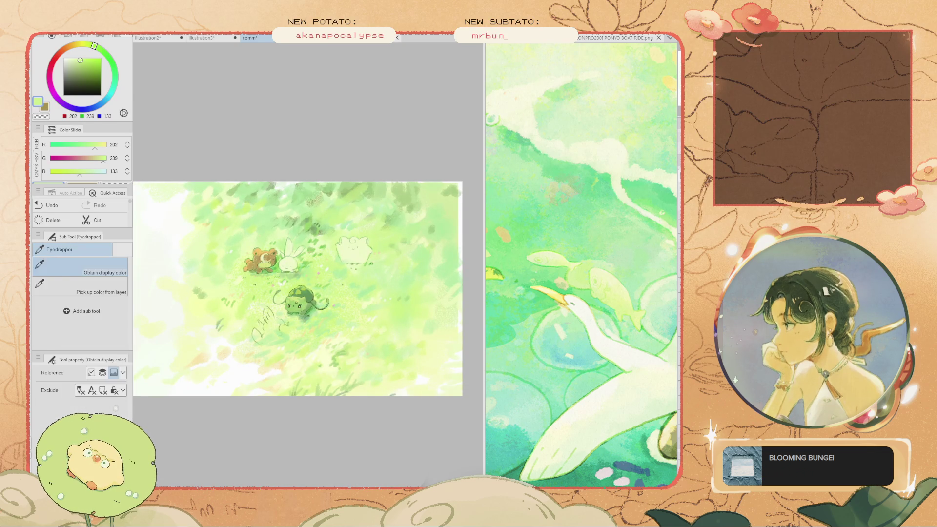
# Sample mid, light and darker grass greens, ending on a pale cream-yellow (R 234, G 238, B 167)
pyautogui.keyDown('alt'); pyautogui.click(374, 193); pyautogui.keyUp('alt')
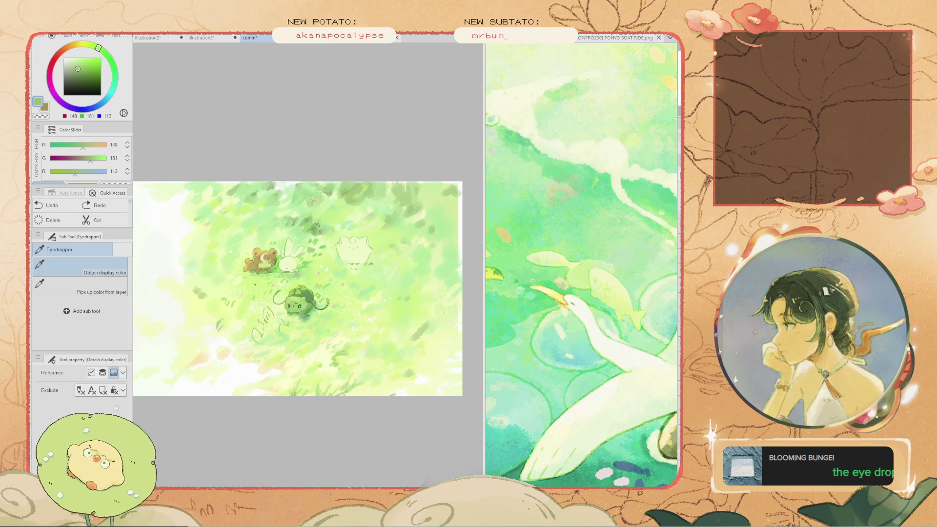
pyautogui.keyDown('alt'); pyautogui.click(393, 305); pyautogui.keyUp('alt')
pyautogui.keyDown('alt'); pyautogui.click(377, 306); pyautogui.keyUp('alt')
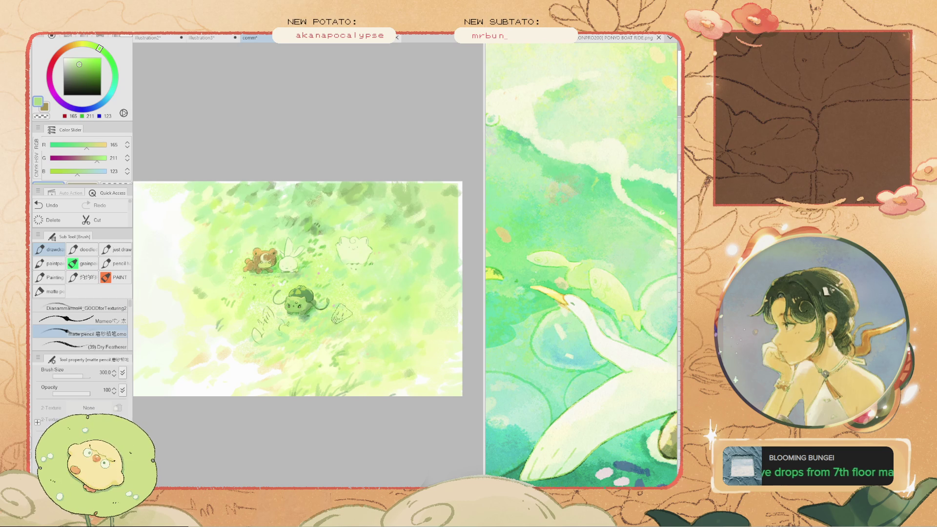
pyautogui.hotkey('ctrl', '-')
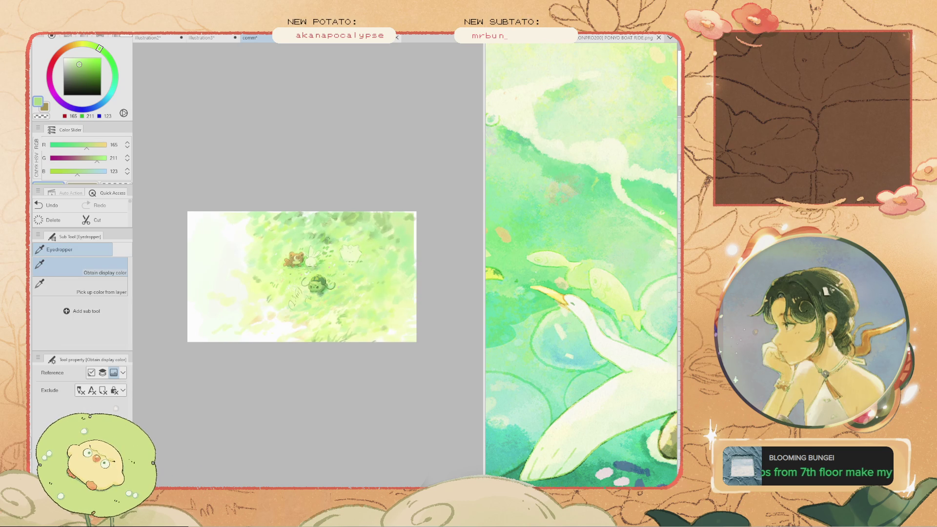
pyautogui.hotkey('ctrl', '+')
pyautogui.hotkey('ctrl', '+')
pyautogui.moveTo(305, 286); pyautogui.dragTo(273, 289)
pyautogui.click(274, 289)
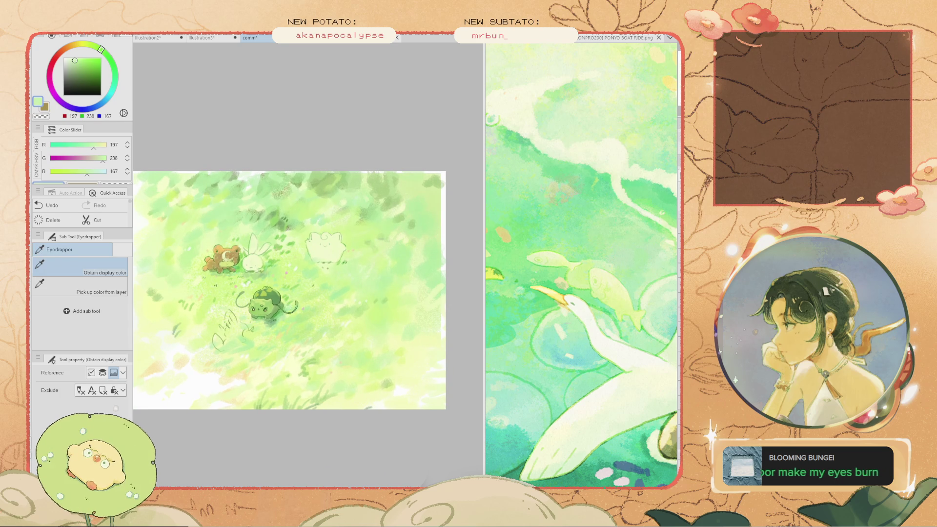
pyautogui.press('b')
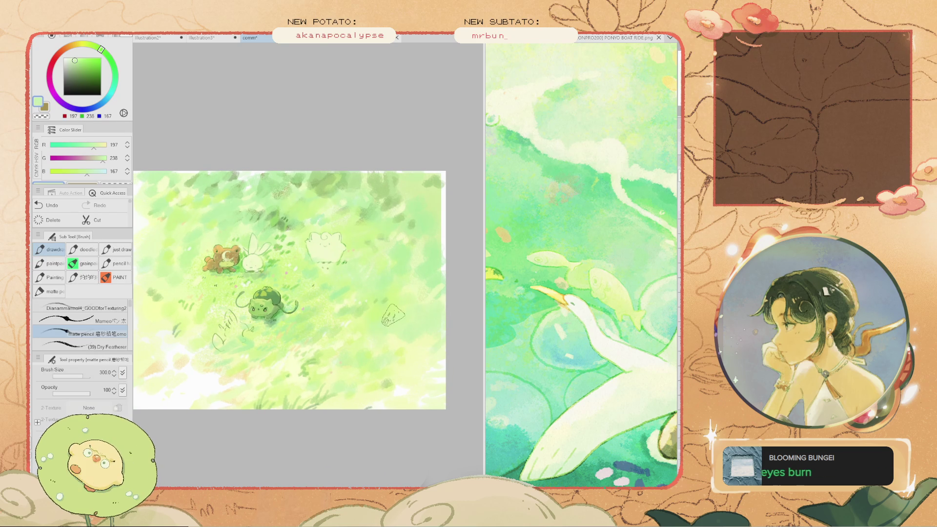
# Zoom in and pan the view to frame Bulbasaur
pyautogui.scroll(-2, 413, 274)
pyautogui.press('i')
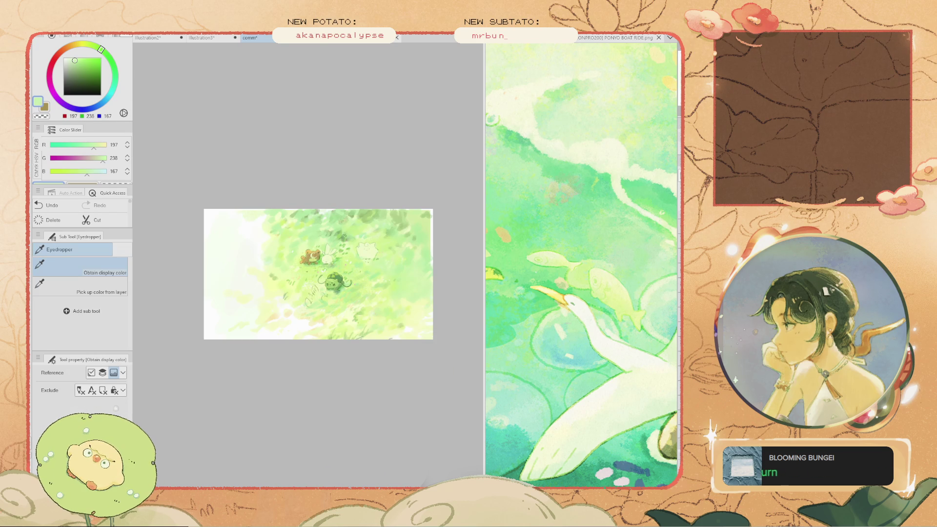
pyautogui.scroll(1, 266, 219)
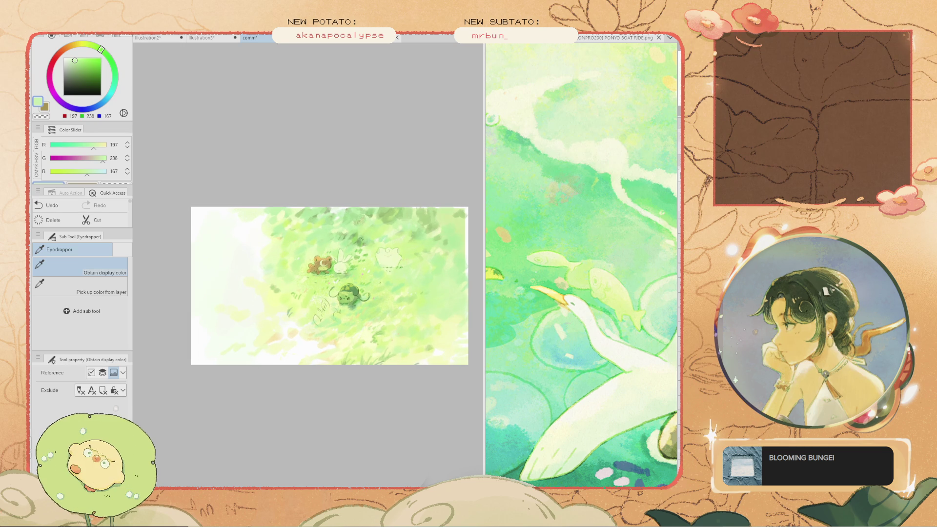
pyautogui.scroll(4, 308, 244)
pyautogui.press('h')
pyautogui.moveTo(288, 254)
pyautogui.mouseDown()
pyautogui.moveTo(262, 182)
pyautogui.moveTo(261, 209)
pyautogui.moveTo(239, 234)
pyautogui.mouseUp()
# Sample a light yellow-green and paint a stroke of it into the grass with the pencil
pyautogui.keyDown('alt'); pyautogui.click(337, 283); pyautogui.keyUp('alt')
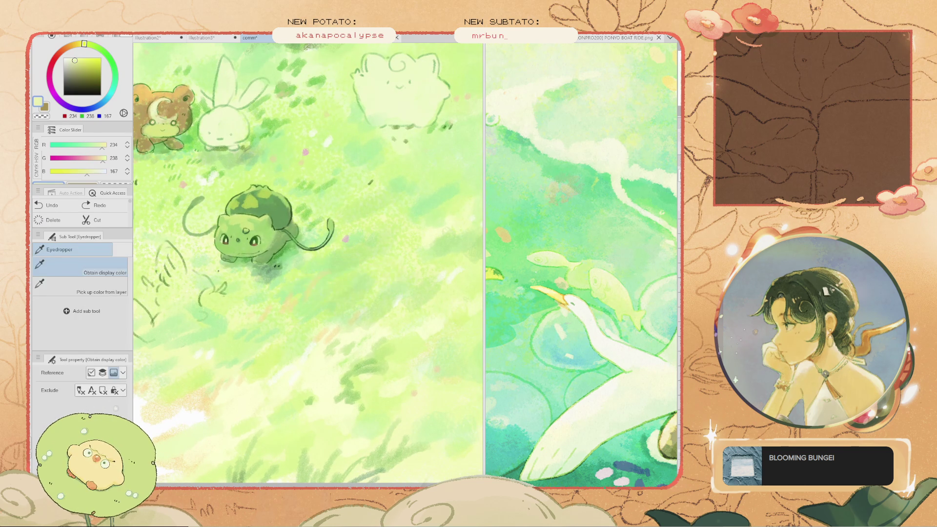
pyautogui.click(337, 283)
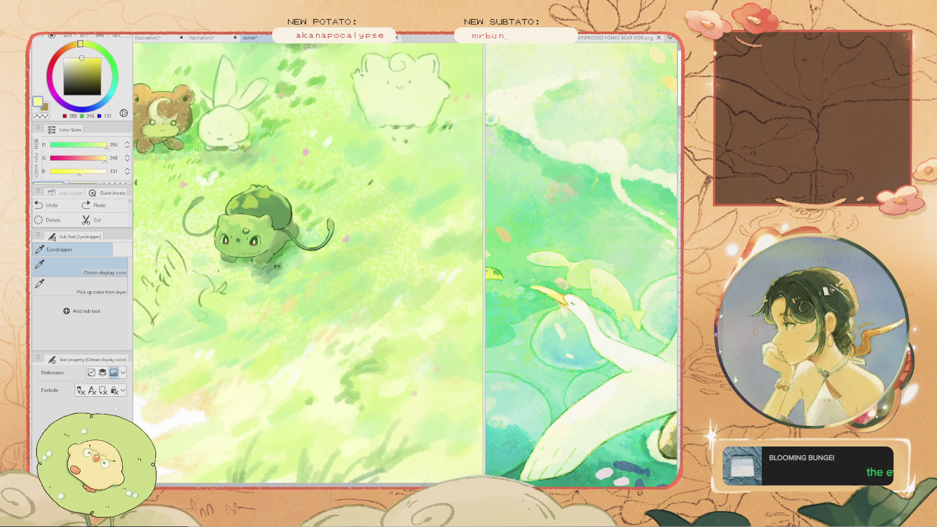
pyautogui.press('b')
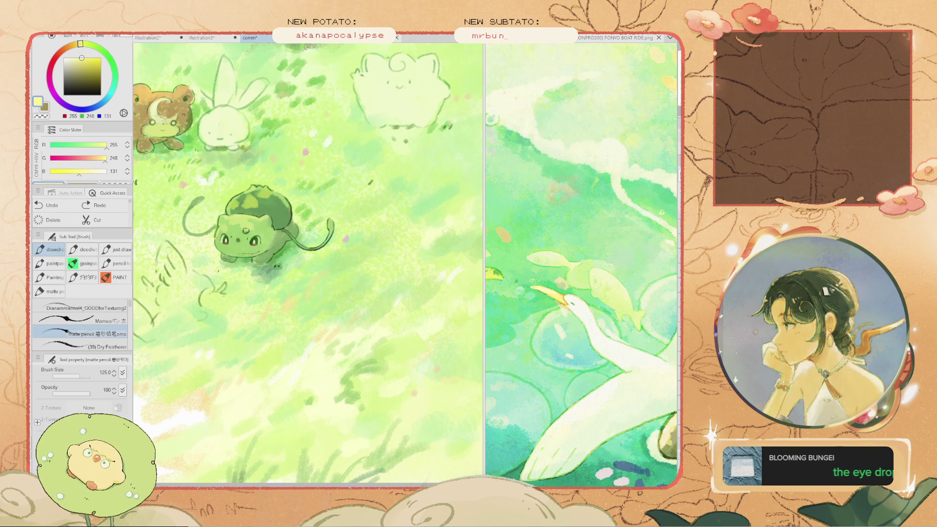
pyautogui.click(405, 253)
pyautogui.scroll(3, 351, 261)
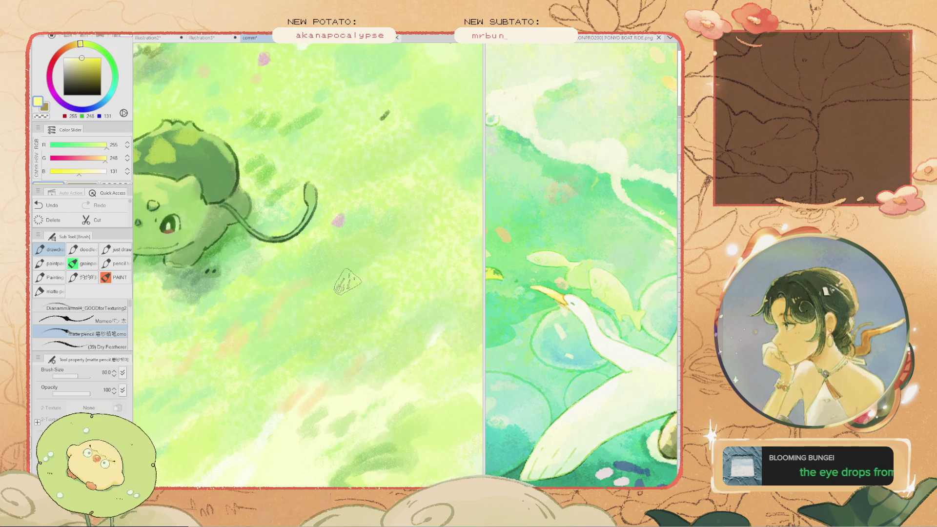
pyautogui.moveTo(266, 226); pyautogui.dragTo(346, 304)
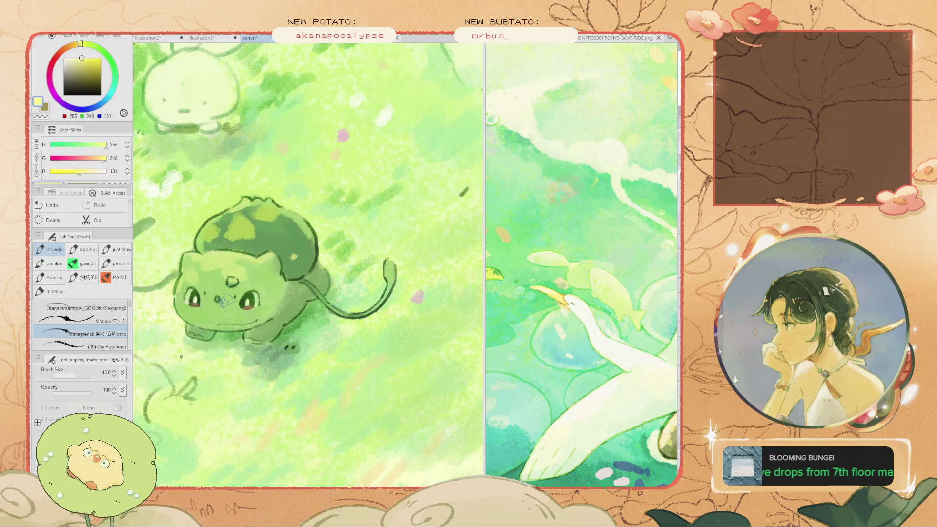
# Try repainting Bulbasaur's right eye lighter, then undo it to keep the eye dark
pyautogui.scroll(5, 251, 308)
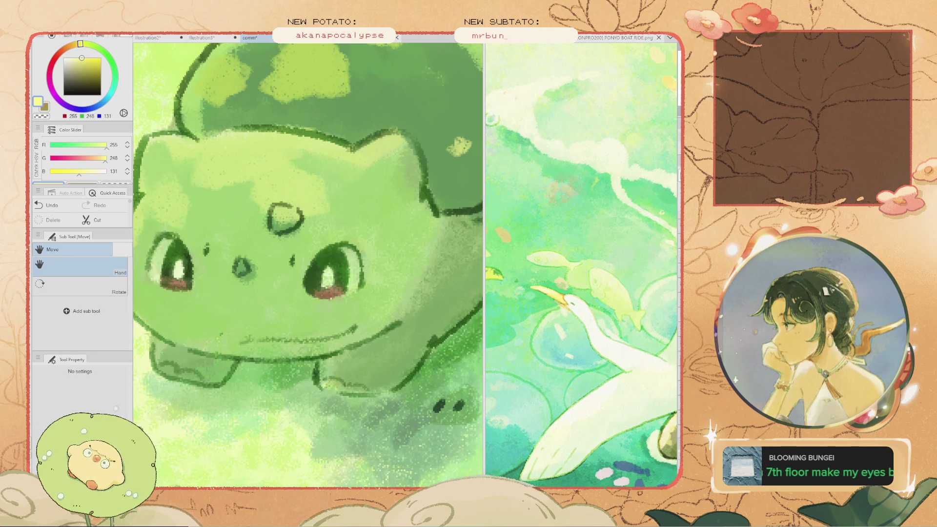
pyautogui.press('b')
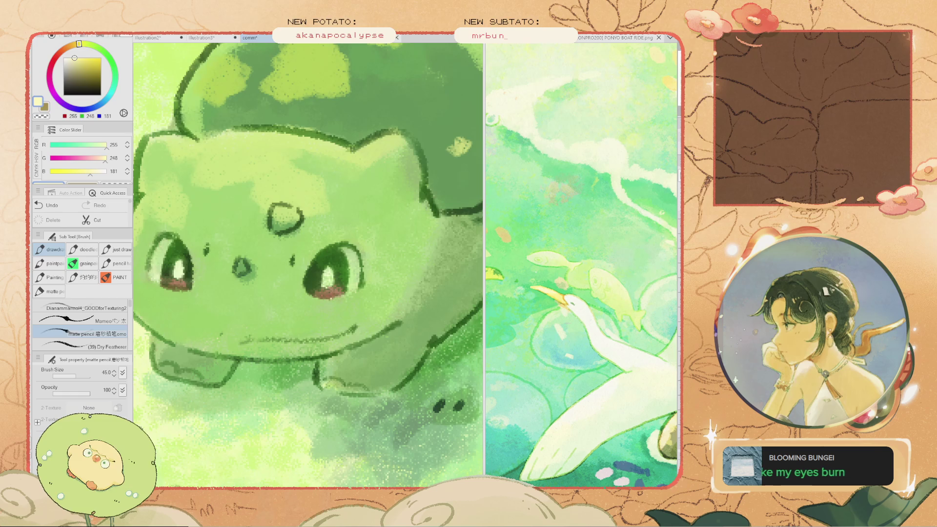
pyautogui.moveTo(322, 290); pyautogui.dragTo(335, 278)
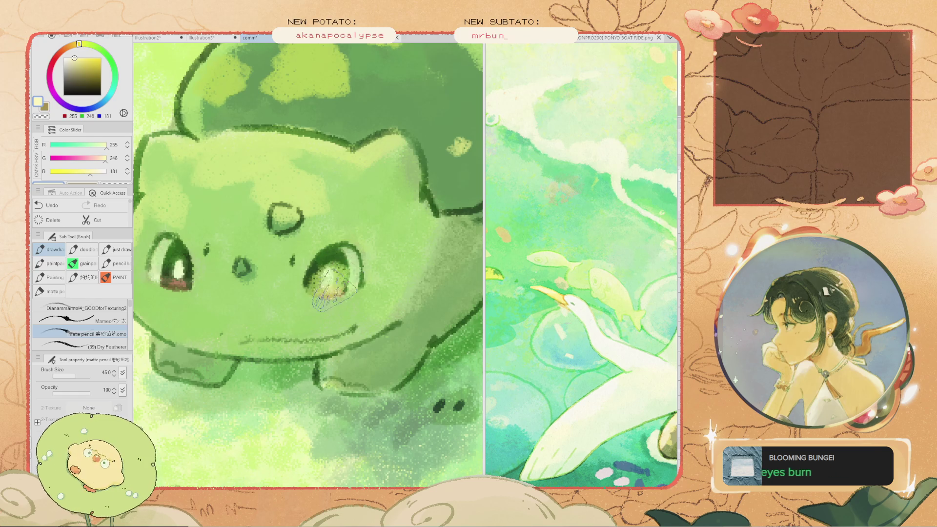
pyautogui.scroll(-2, 337, 254)
pyautogui.hotkey('ctrl', 'z')
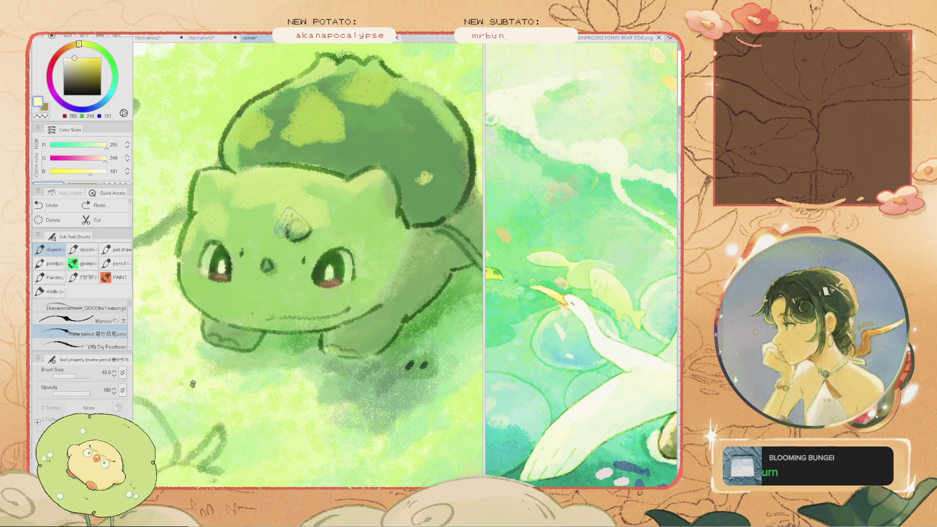
# Adjust the painting colour to a deeper olive-yellow (R 202, G 197, B 79)
pyautogui.keyDown('alt'); pyautogui.click(323, 195); pyautogui.keyUp('alt')
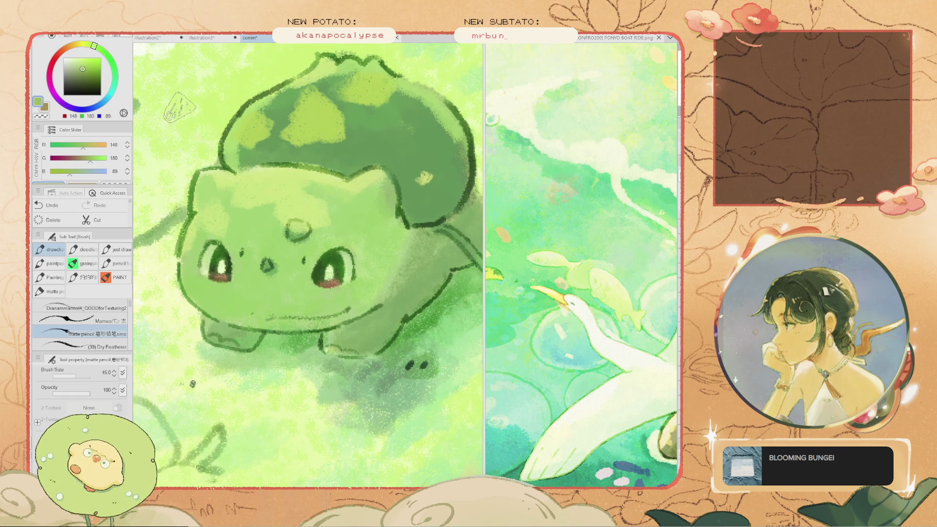
pyautogui.keyDown('alt'); pyautogui.click(192, 385); pyautogui.keyUp('alt')
pyautogui.click(94, 145)
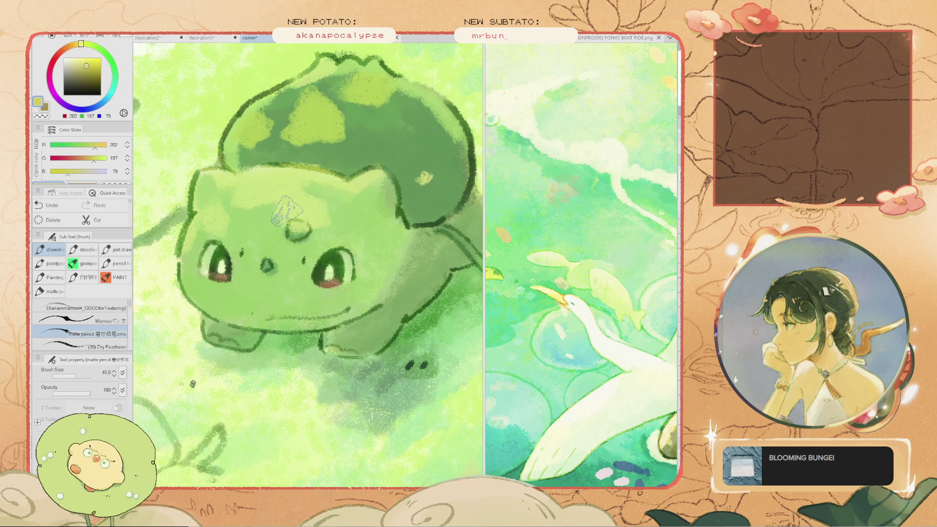
pyautogui.scroll(-3, 209, 266)
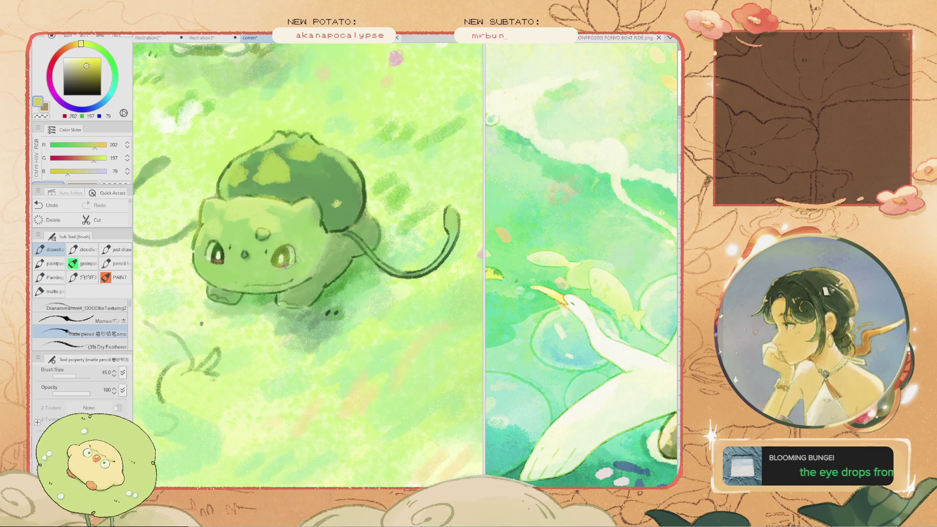
pyautogui.scroll(-2, 230, 177)
pyautogui.scroll(3, 249, 222)
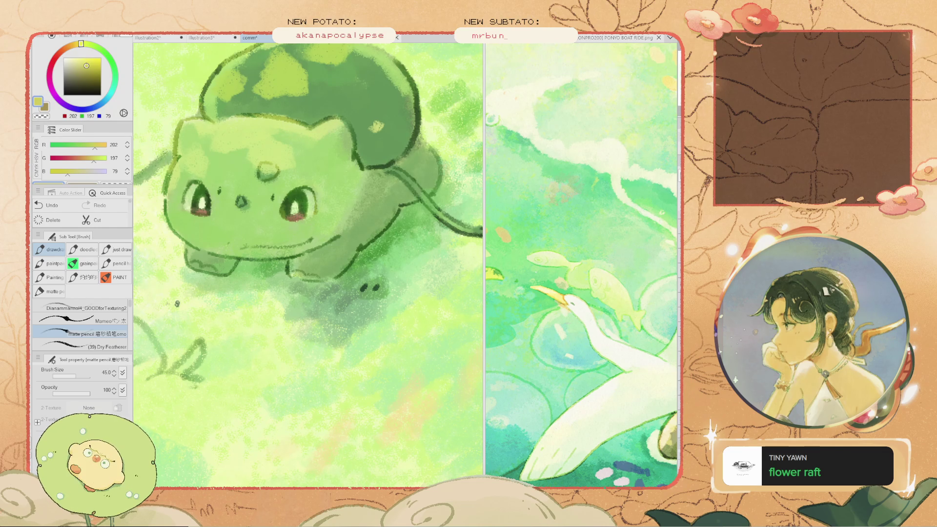
pyautogui.scroll(-5, 273, 294)
# Sample a light green from the meadow and save the illustration
pyautogui.scroll(-6, 354, 261)
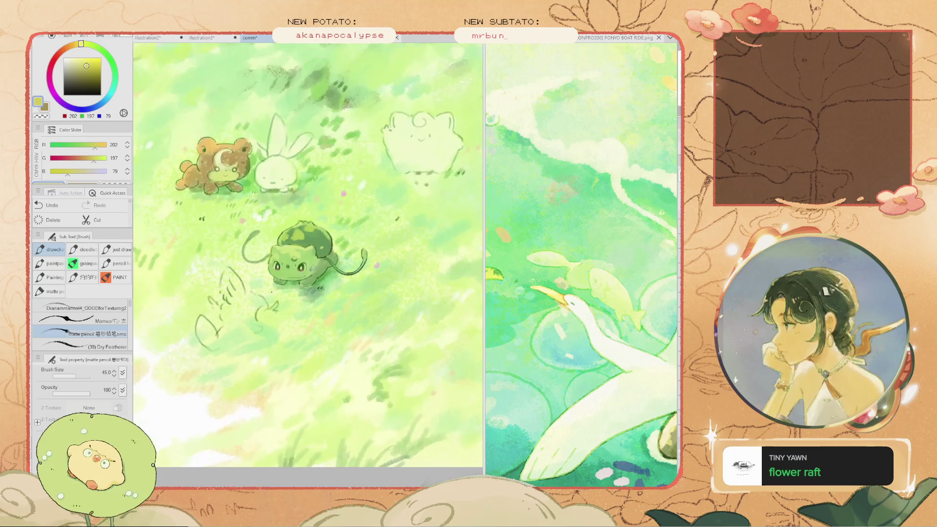
pyautogui.scroll(4, 257, 290)
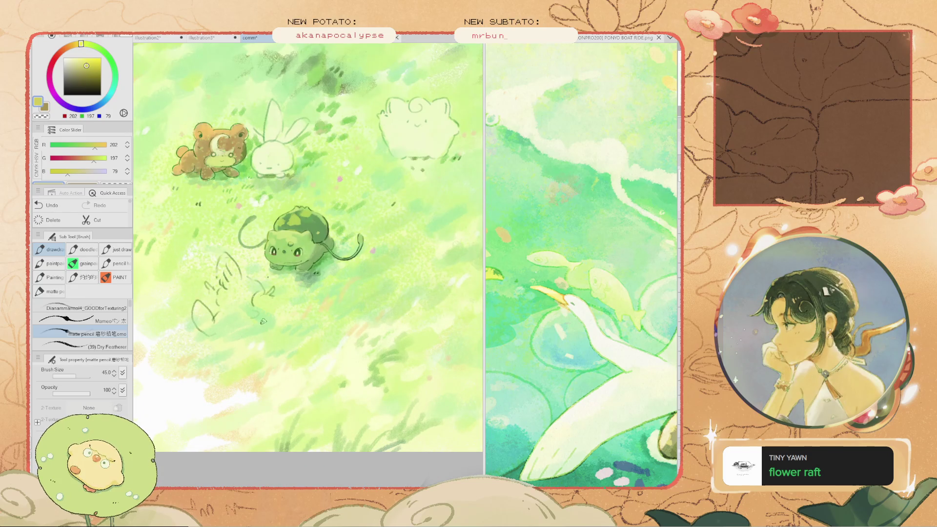
pyautogui.keyDown('alt'); pyautogui.click(236, 322); pyautogui.keyUp('alt')
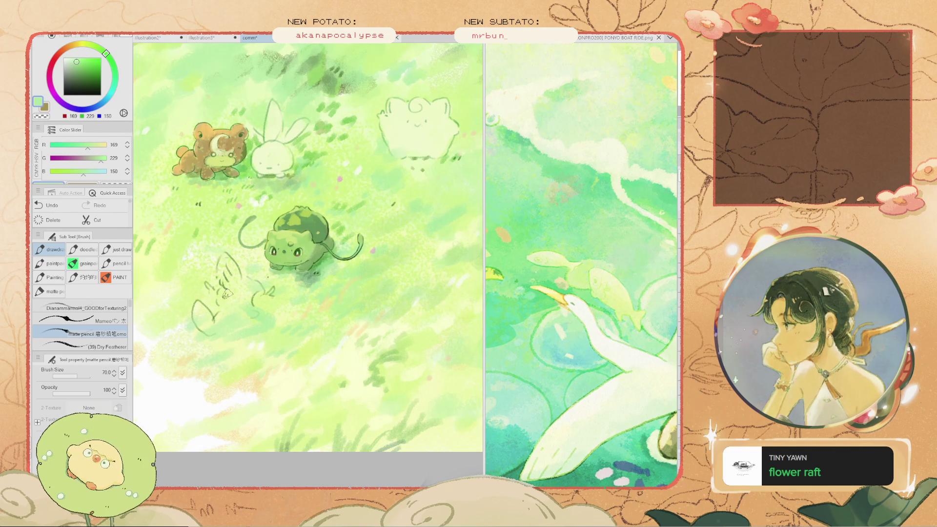
pyautogui.hotkey('ctrl', 's')
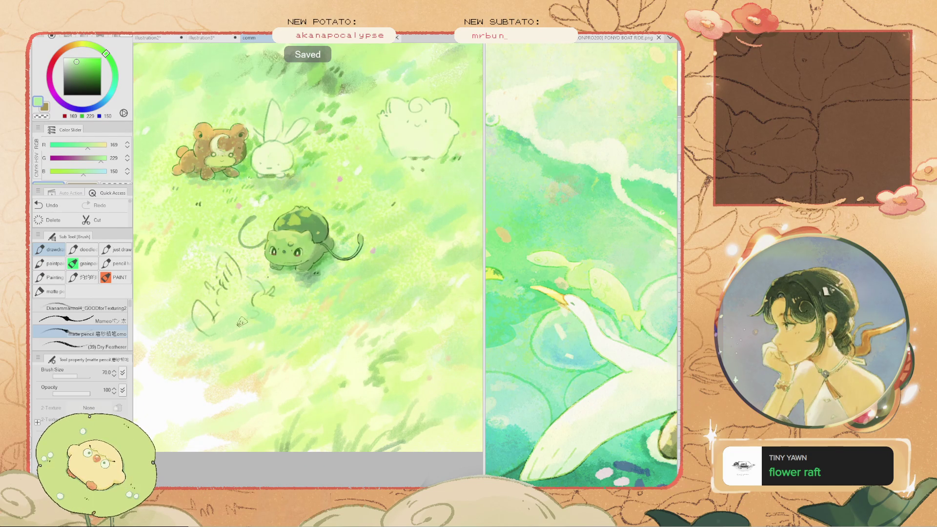
pyautogui.scroll(-3, 443, 224)
pyautogui.scroll(2, 443, 224)
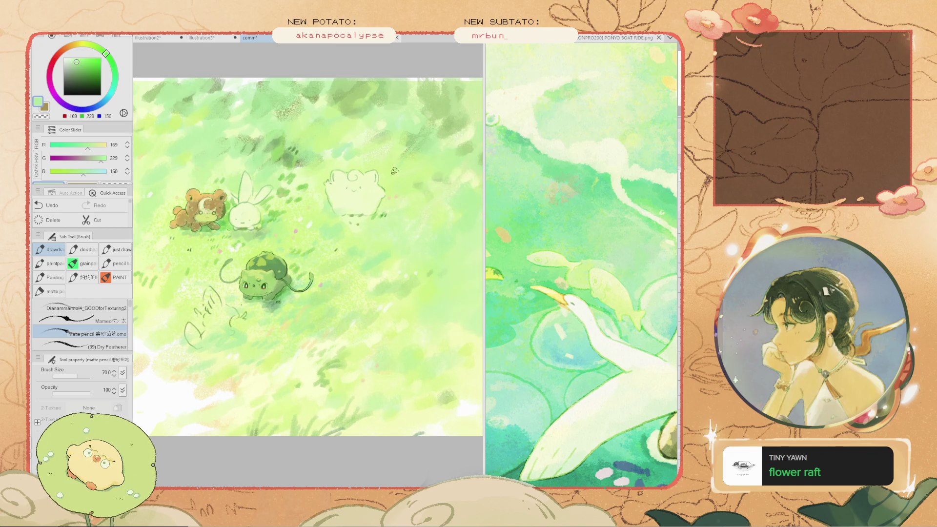
pyautogui.press('i')
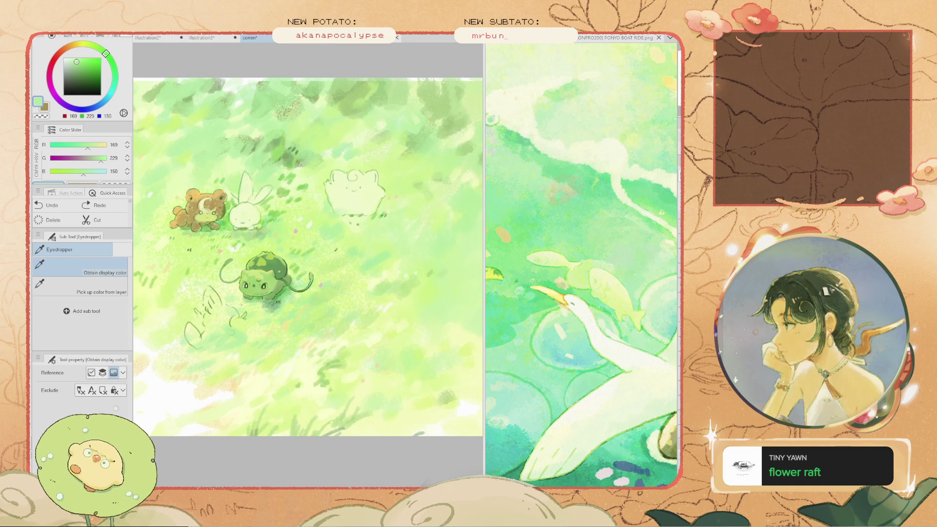
pyautogui.press('b')
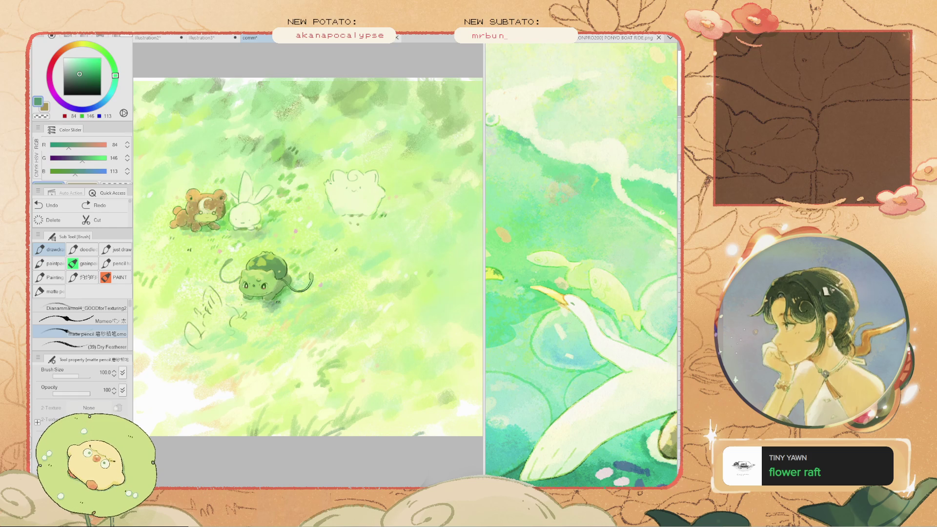
# Pick a paler green and paint soft pale green grass strokes near the bear
pyautogui.scroll(2, 375, 194)
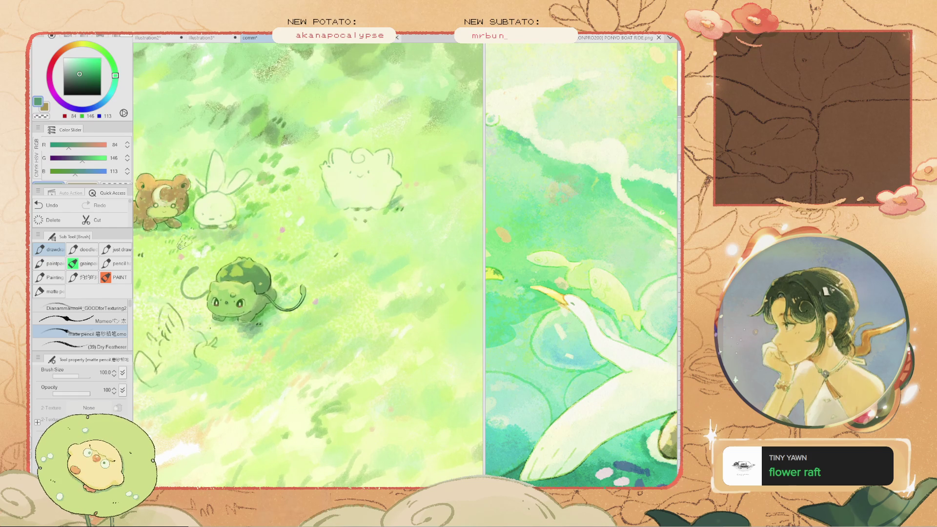
pyautogui.scroll(2, 371, 229)
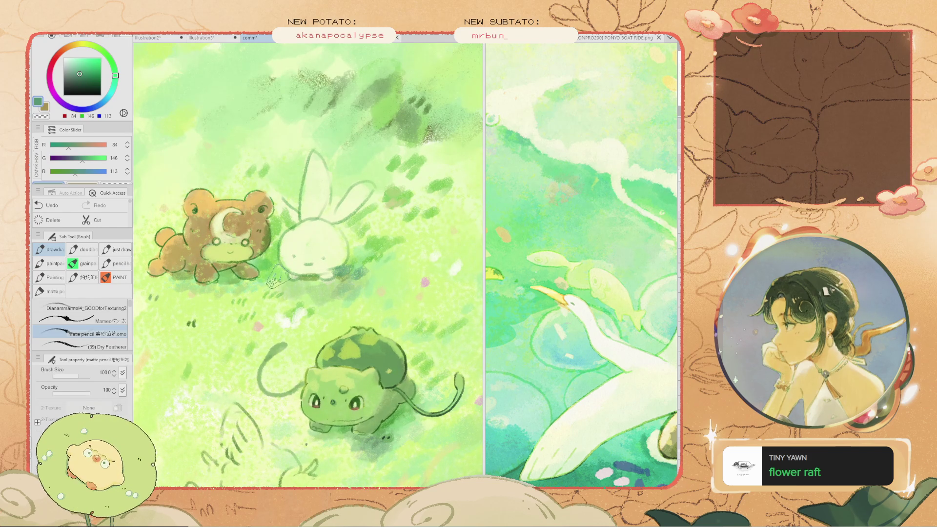
pyautogui.scroll(-5, 258, 286)
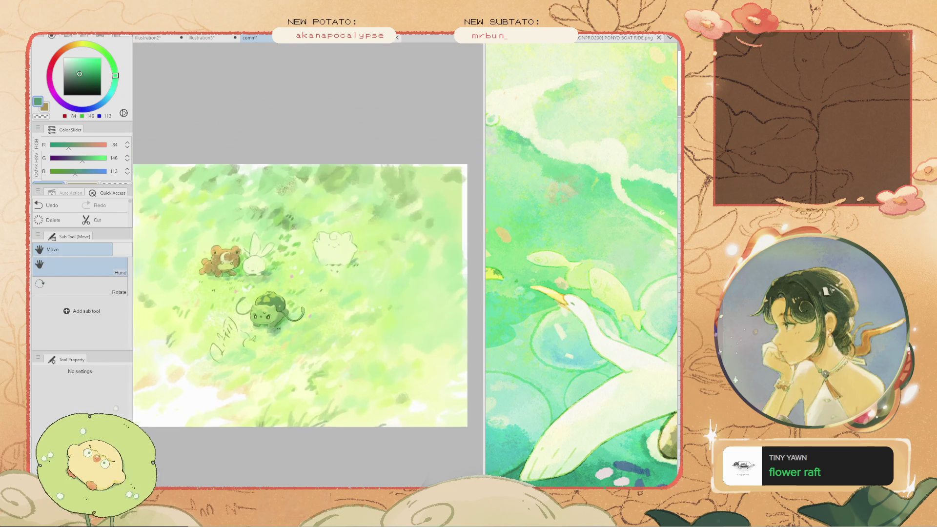
pyautogui.moveTo(313, 244); pyautogui.dragTo(355, 229)
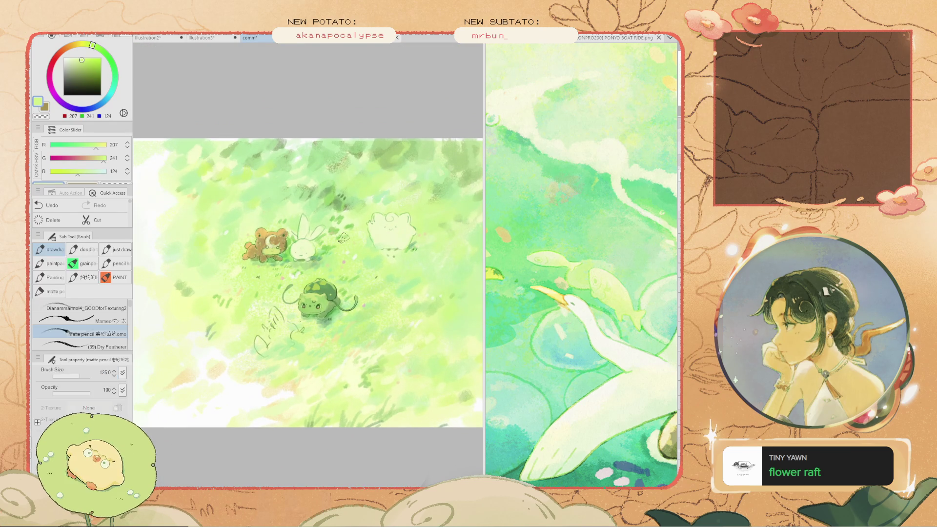
pyautogui.keyDown('alt'); pyautogui.click(343, 218); pyautogui.keyUp('alt')
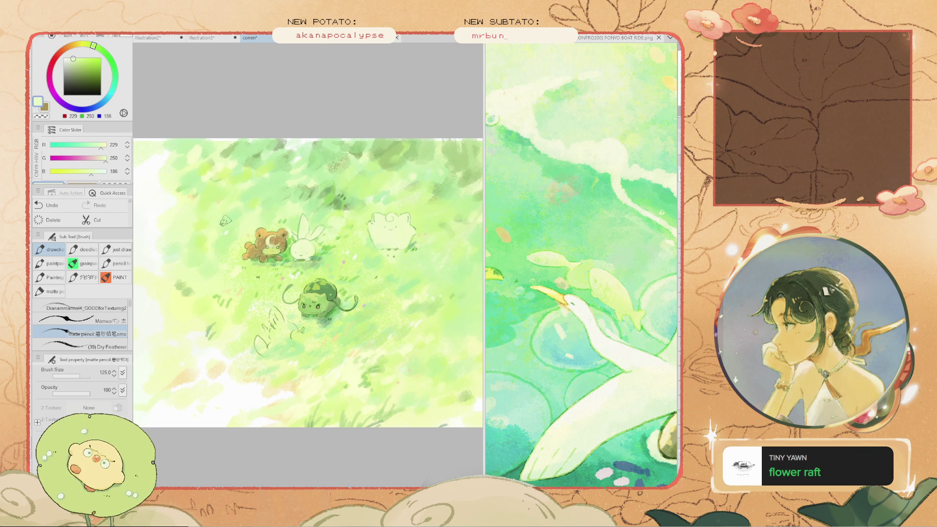
pyautogui.hotkey('ctrl', 'z')
pyautogui.moveTo(234, 242)
pyautogui.mouseDown()
pyautogui.moveTo(219, 234)
pyautogui.moveTo(220, 250)
pyautogui.mouseUp()
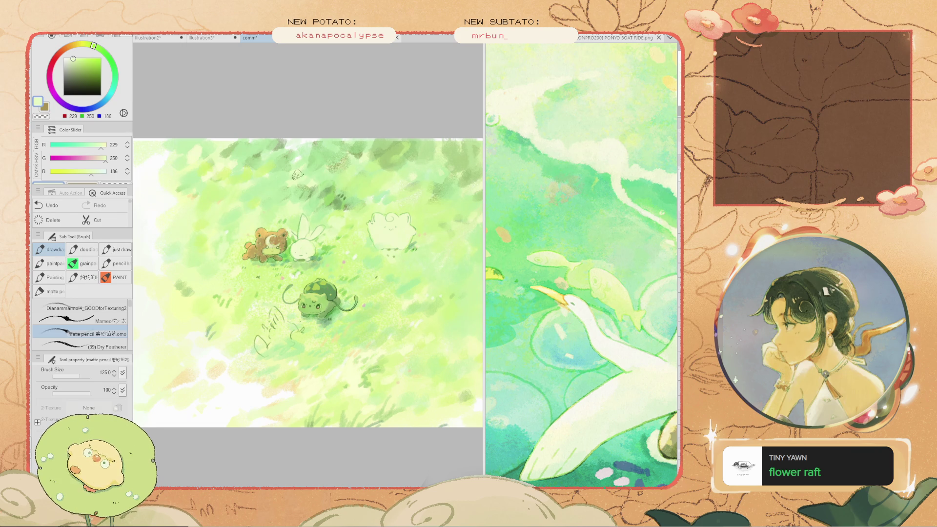
# Undo a trial dark scribble near Bulbasaur, ending on a mid grass green (R 112, G 156, B 95)
pyautogui.scroll(2, 297, 173)
pyautogui.keyDown('alt'); pyautogui.click(297, 178); pyautogui.keyUp('alt')
pyautogui.keyDown('alt'); pyautogui.click(303, 317); pyautogui.keyUp('alt')
pyautogui.moveTo(303, 317); pyautogui.dragTo(170, 342)
pyautogui.hotkey('ctrl', 'z')
pyautogui.moveTo(312, 313)
pyautogui.mouseDown()
pyautogui.moveTo(301, 247)
pyautogui.moveTo(287, 264)
pyautogui.mouseUp()
pyautogui.scroll(2, 309, 342)
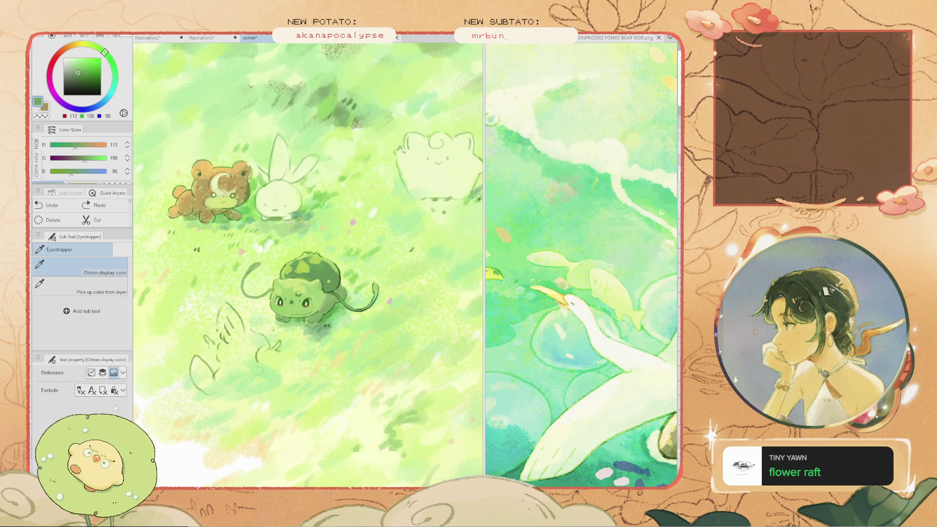
# Sample pink, cream and light green from the painting, then try and undo a pale yellow grass stroke
pyautogui.click(352, 222)
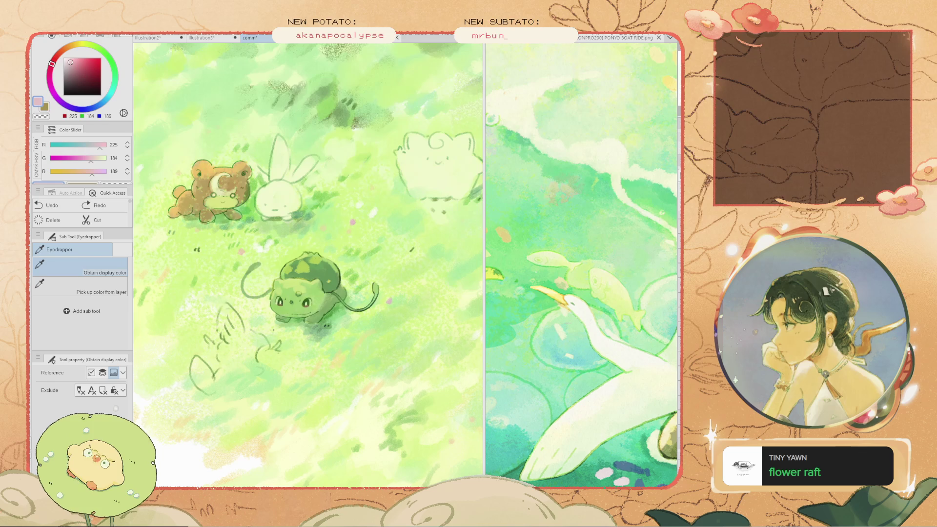
pyautogui.click(349, 225)
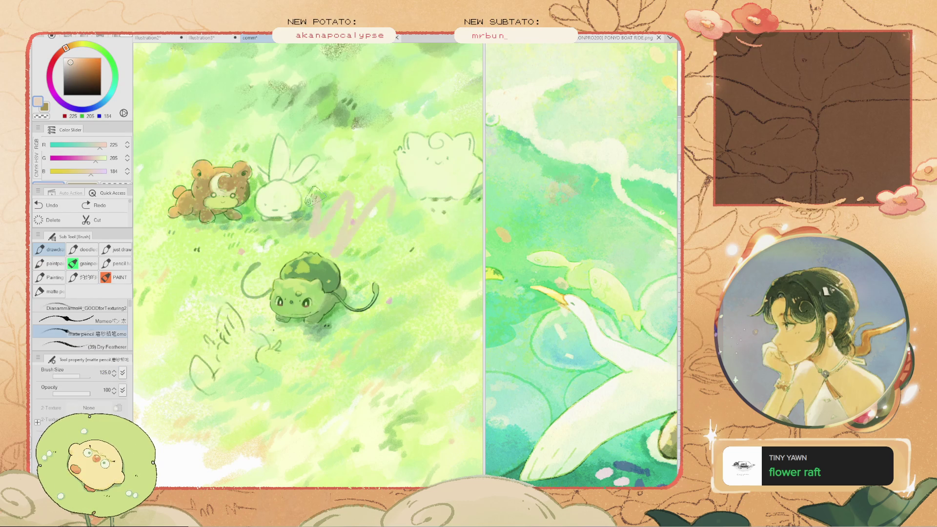
pyautogui.click(349, 225)
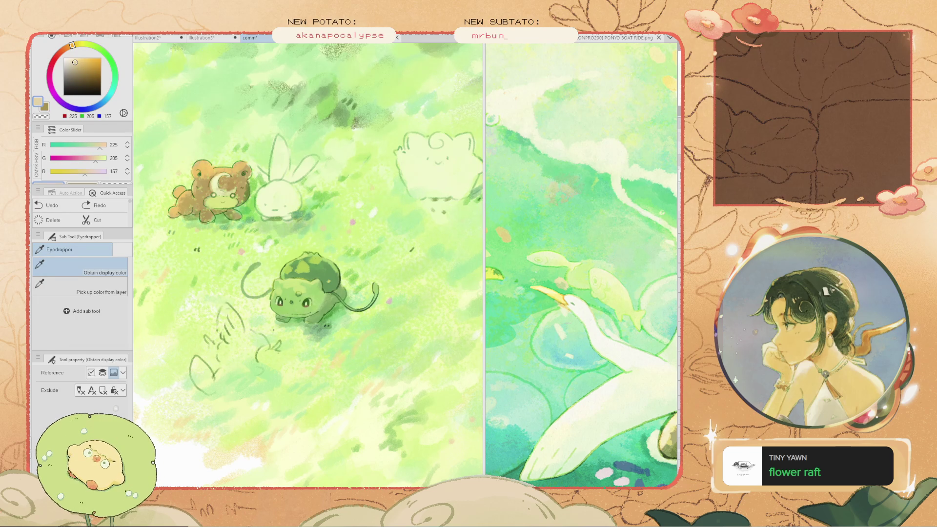
pyautogui.press('b')
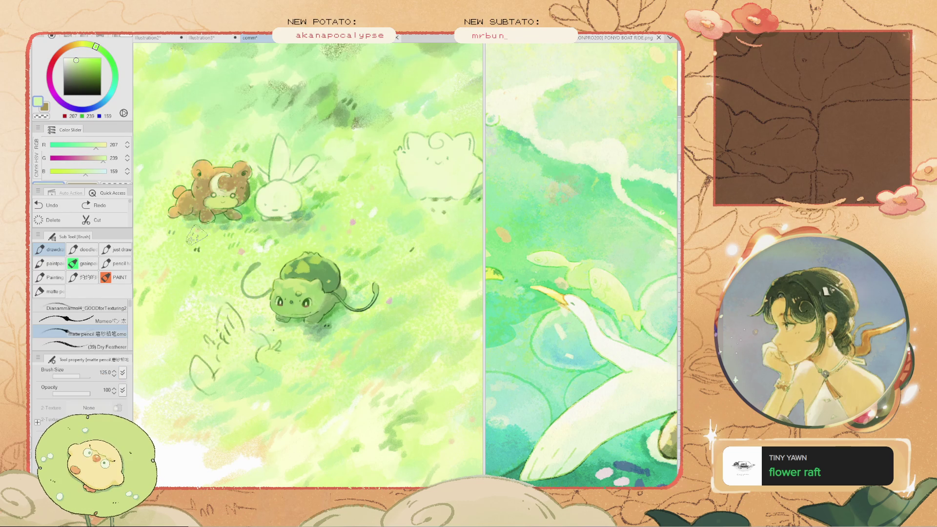
pyautogui.press('i')
pyautogui.press('b')
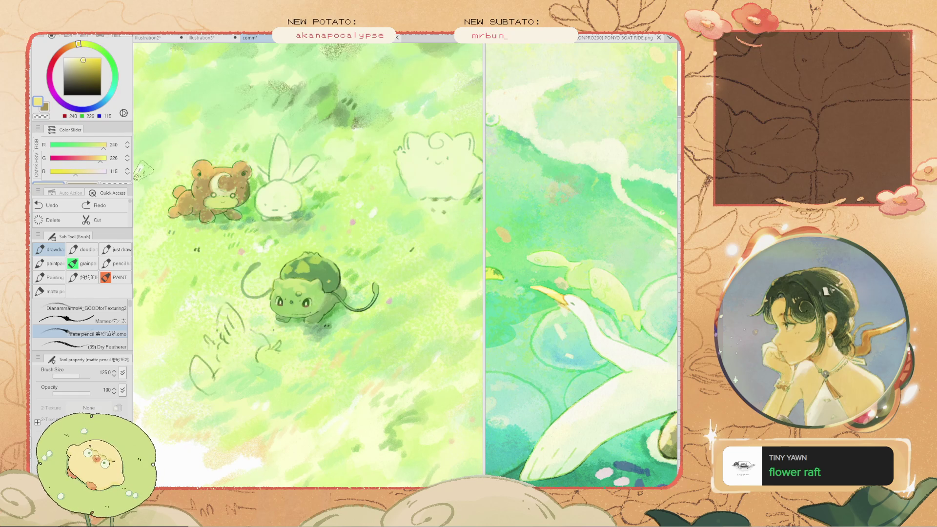
pyautogui.moveTo(341, 374); pyautogui.dragTo(261, 390)
pyautogui.hotkey('ctrl', 'z')
# Sample a light grass green, raise red to 255, and paint a light stroke below Bulbasaur
pyautogui.press('i')
pyautogui.click(264, 379)
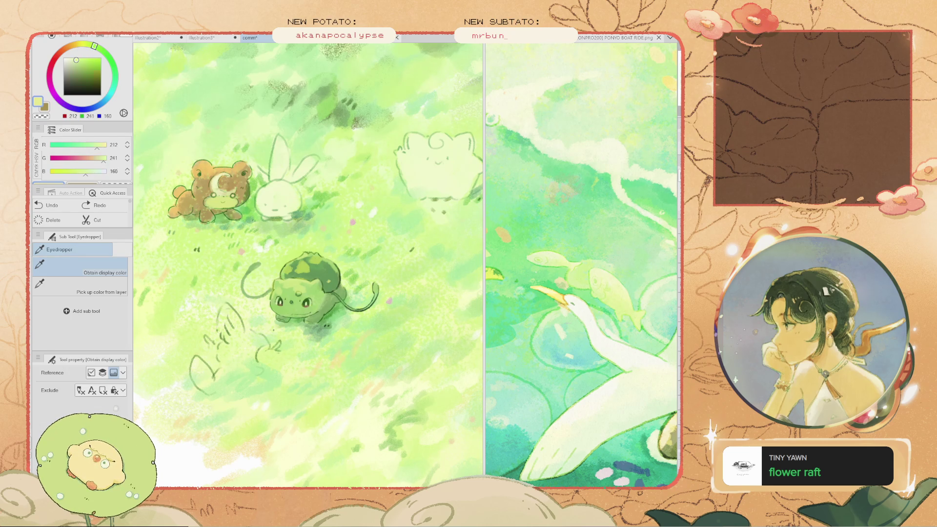
pyautogui.press('b')
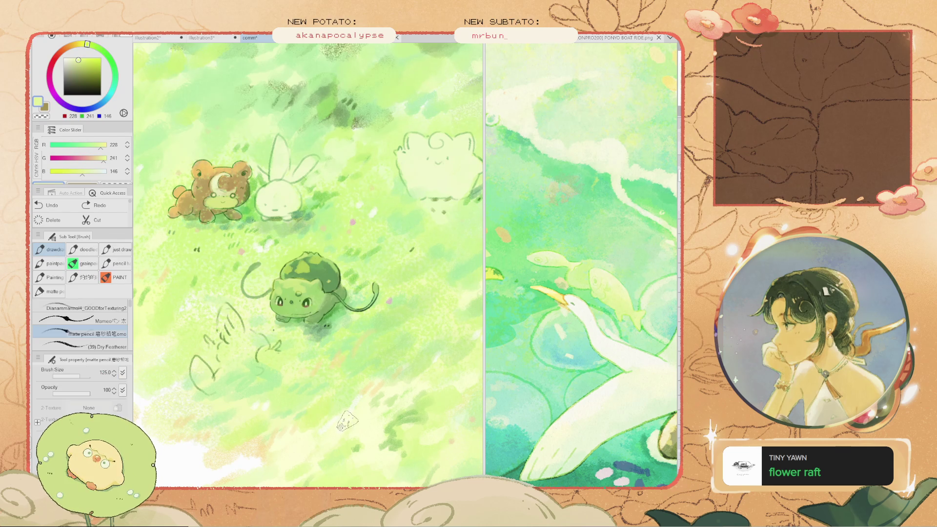
pyautogui.press('i')
pyautogui.press('b')
pyautogui.click(106, 145)
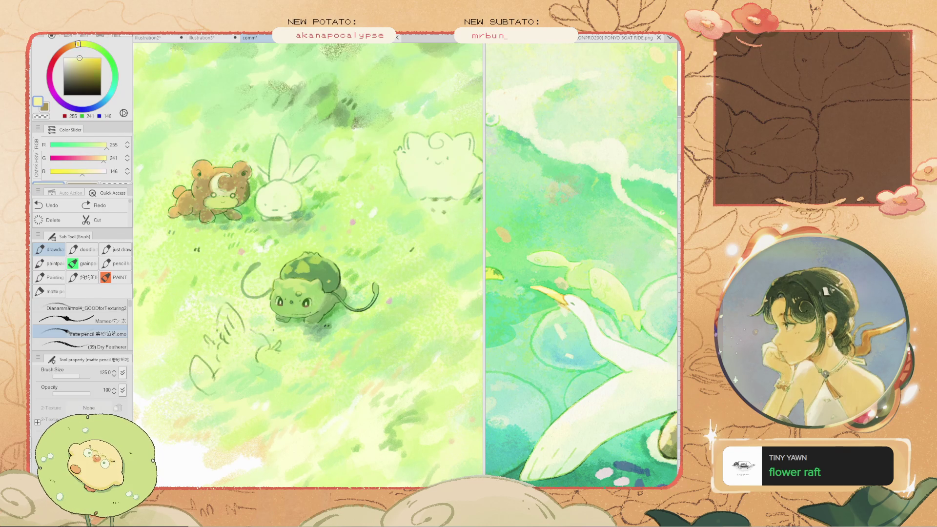
pyautogui.press('i')
pyautogui.press('b')
pyautogui.moveTo(359, 400)
pyautogui.mouseDown()
pyautogui.moveTo(317, 429)
pyautogui.moveTo(361, 414)
pyautogui.mouseUp()
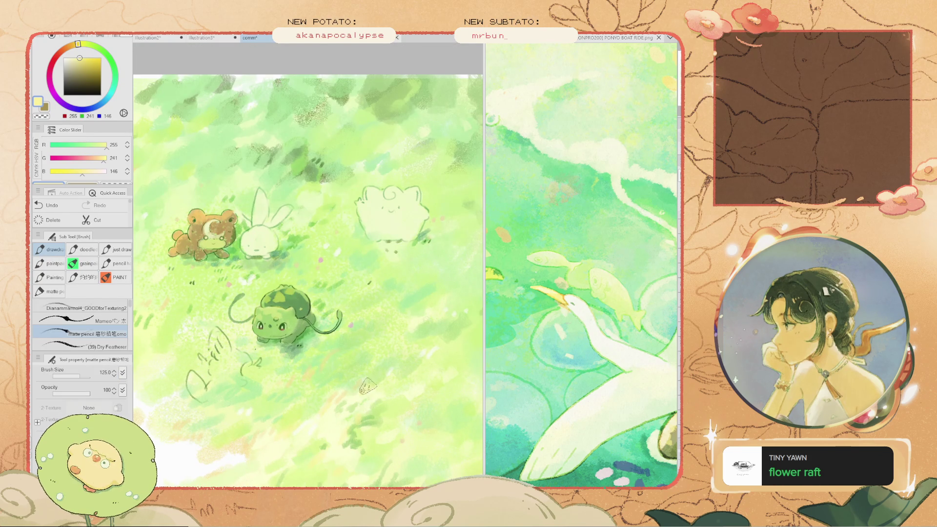
# Sample a very pale cream and a pale yellow from the painting, undoing the last stroke
pyautogui.scroll(2, 367, 388)
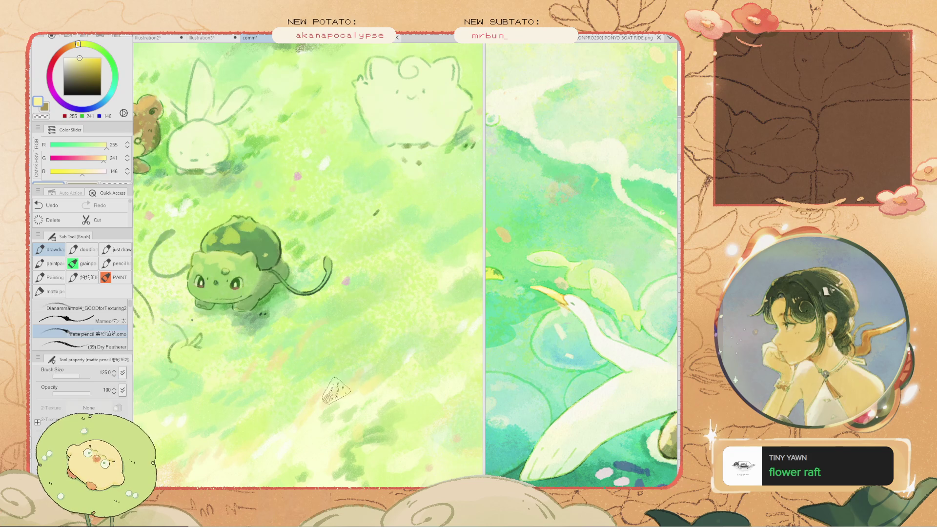
pyautogui.press('alt')
pyautogui.keyDown('alt'); pyautogui.click(342, 400); pyautogui.keyUp('alt')
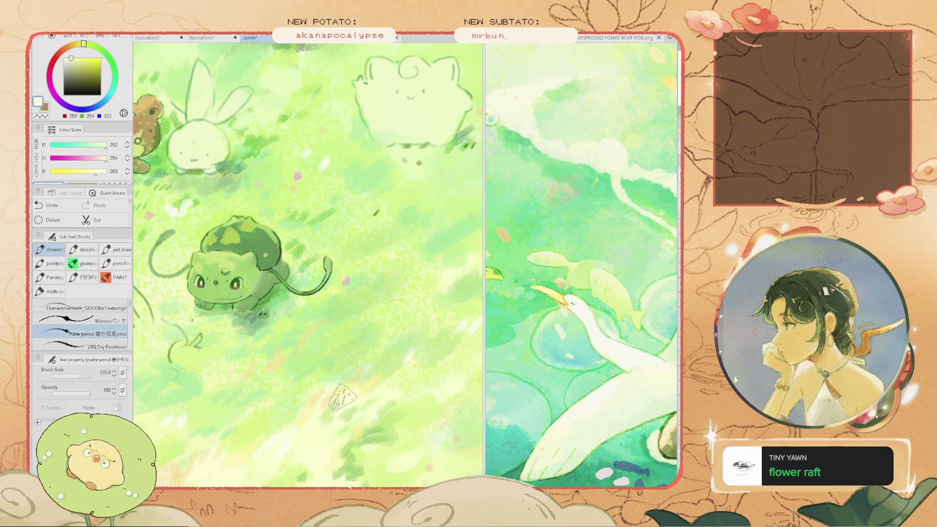
pyautogui.scroll(-2, 293, 451)
pyautogui.moveTo(292, 292); pyautogui.dragTo(344, 241)
pyautogui.click(344, 241)
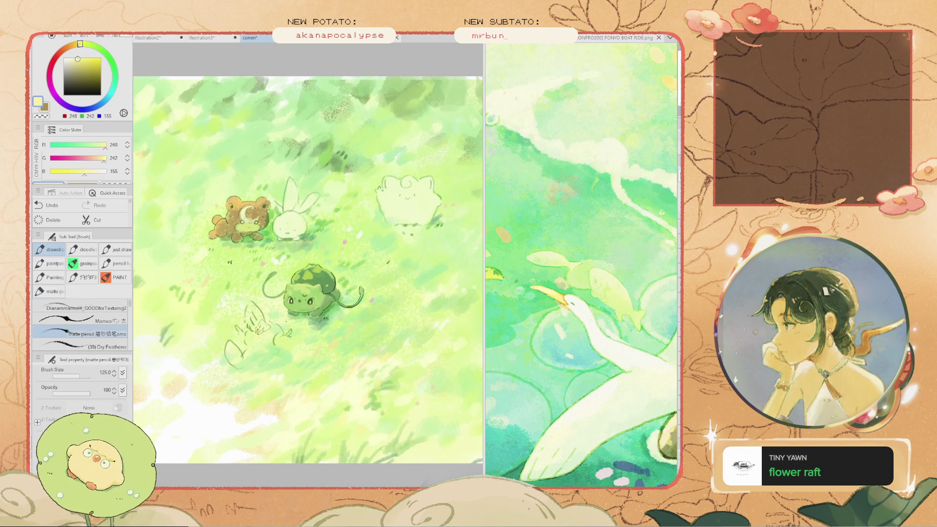
pyautogui.hotkey('ctrl', 'z')
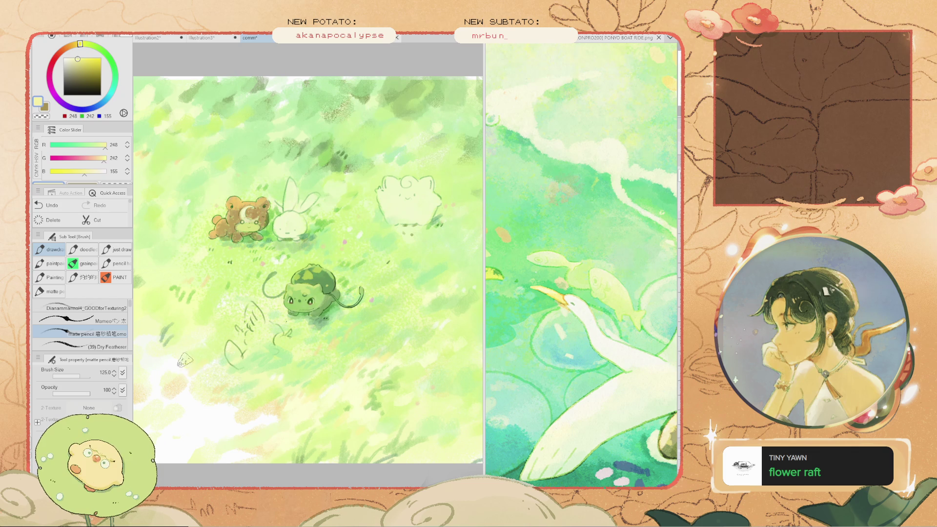
# Sample and darken a mid grass green, discard a trial dark zigzag above the rabbit, and reframe the meadow
pyautogui.moveTo(188, 358); pyautogui.dragTo(264, 340)
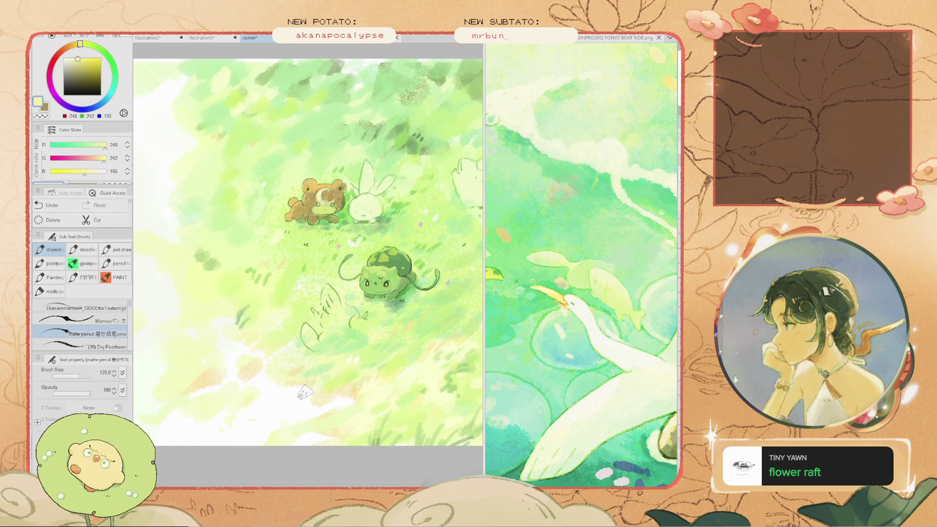
pyautogui.moveTo(297, 388); pyautogui.dragTo(246, 407)
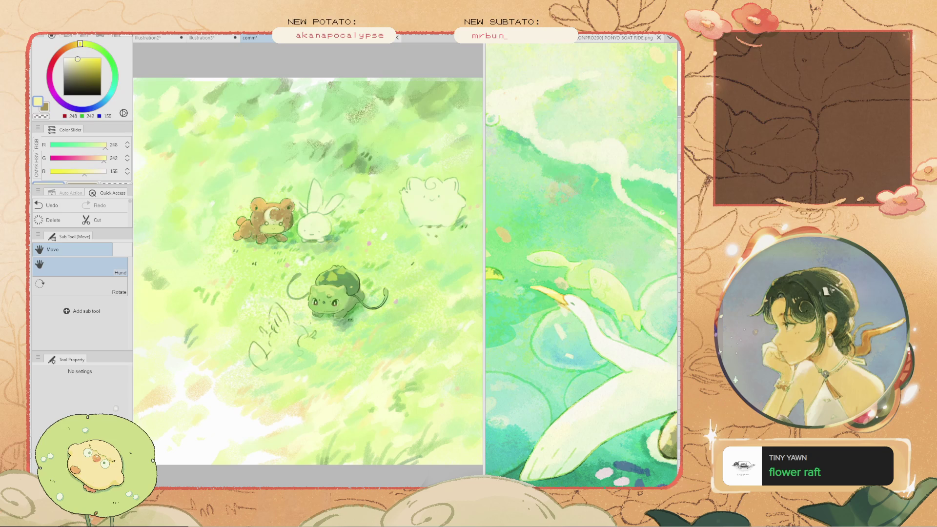
pyautogui.moveTo(155, 209); pyautogui.dragTo(174, 219)
pyautogui.click(174, 218)
pyautogui.click(69, 145)
pyautogui.press('b')
pyautogui.moveTo(451, 161); pyautogui.dragTo(378, 166)
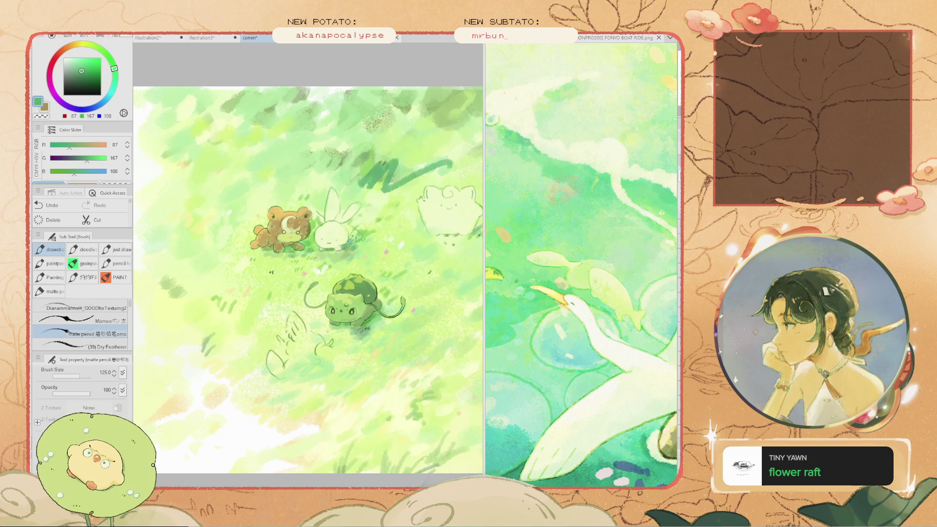
pyautogui.hotkey('ctrl', 'z')
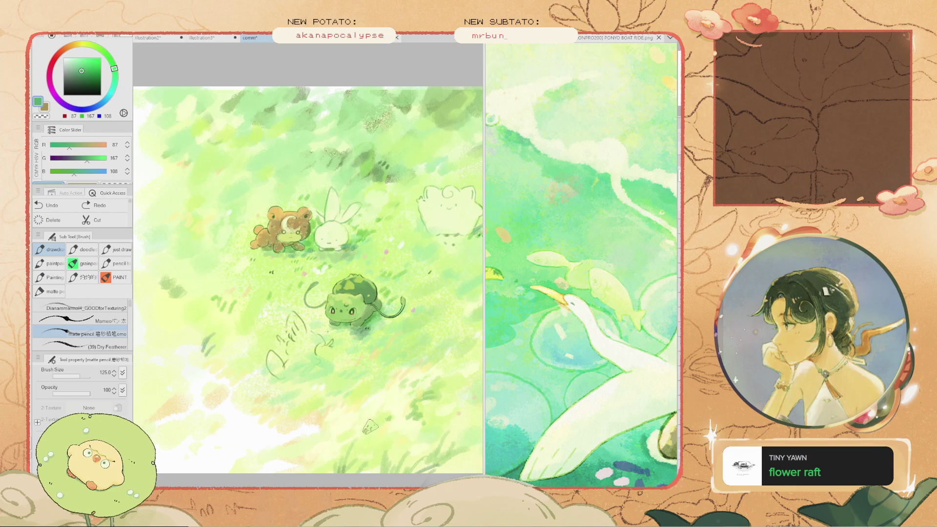
pyautogui.press('space')
pyautogui.moveTo(401, 332)
pyautogui.mouseDown()
pyautogui.moveTo(381, 439)
pyautogui.moveTo(380, 391)
pyautogui.moveTo(341, 412)
pyautogui.mouseUp()
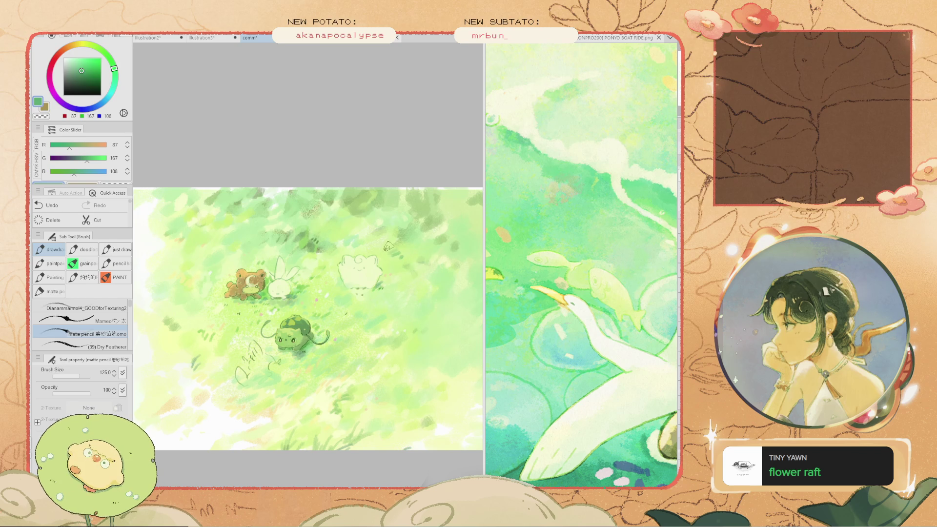
pyautogui.moveTo(388, 246)
pyautogui.mouseDown()
pyautogui.moveTo(409, 221)
pyautogui.moveTo(397, 210)
pyautogui.moveTo(398, 188)
pyautogui.mouseUp()
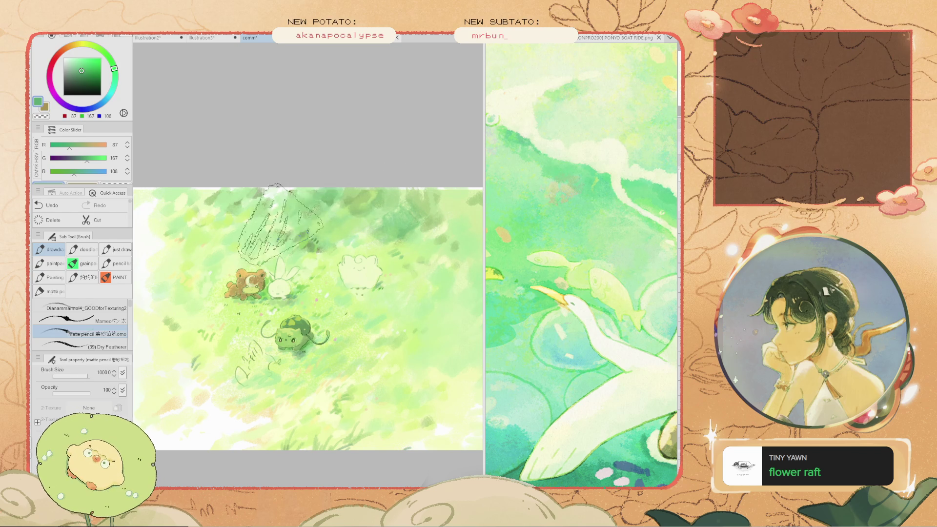
pyautogui.scroll(-2, 361, 178)
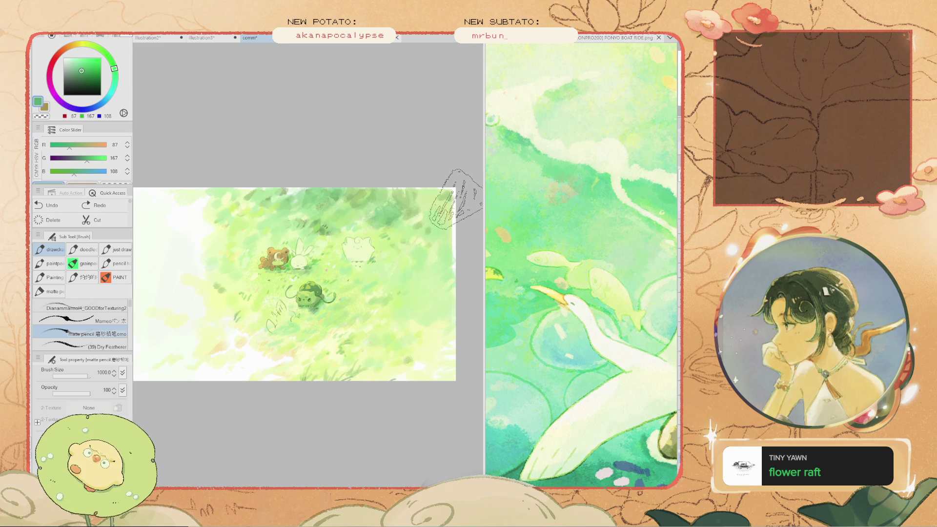
pyautogui.moveTo(461, 191)
pyautogui.mouseDown()
pyautogui.moveTo(456, 272)
pyautogui.moveTo(445, 210)
pyautogui.mouseUp()
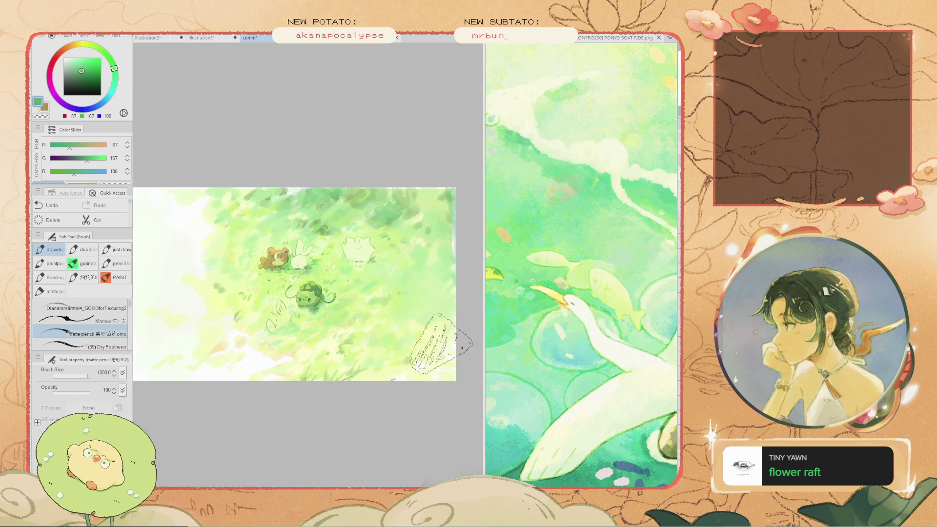
pyautogui.hotkey('ctrl', 'z')
pyautogui.moveTo(425, 273)
pyautogui.mouseDown()
pyautogui.moveTo(430, 313)
pyautogui.moveTo(414, 293)
pyautogui.mouseUp()
pyautogui.hotkey('ctrl', 'z')
pyautogui.press('[')
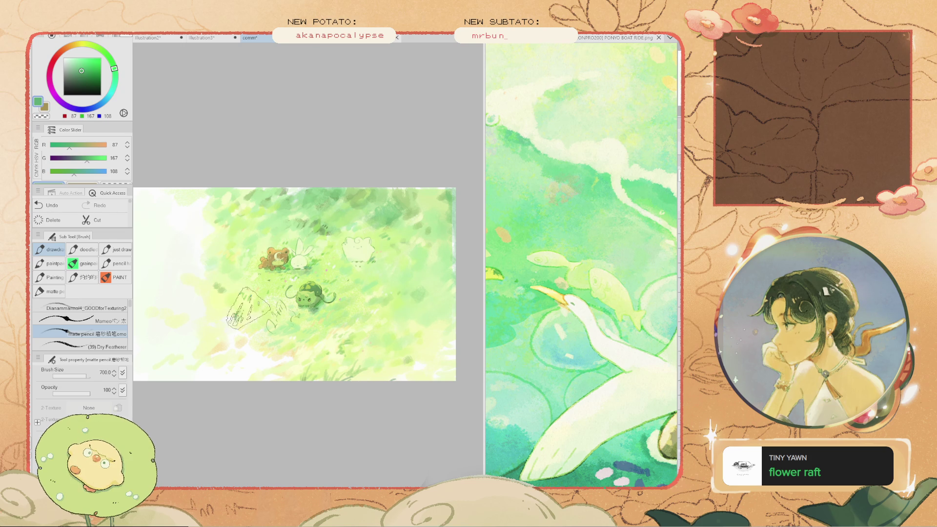
pyautogui.hotkey('ctrl', 'z')
pyautogui.hotkey('ctrl', 'y')
pyautogui.hotkey('ctrl', 'z')
pyautogui.hotkey('ctrl', 'z')
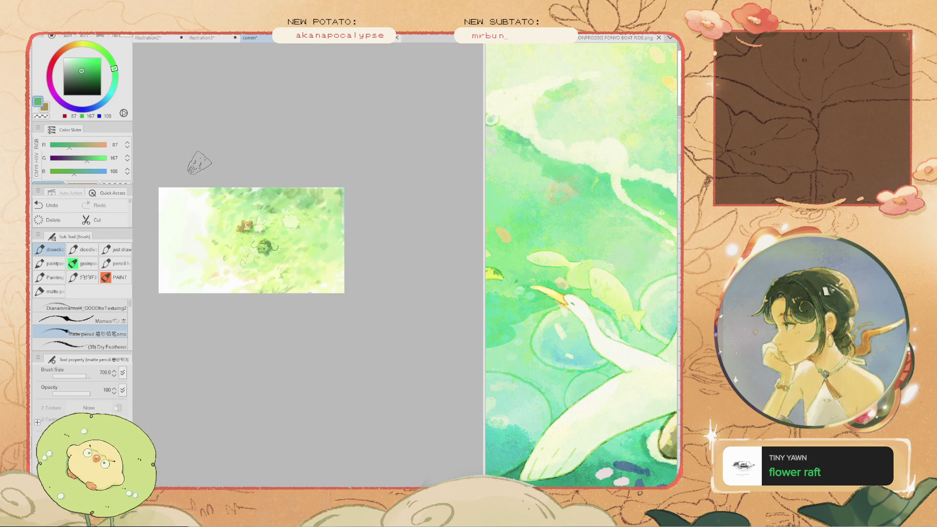
pyautogui.hotkey('ctrl', 'z')
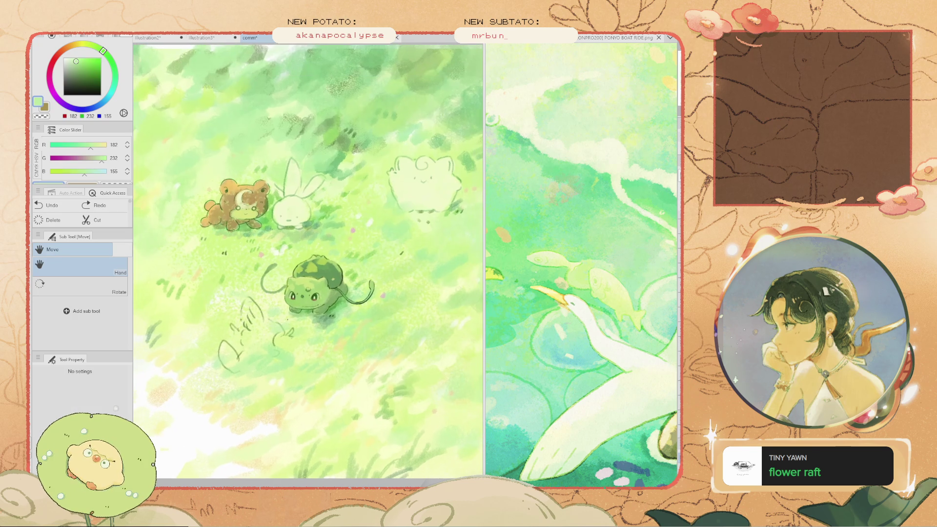
# Undo the stroke over the pink puff creature and halve the brush from 350 to 175
pyautogui.scroll(-3, 344, 203)
pyautogui.scroll(2, 344, 202)
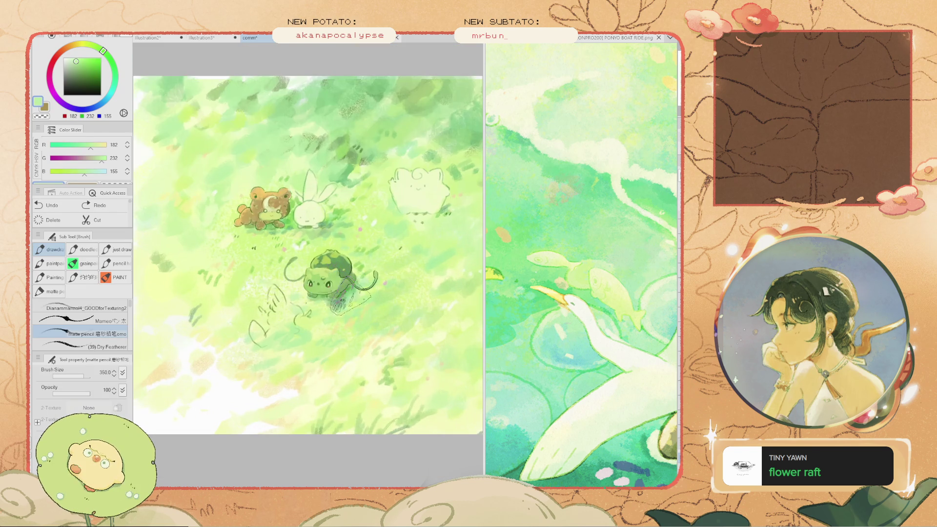
pyautogui.moveTo(344, 203)
pyautogui.mouseDown()
pyautogui.moveTo(290, 257)
pyautogui.moveTo(403, 214)
pyautogui.moveTo(371, 251)
pyautogui.mouseUp()
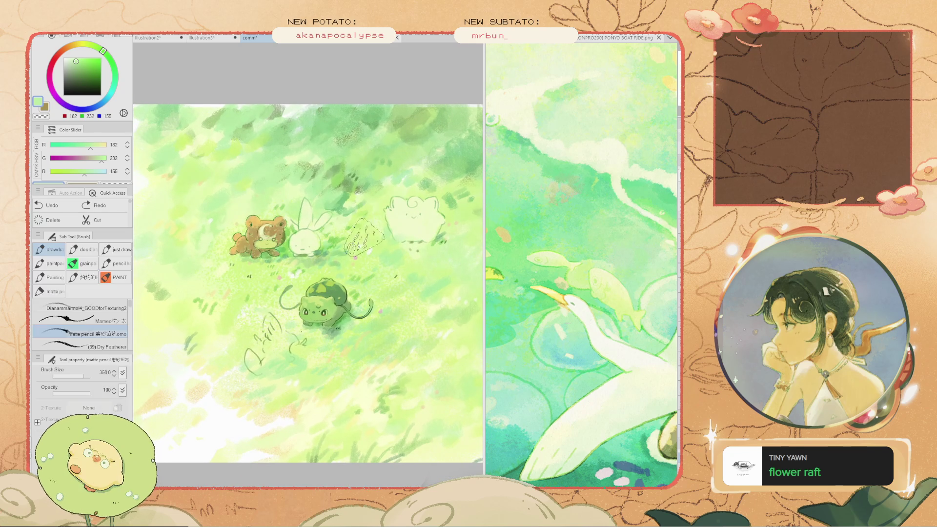
pyautogui.hotkey('ctrl', 'z')
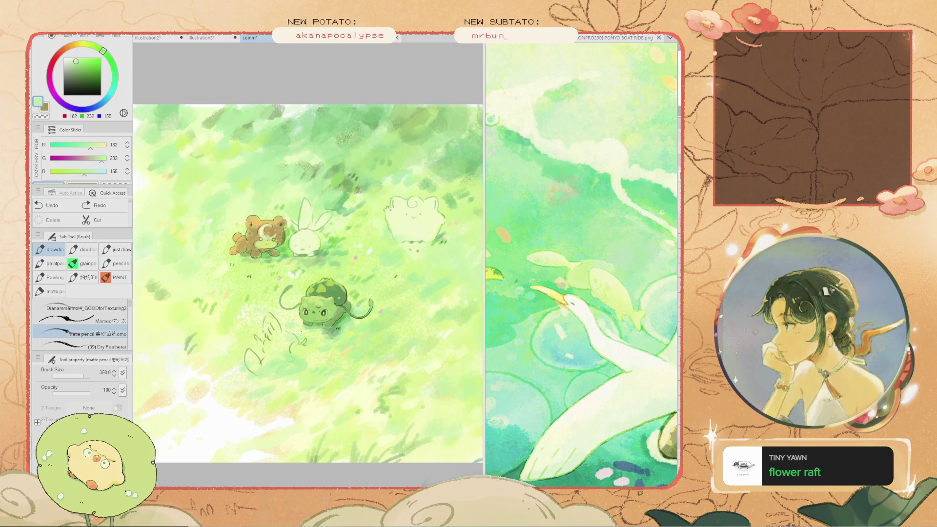
pyautogui.click(437, 225)
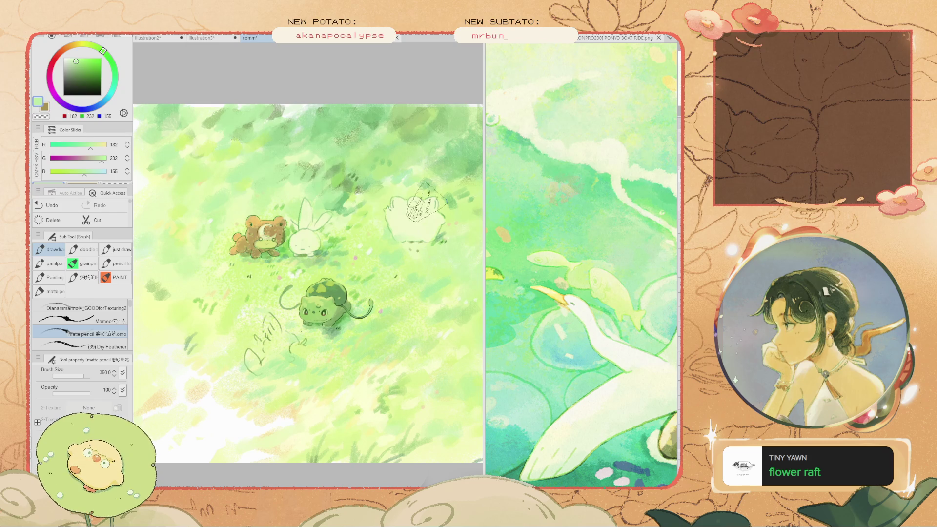
pyautogui.press('[')
pyautogui.scroll(2, 428, 201)
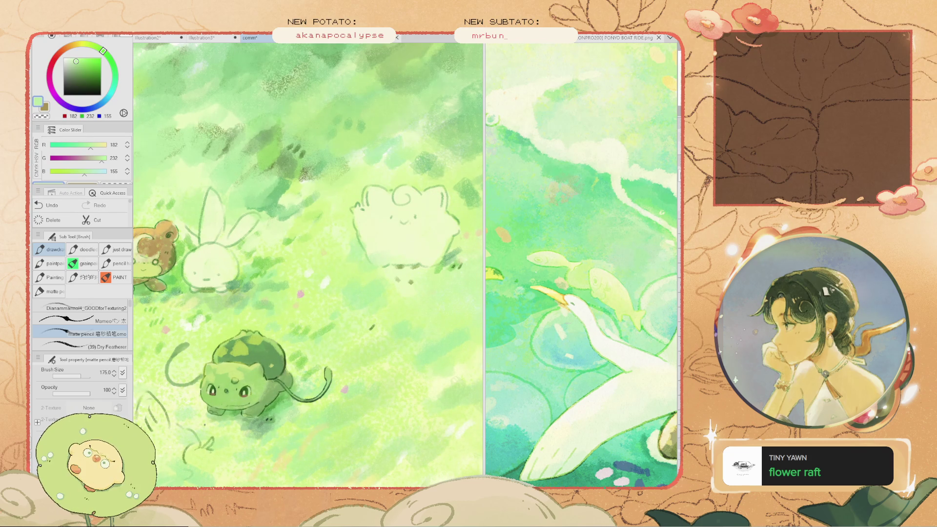
# Undo the last stroke and repaint the pink puff creature's right side
pyautogui.hotkey('ctrl', 'z')
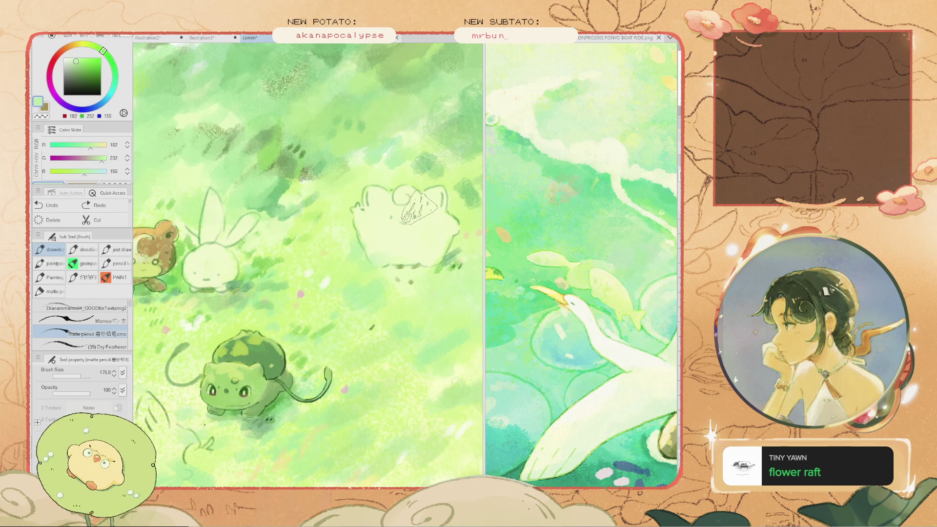
pyautogui.moveTo(447, 235); pyautogui.dragTo(459, 229)
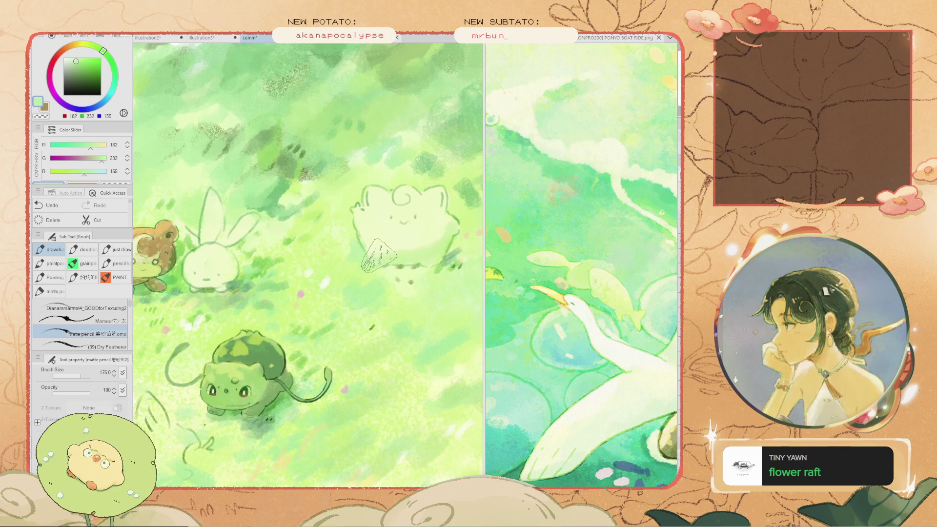
pyautogui.scroll(2, 228, 239)
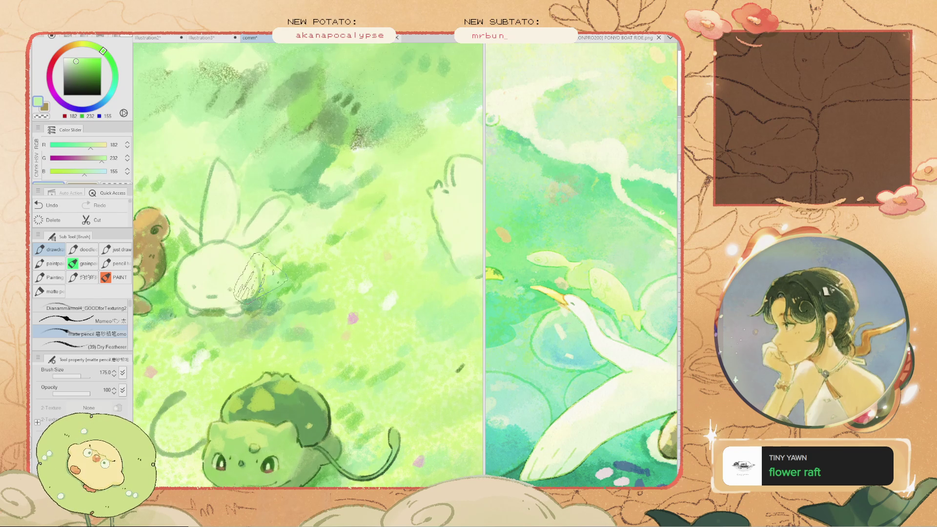
pyautogui.scroll(-2, 165, 293)
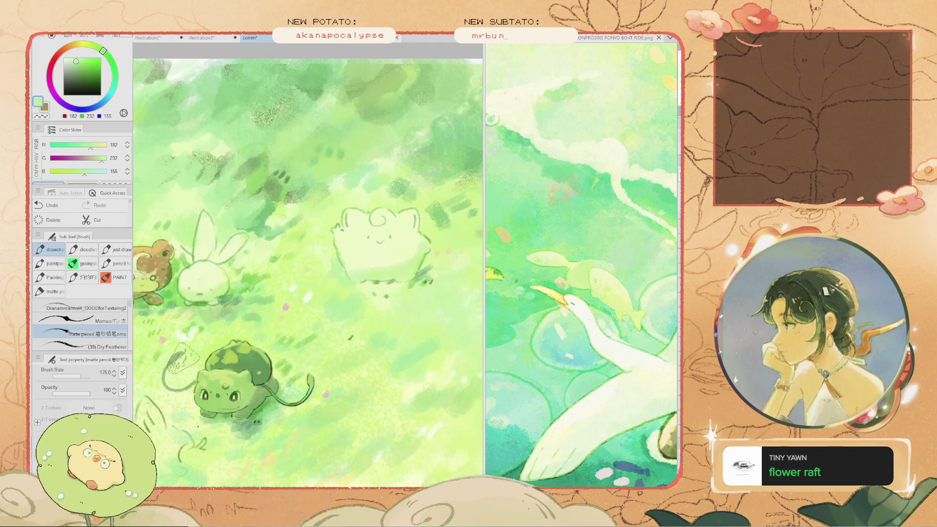
pyautogui.scroll(2, 239, 263)
# Paint small dark marks on the bear's face and purplish strokes on Bulbasaur's back
pyautogui.moveTo(234, 259)
pyautogui.mouseDown()
pyautogui.moveTo(244, 274)
pyautogui.moveTo(254, 251)
pyautogui.mouseUp()
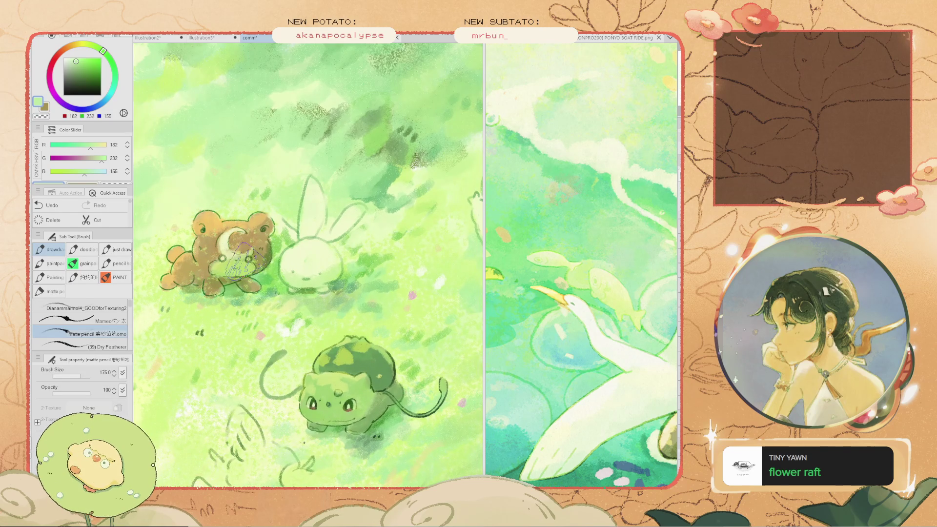
pyautogui.scroll(-2, 217, 288)
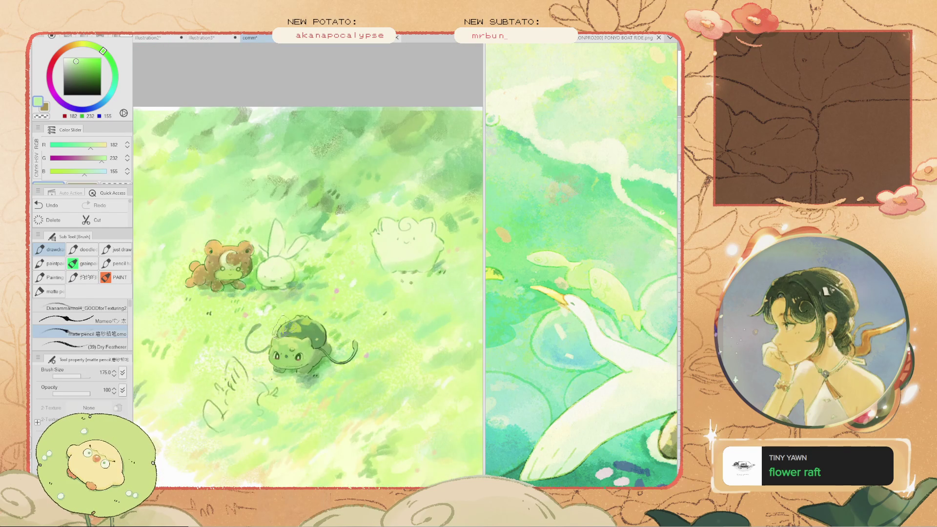
pyautogui.scroll(1, 305, 363)
pyautogui.moveTo(305, 341); pyautogui.dragTo(323, 322)
pyautogui.scroll(1, 415, 210)
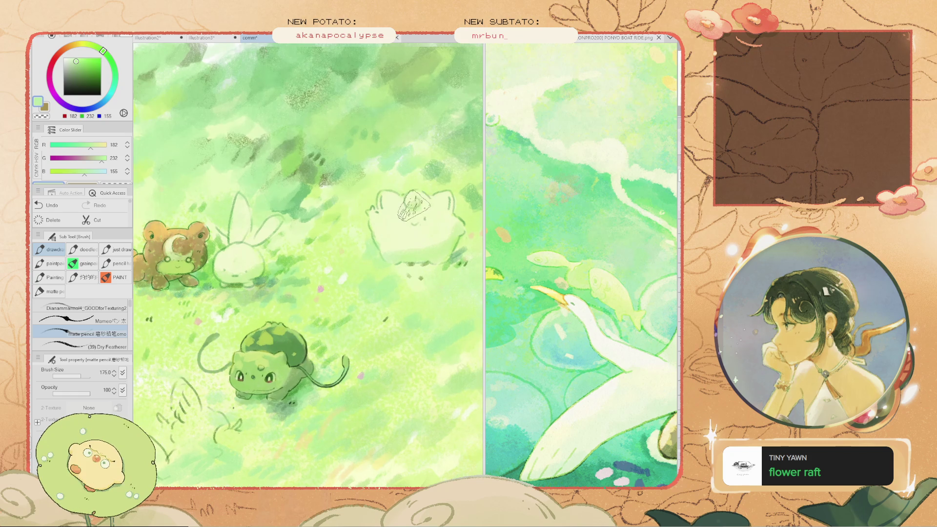
pyautogui.scroll(3, 385, 183)
# Pan the view up-right and widen the canvas pane beside the reference
pyautogui.press('m')
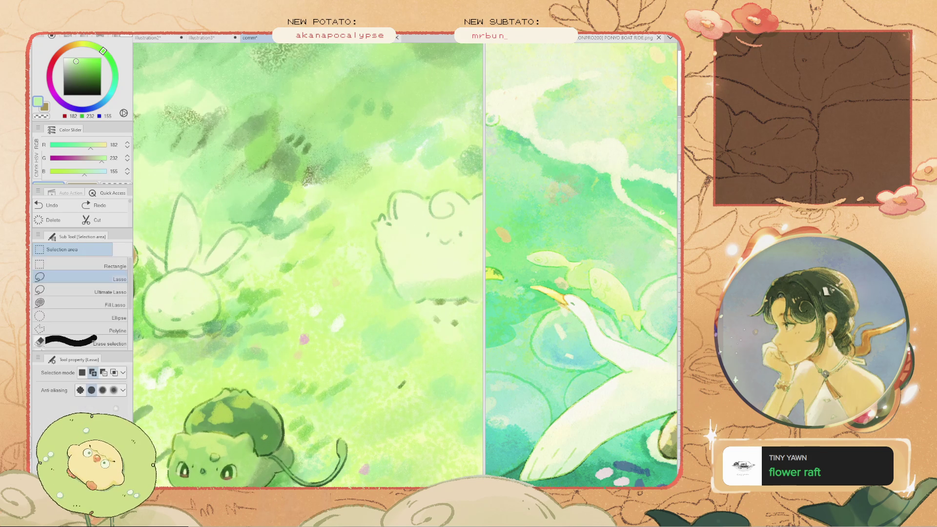
pyautogui.scroll(3, 356, 217)
pyautogui.press('b')
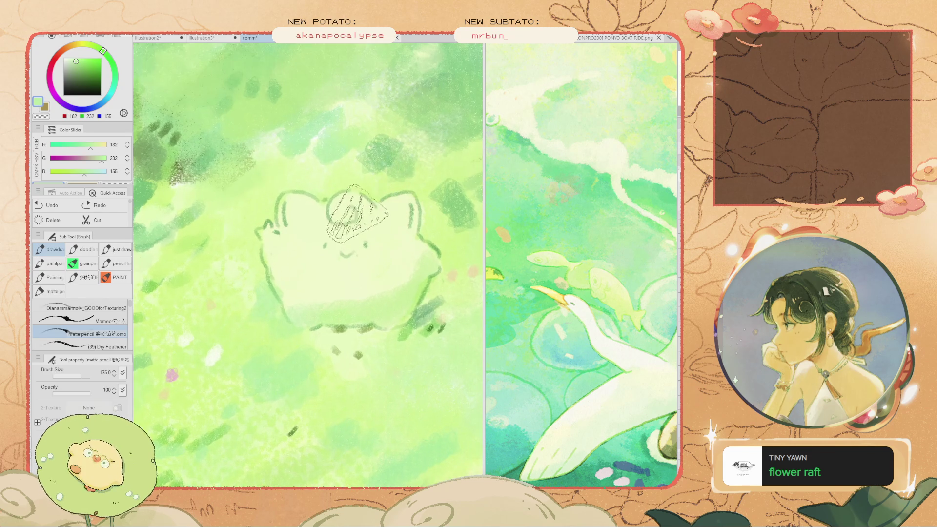
pyautogui.scroll(-4, 356, 217)
pyautogui.press('h')
pyautogui.moveTo(342, 219)
pyautogui.mouseDown()
pyautogui.moveTo(417, 178)
pyautogui.moveTo(401, 189)
pyautogui.mouseUp()
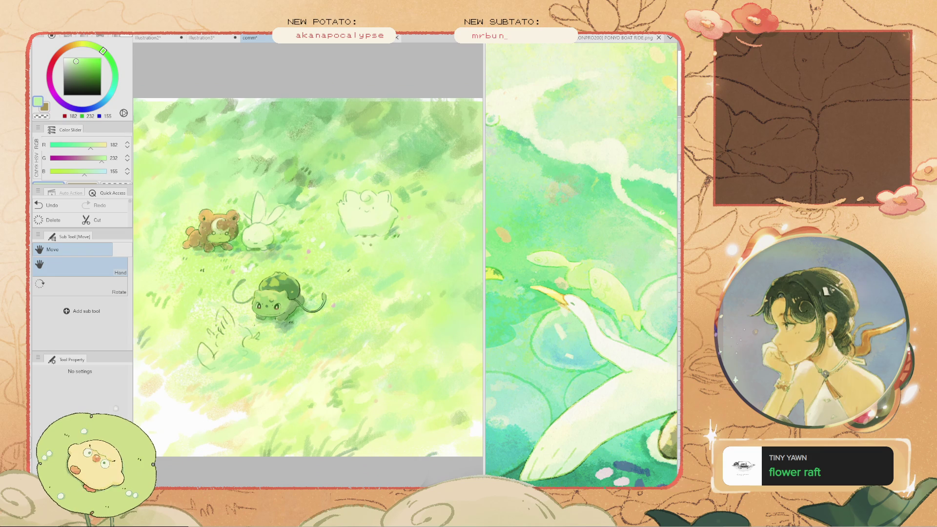
pyautogui.scroll(3, 198, 207)
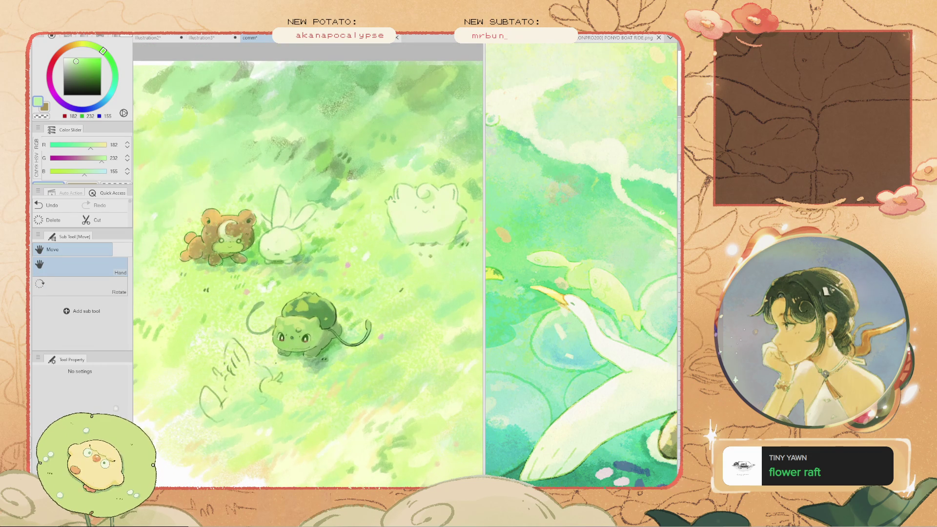
pyautogui.moveTo(484, 264); pyautogui.dragTo(571, 264)
pyautogui.scroll(-5, 352, 264)
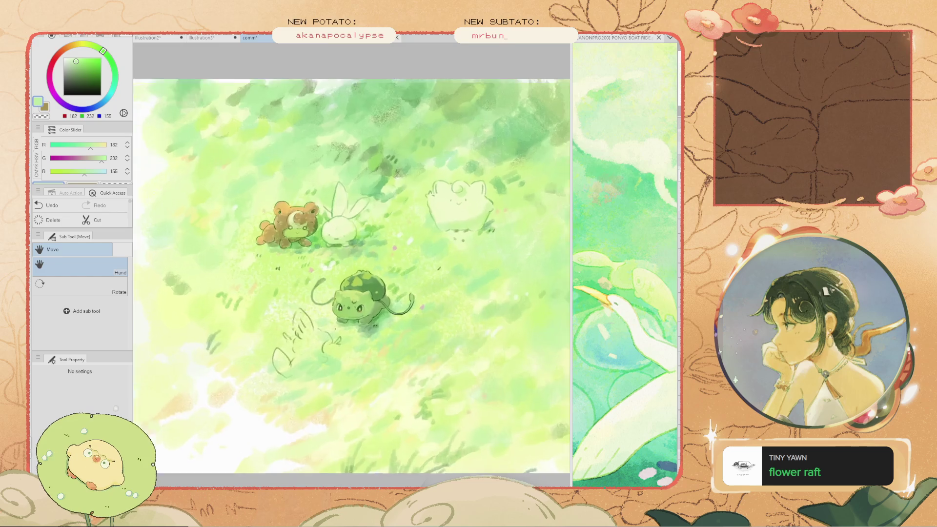
# Paint two light green grass strokes to the right of Bulbasaur
pyautogui.scroll(2, 351, 257)
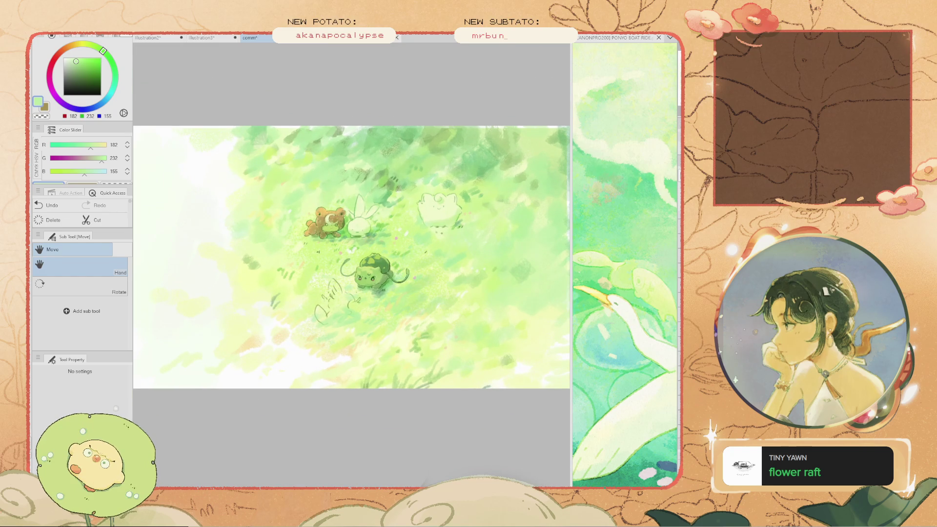
pyautogui.press('b')
pyautogui.scroll(2, 371, 244)
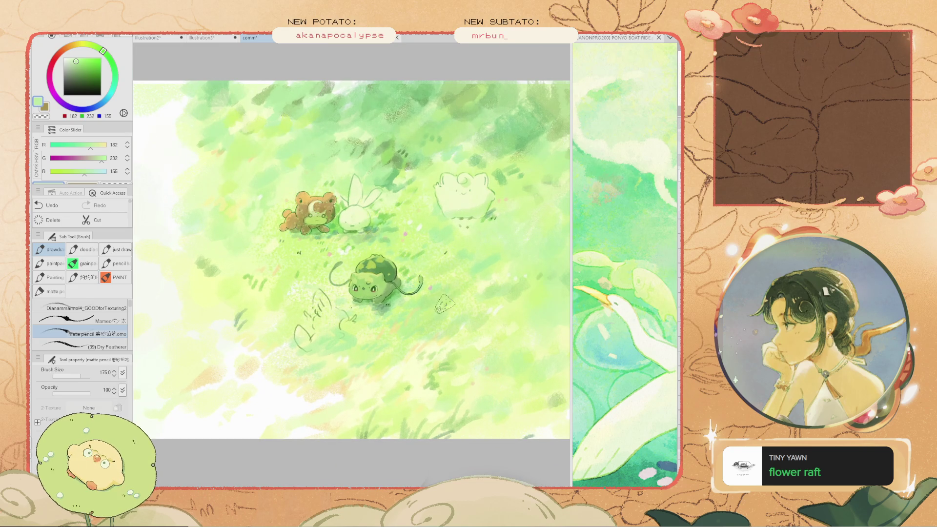
pyautogui.moveTo(454, 278); pyautogui.dragTo(459, 300)
pyautogui.moveTo(451, 255); pyautogui.dragTo(436, 254)
# Nudge the view and sample a deeper grass green (112, 183, 112)
pyautogui.press('h')
pyautogui.moveTo(379, 236); pyautogui.dragTo(401, 253)
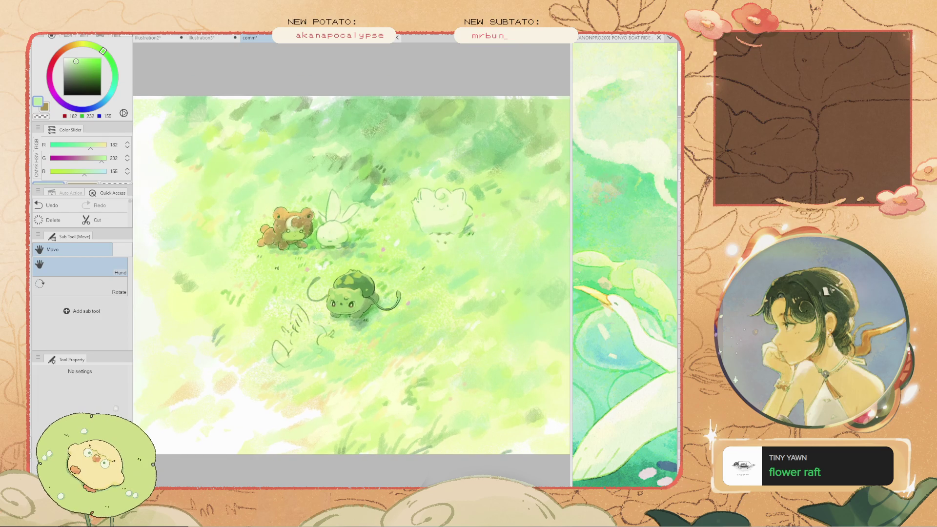
pyautogui.press('b')
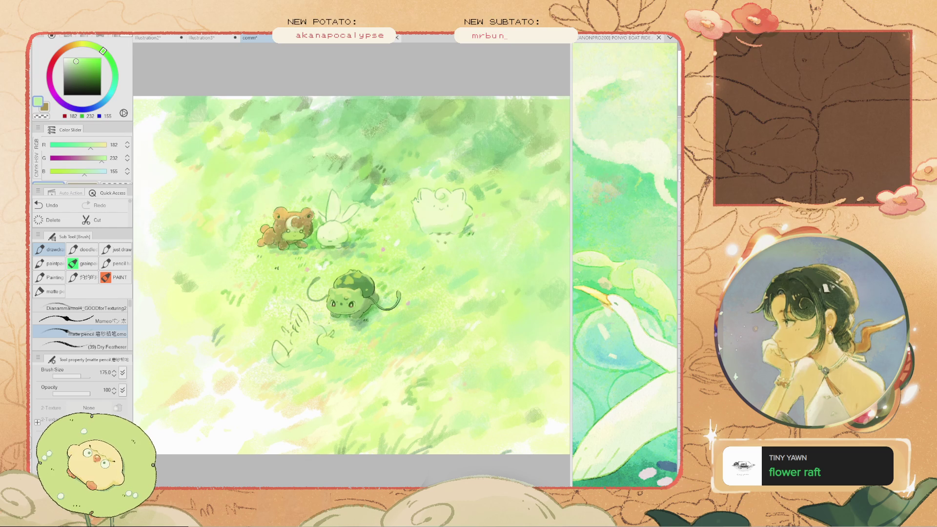
pyautogui.keyDown('alt'); pyautogui.click(374, 191); pyautogui.keyUp('alt')
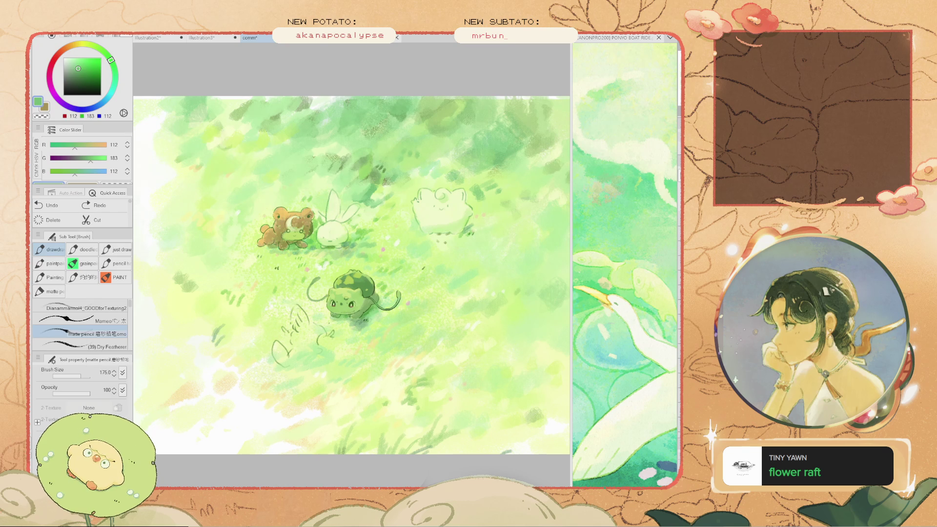
pyautogui.press('alt')
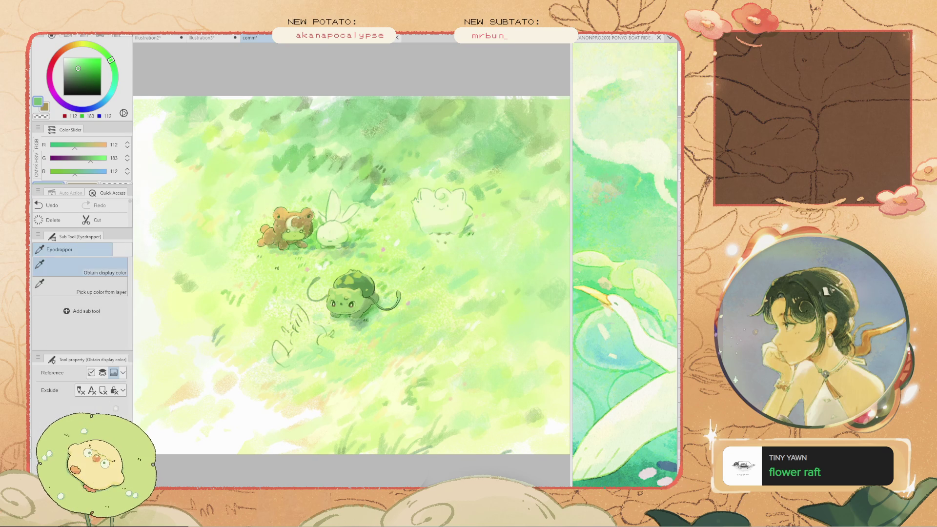
# Paint a faint green stroke over the bunny's ear
pyautogui.scroll(3, 342, 215)
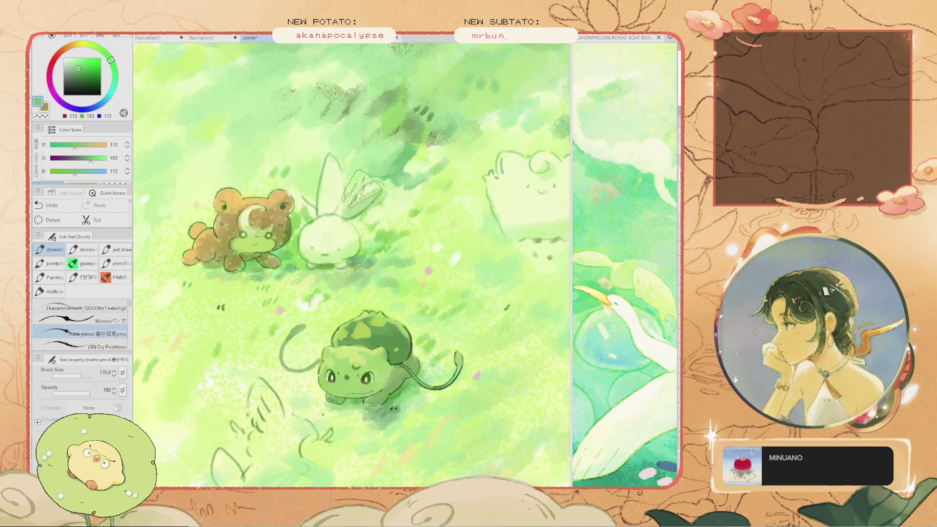
pyautogui.moveTo(351, 202); pyautogui.dragTo(326, 202)
pyautogui.scroll(-3, 314, 214)
pyautogui.scroll(3, 315, 224)
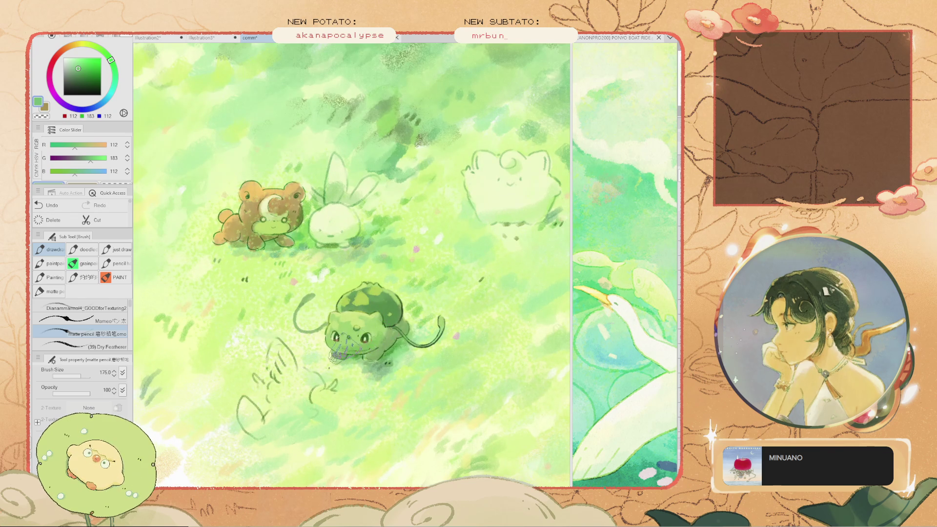
pyautogui.scroll(-3, 374, 347)
pyautogui.scroll(3, 482, 243)
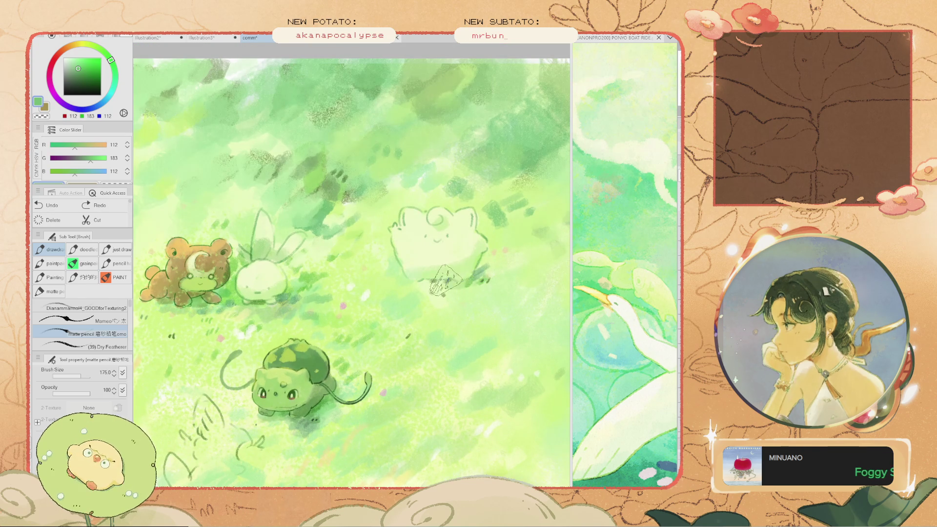
pyautogui.scroll(-4, 274, 224)
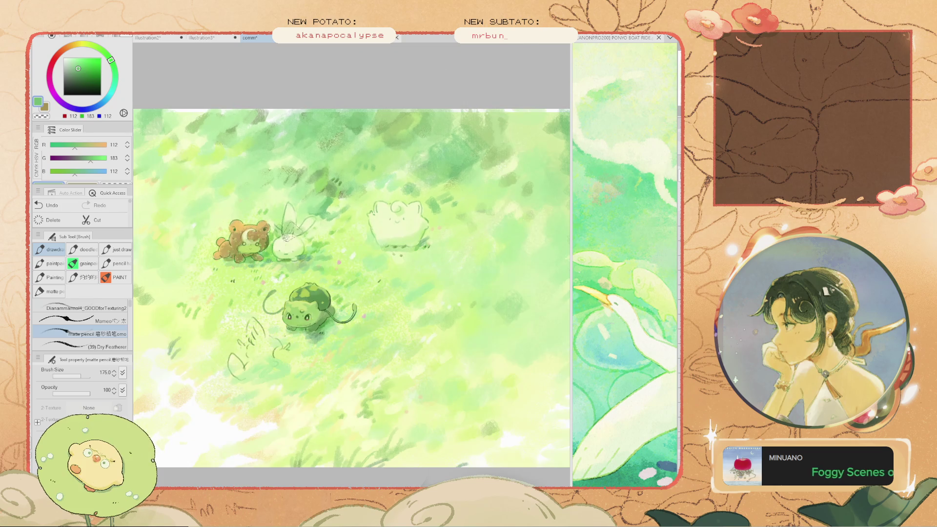
pyautogui.scroll(2, 226, 289)
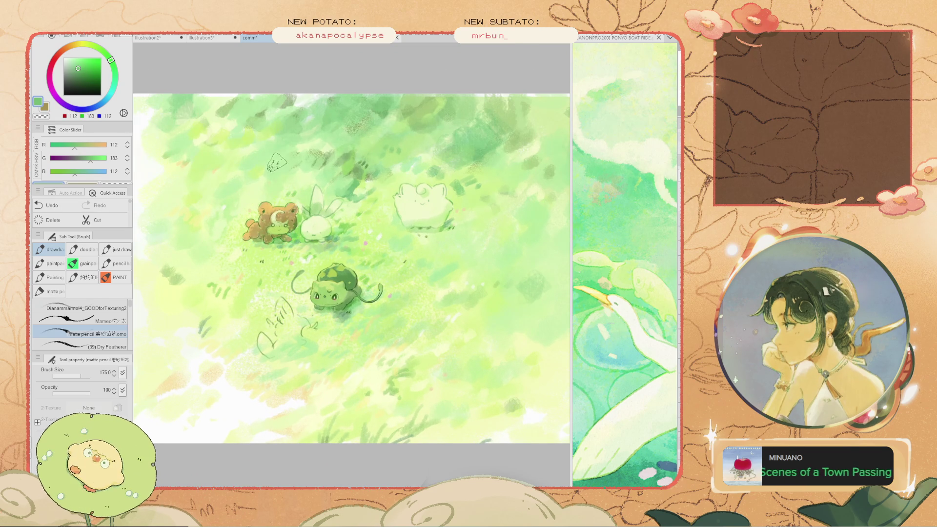
# Pan the view down-left and pick a slightly lighter green (R 121, G 188, B 123)
pyautogui.press('h')
pyautogui.moveTo(337, 288); pyautogui.dragTo(282, 371)
pyautogui.press('alt')
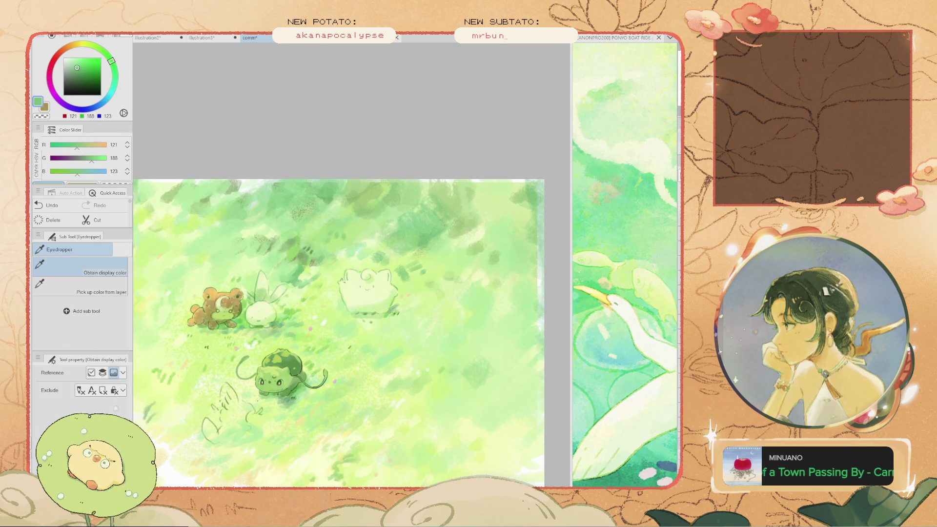
pyautogui.press('b')
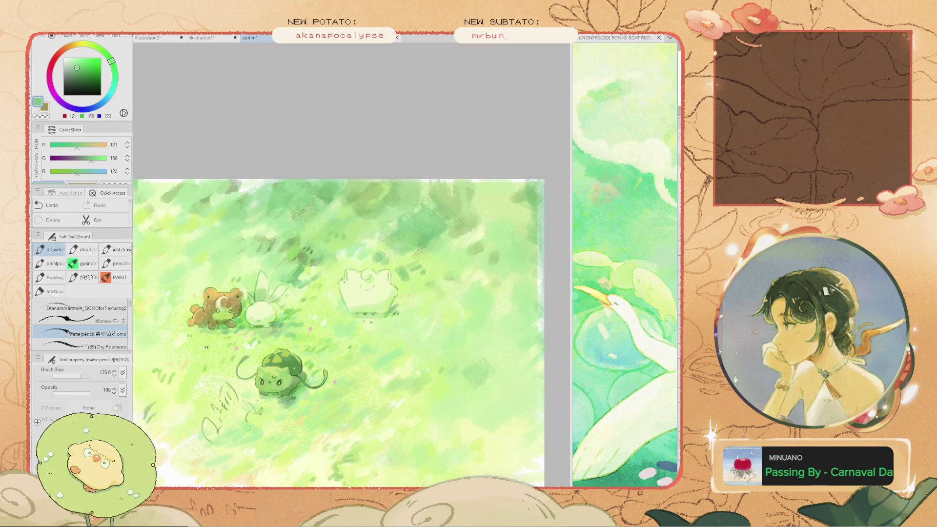
pyautogui.scroll(-2, 481, 215)
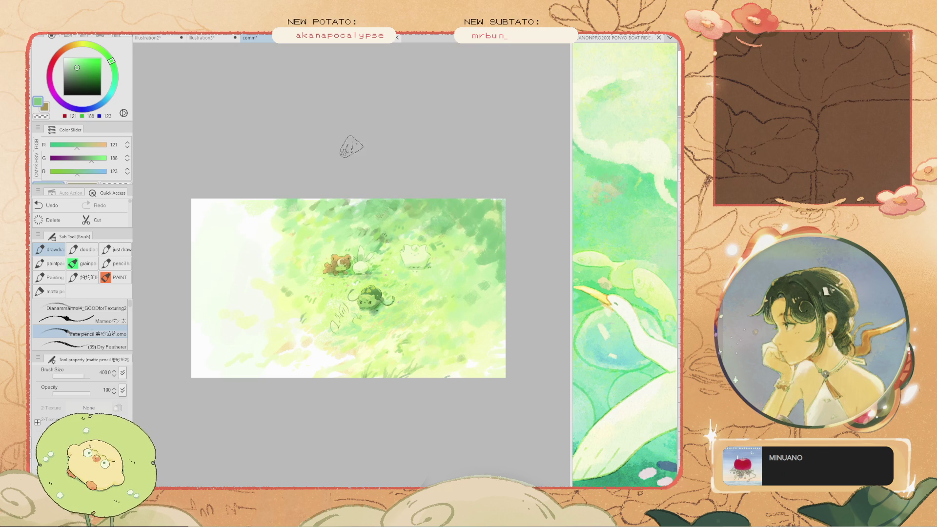
pyautogui.scroll(2, 429, 224)
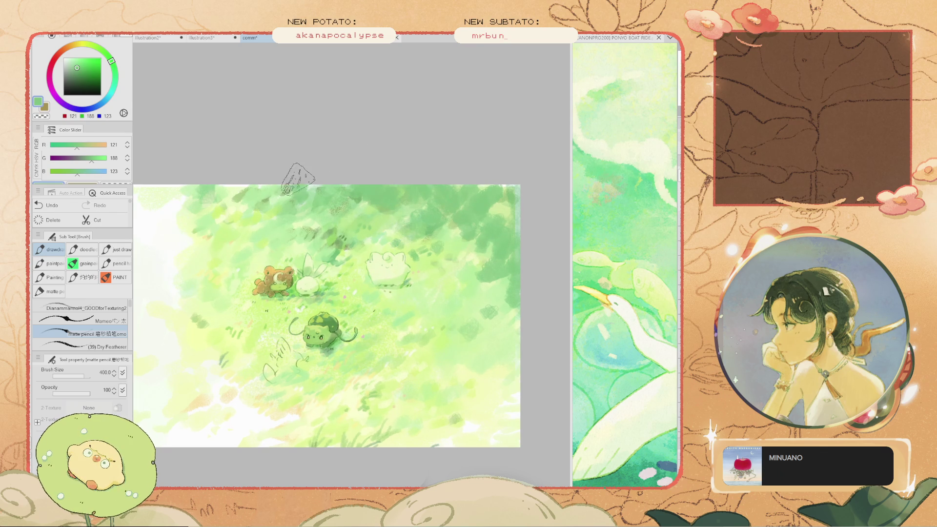
pyautogui.scroll(1, 317, 288)
# Shrink the brush to 150 and settle the view on the whole meadow
pyautogui.press('space')
pyautogui.moveTo(341, 302)
pyautogui.mouseDown()
pyautogui.moveTo(325, 278)
pyautogui.moveTo(344, 268)
pyautogui.mouseUp()
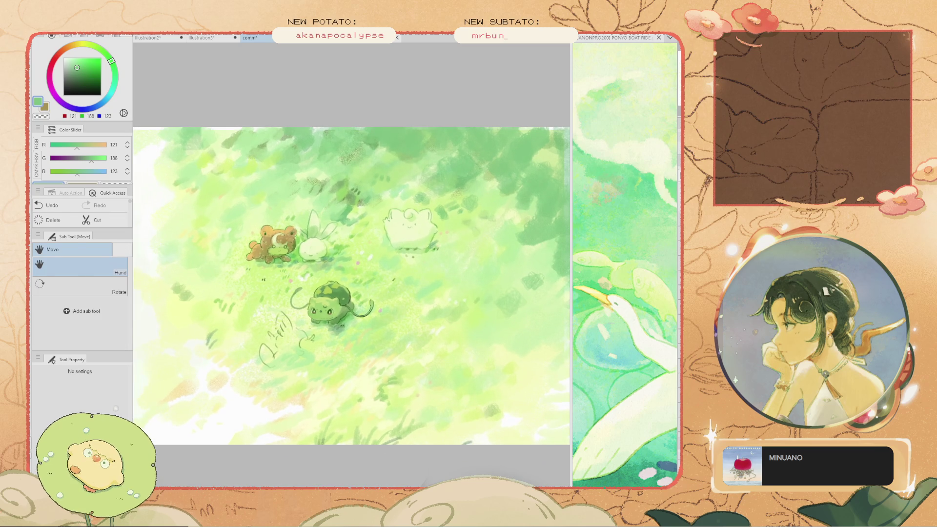
pyautogui.press('[')
pyautogui.press('[')
pyautogui.press('[')
pyautogui.scroll(1, 457, 239)
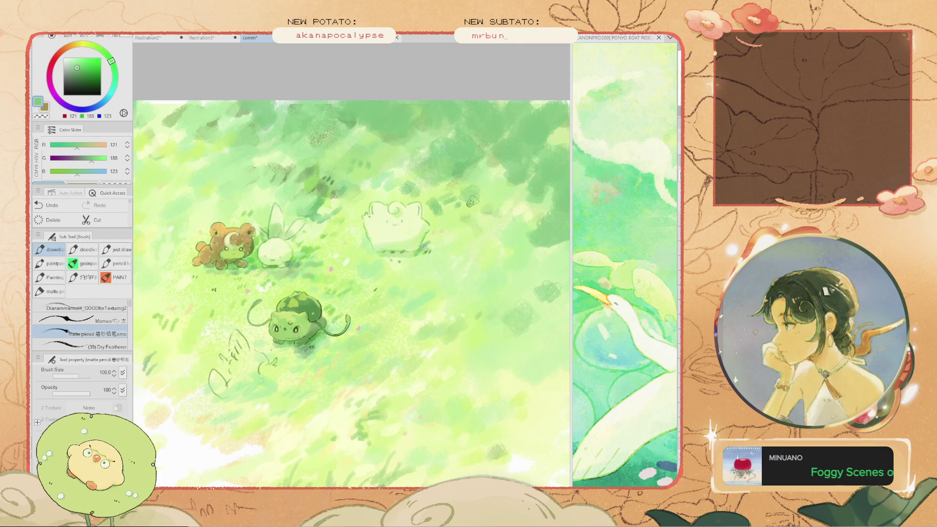
pyautogui.scroll(-1, 447, 189)
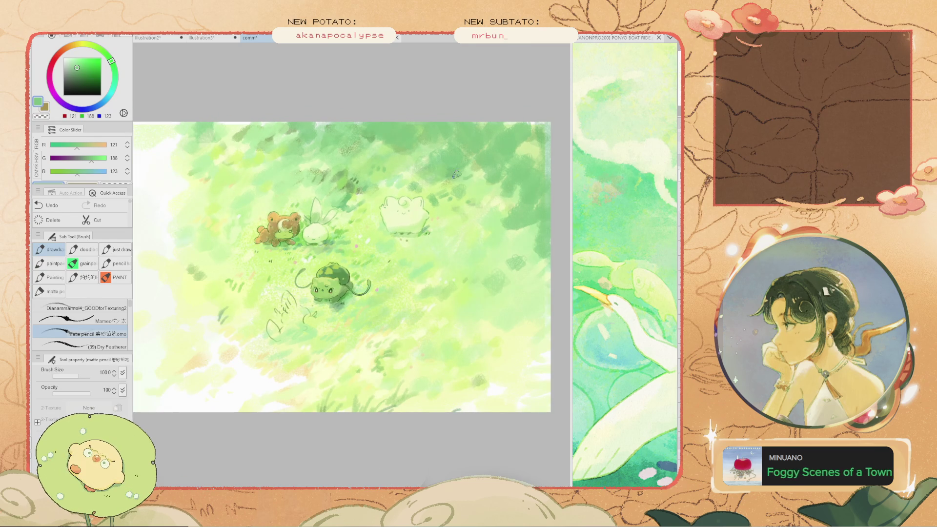
pyautogui.moveTo(256, 232); pyautogui.dragTo(280, 238)
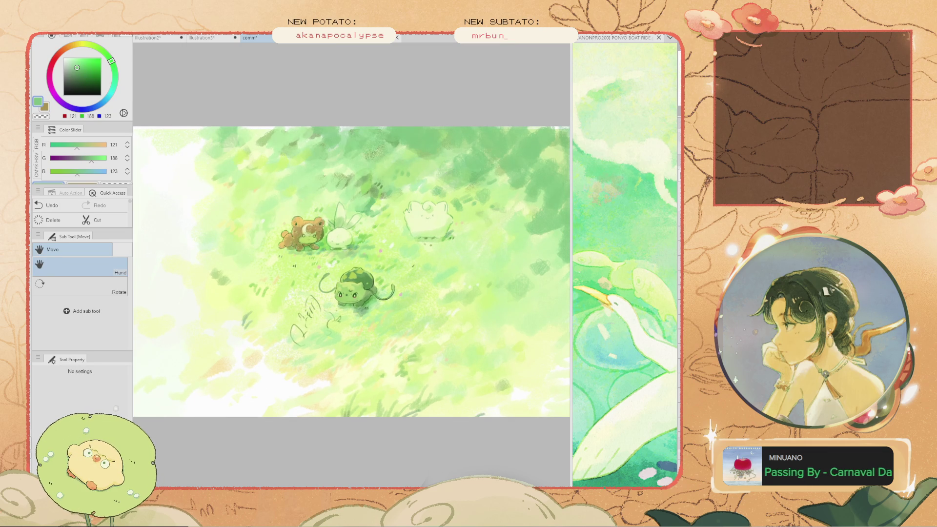
pyautogui.press('e')
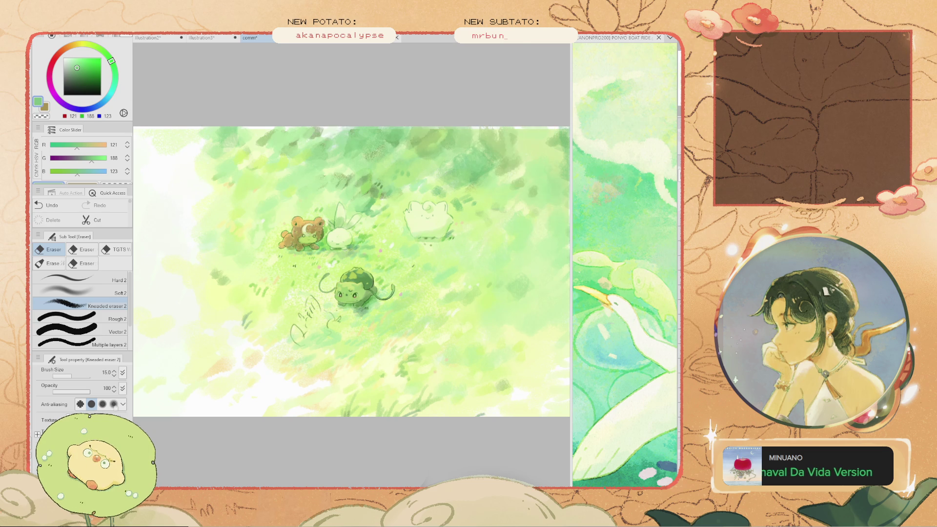
pyautogui.press('b')
pyautogui.scroll(3, 462, 224)
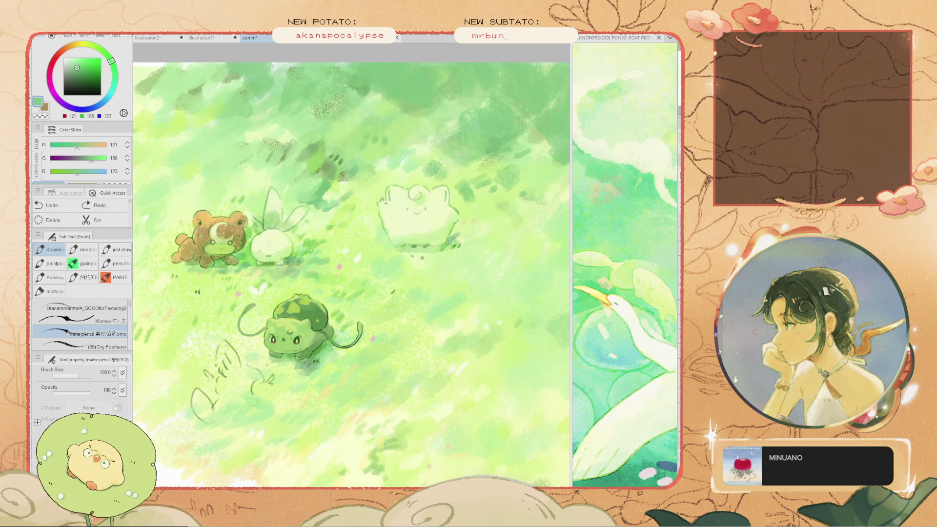
pyautogui.keyDown('alt'); pyautogui.click(469, 225); pyautogui.keyUp('alt')
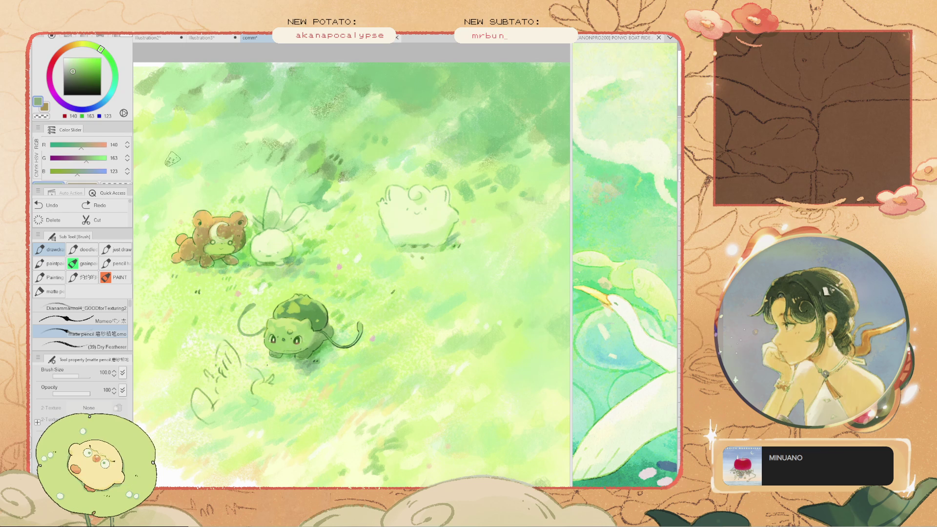
pyautogui.hotkey('ctrl', 'z')
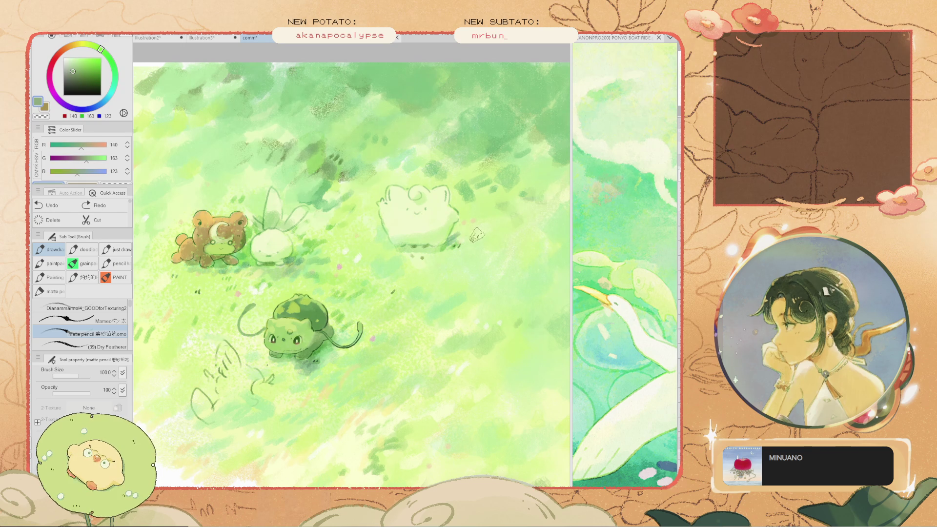
pyautogui.moveTo(469, 231); pyautogui.dragTo(452, 241)
pyautogui.hotkey('ctrl', 'z')
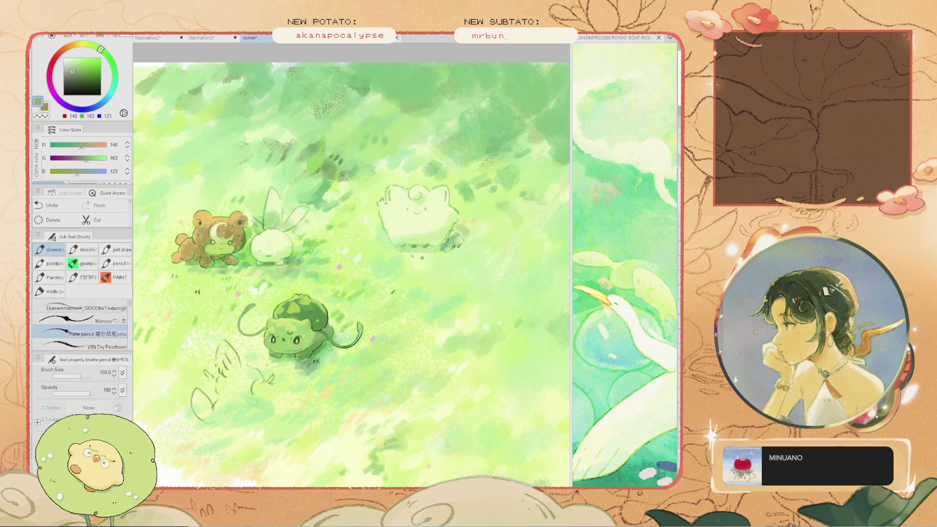
pyautogui.keyDown('alt'); pyautogui.click(454, 234); pyautogui.keyUp('alt')
pyautogui.hotkey('ctrl', 'z')
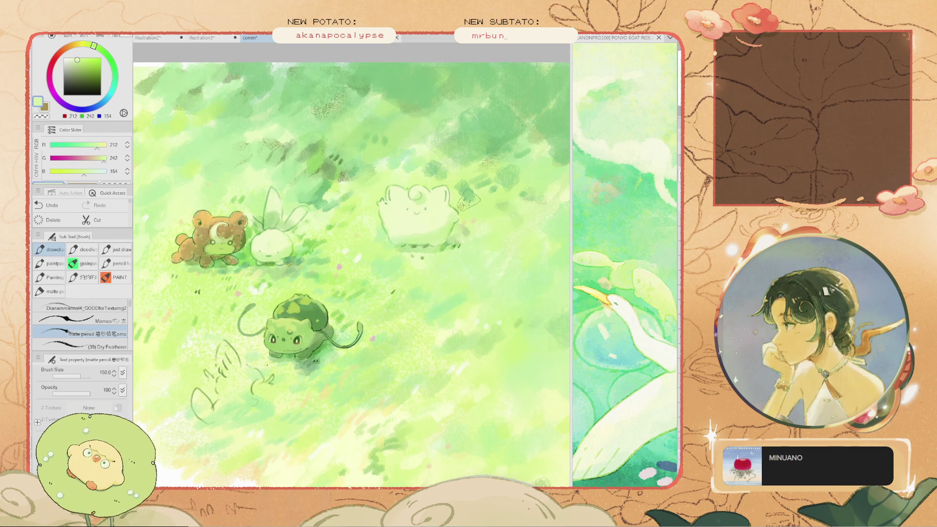
pyautogui.keyDown('alt'); pyautogui.click(456, 229); pyautogui.keyUp('alt')
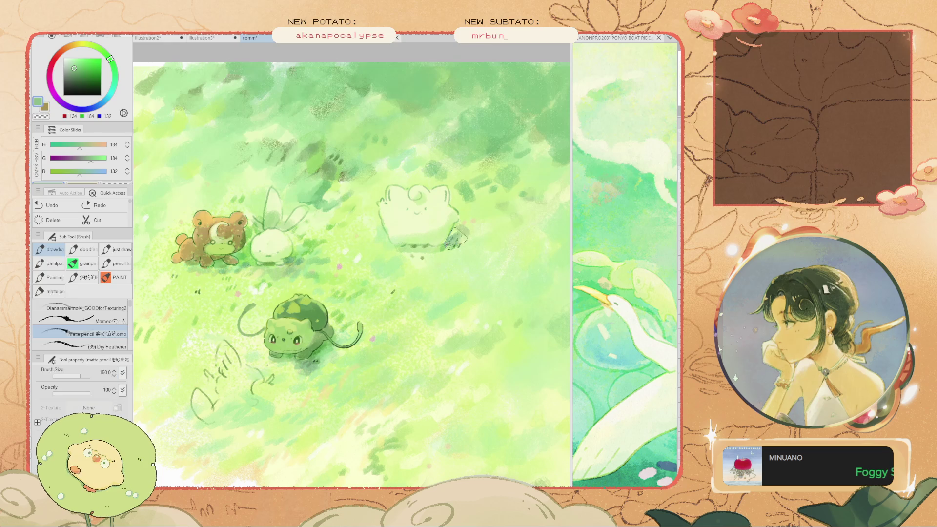
pyautogui.moveTo(456, 229); pyautogui.dragTo(453, 236)
pyautogui.hotkey('ctrl', 'z')
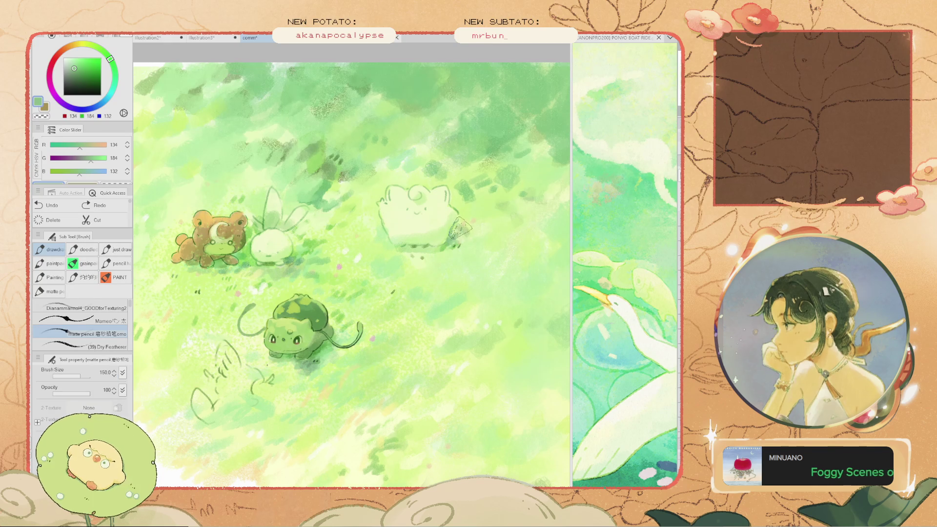
pyautogui.scroll(-3, 449, 230)
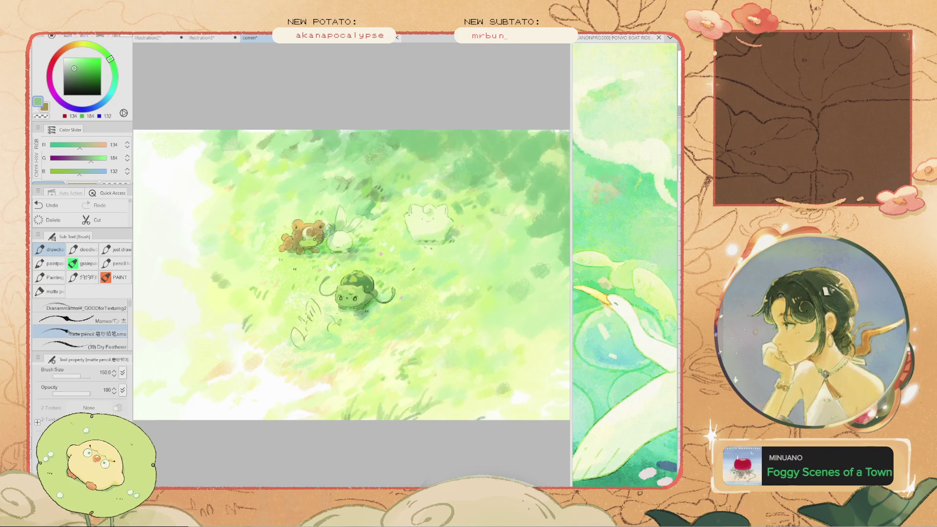
# Undo the recent trial strokes, comparing the last one once with redo before removing it
pyautogui.scroll(3, 329, 228)
pyautogui.hotkey('ctrl', 'z')
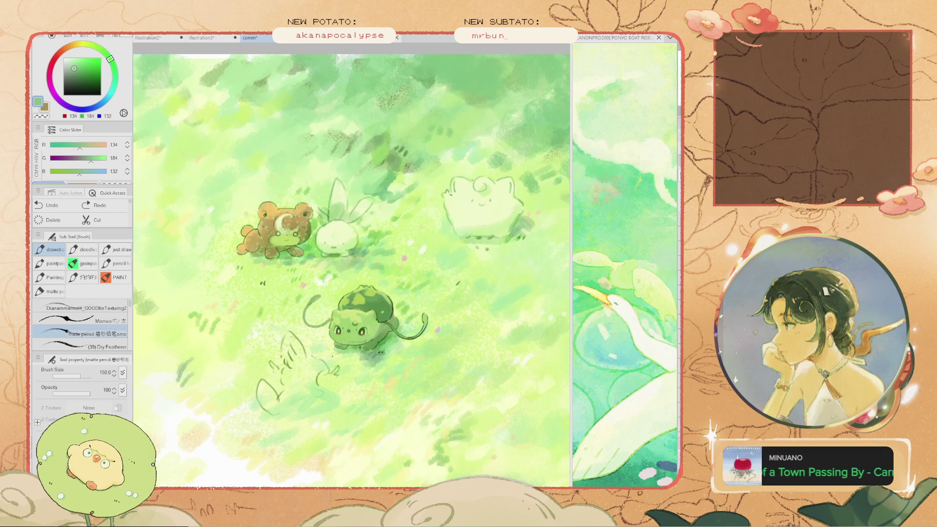
pyautogui.scroll(-3, 344, 242)
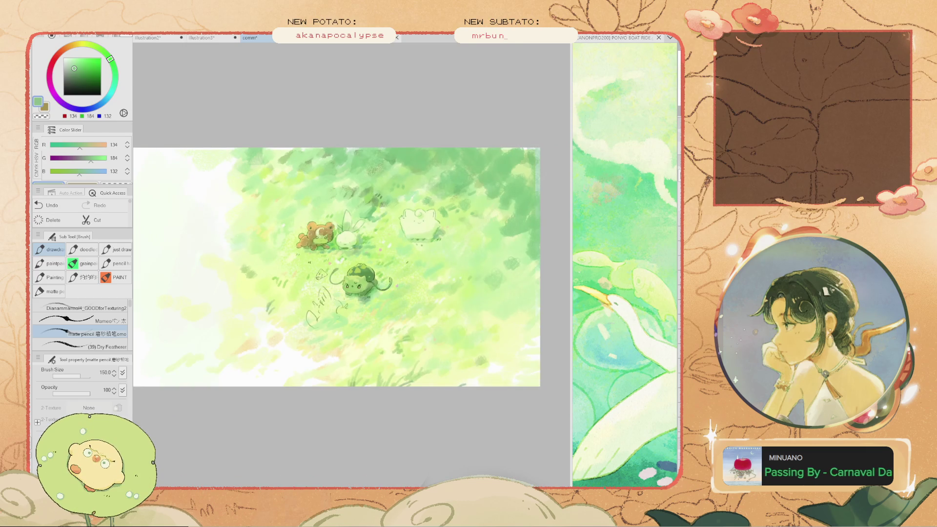
pyautogui.scroll(4, 321, 274)
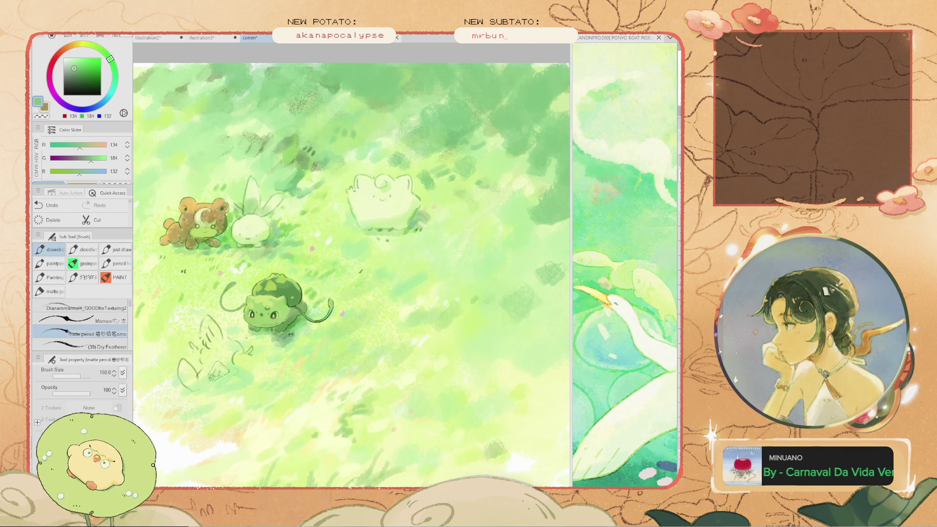
pyautogui.hotkey('ctrl', 'z')
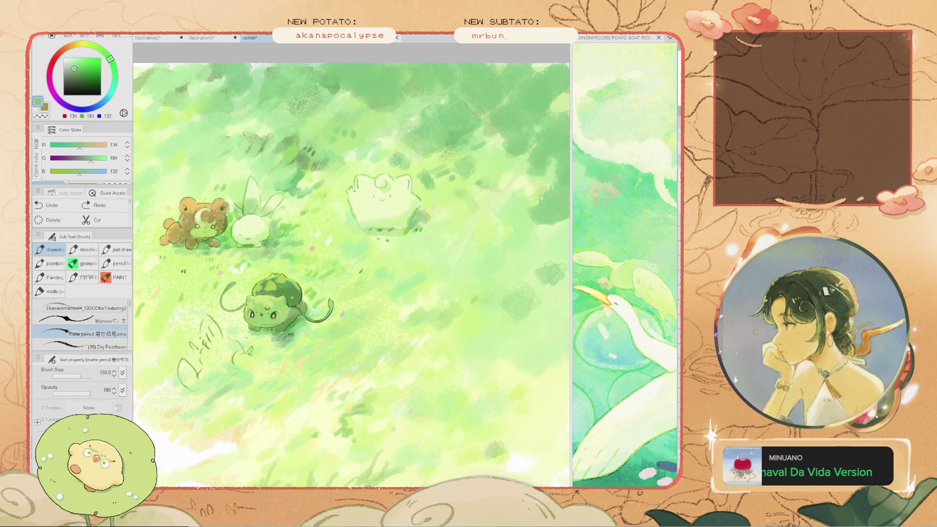
pyautogui.hotkey('ctrl', 'y')
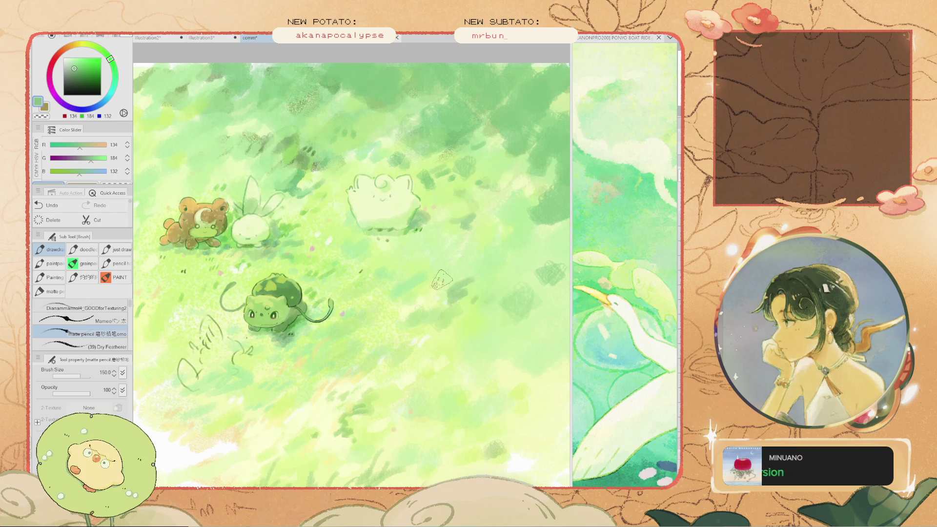
pyautogui.hotkey('ctrl', 'z')
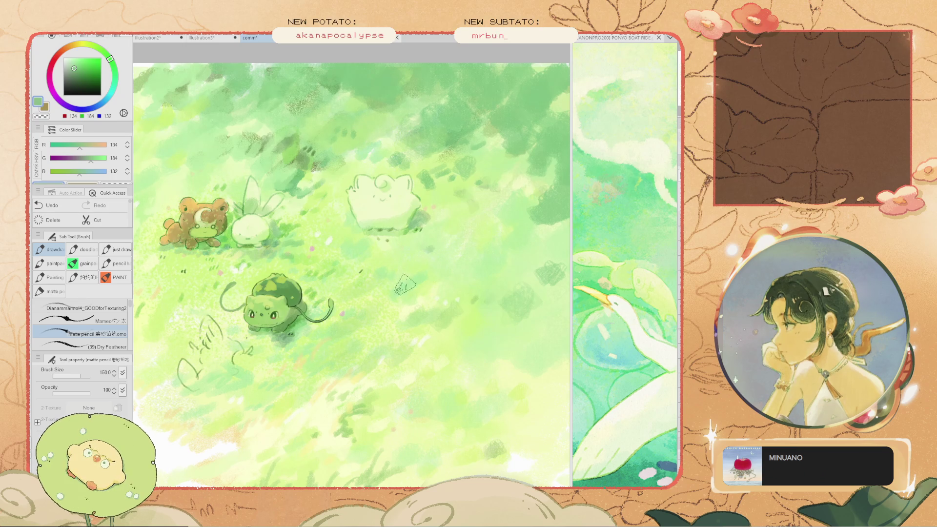
# Sample a pale mint green (R 193, G 236, B 164) from the grass
pyautogui.keyDown('alt'); pyautogui.click(411, 281); pyautogui.keyUp('alt')
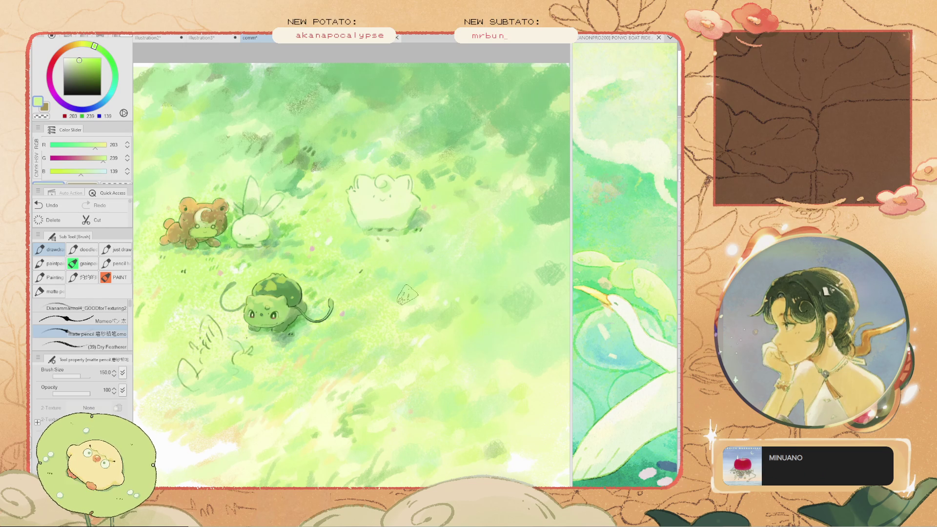
pyautogui.scroll(-2, 371, 300)
pyautogui.scroll(1, 412, 331)
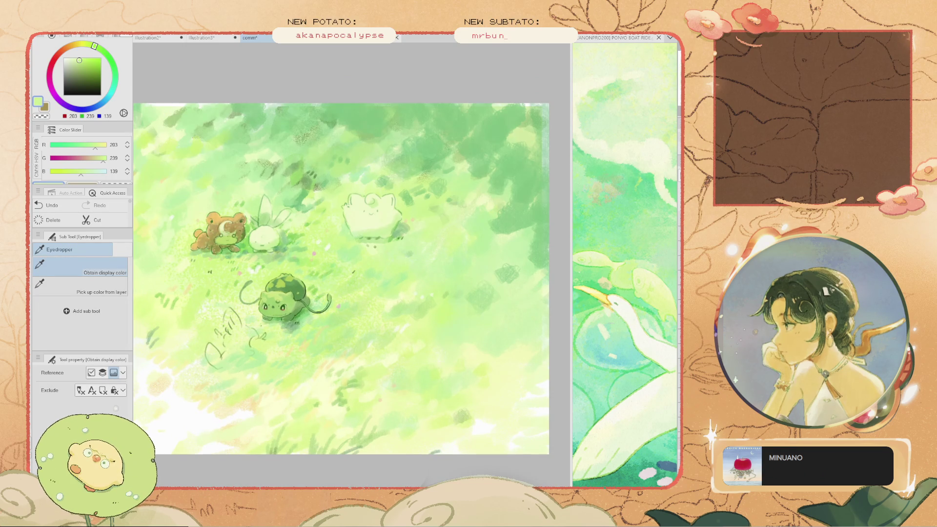
pyautogui.press('alt')
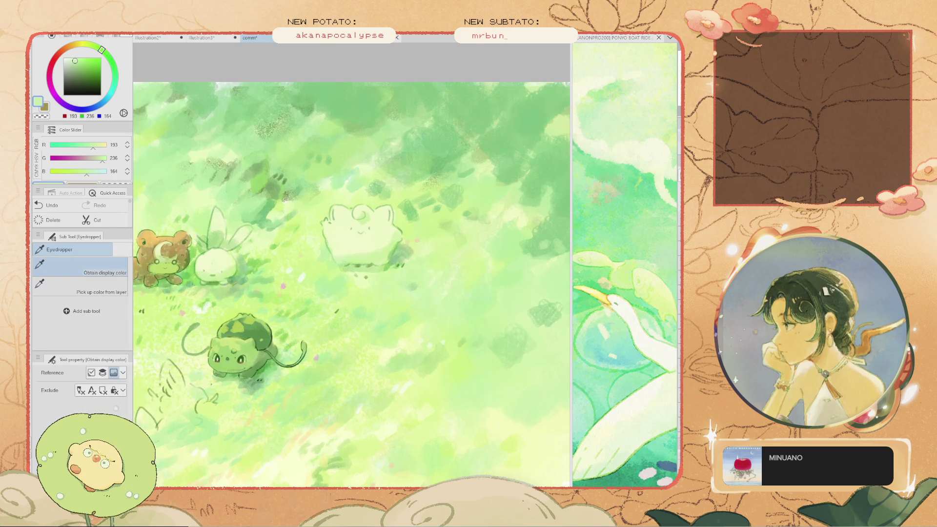
pyautogui.scroll(-2, 371, 230)
pyautogui.scroll(1, 308, 164)
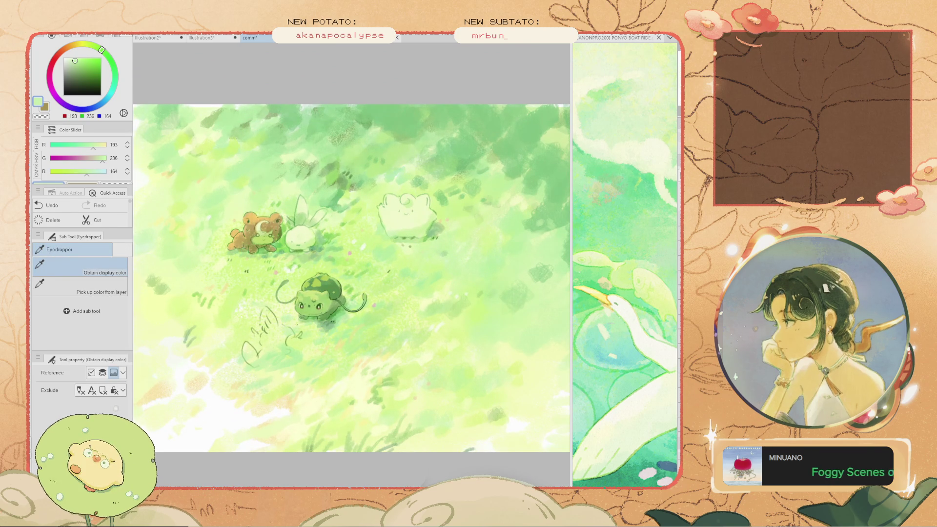
pyautogui.scroll(-2, 259, 244)
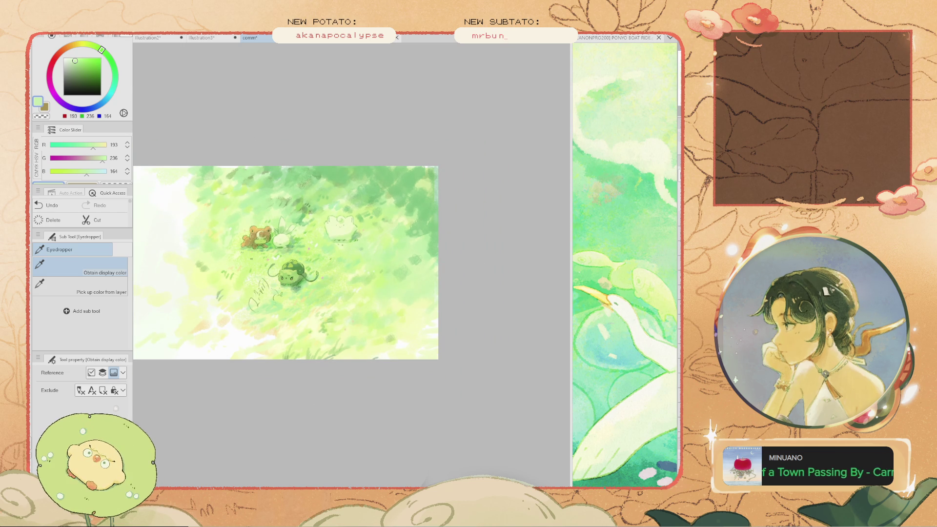
# Back on the matte pencil, lay a pale green stroke in the lower-right grass
pyautogui.scroll(2, 288, 264)
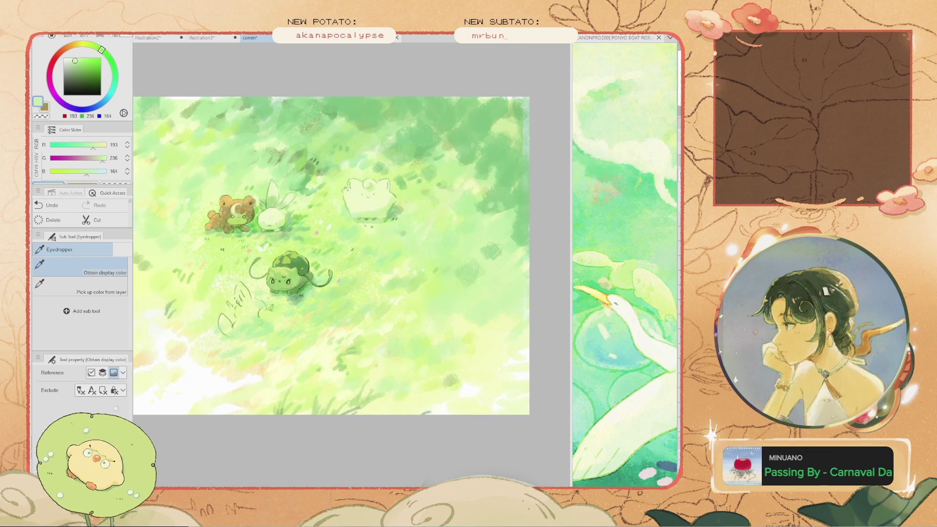
pyautogui.scroll(-2, 288, 264)
pyautogui.scroll(2, 288, 263)
pyautogui.scroll(2, 342, 262)
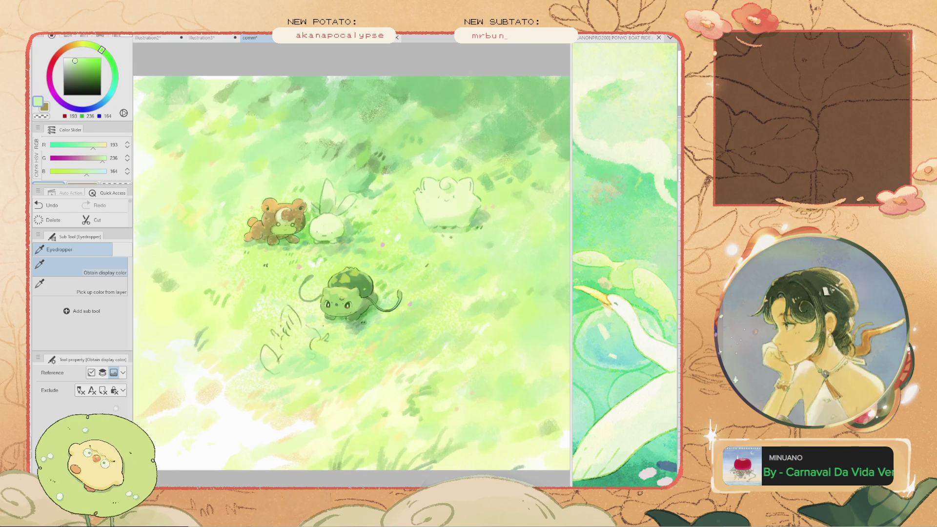
pyautogui.scroll(-3, 342, 282)
pyautogui.scroll(2, 342, 282)
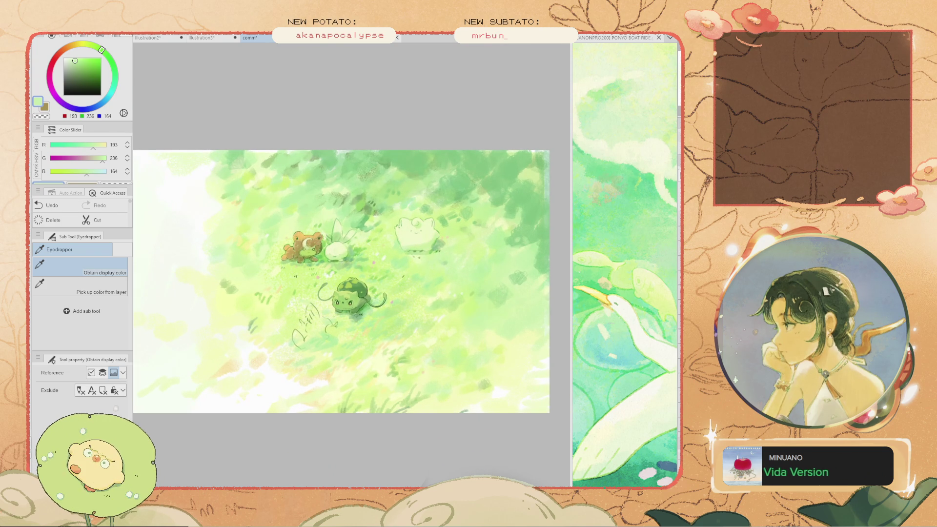
pyautogui.press('b')
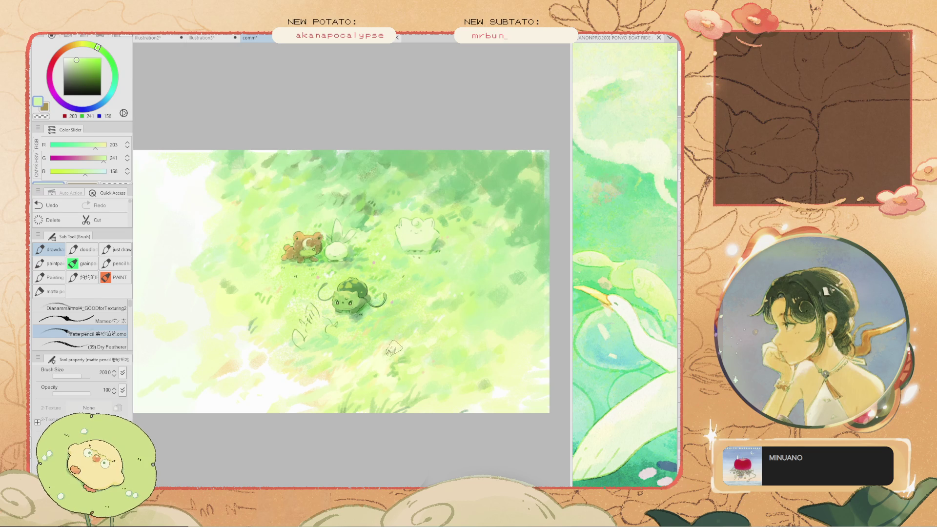
pyautogui.moveTo(394, 344); pyautogui.dragTo(377, 372)
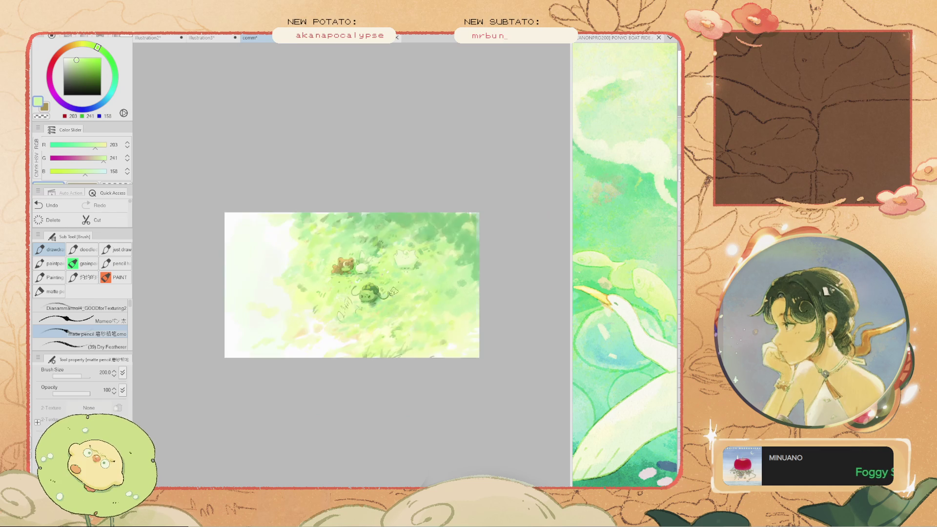
# Move the view up-left and sample a paler yellow-green (R 210, G 240, B 169)
pyautogui.scroll(-2, 351, 295)
pyautogui.scroll(3, 352, 295)
pyautogui.press('space')
pyautogui.moveTo(351, 295)
pyautogui.mouseDown()
pyautogui.moveTo(351, 272)
pyautogui.moveTo(333, 294)
pyautogui.moveTo(337, 274)
pyautogui.moveTo(274, 270)
pyautogui.mouseUp()
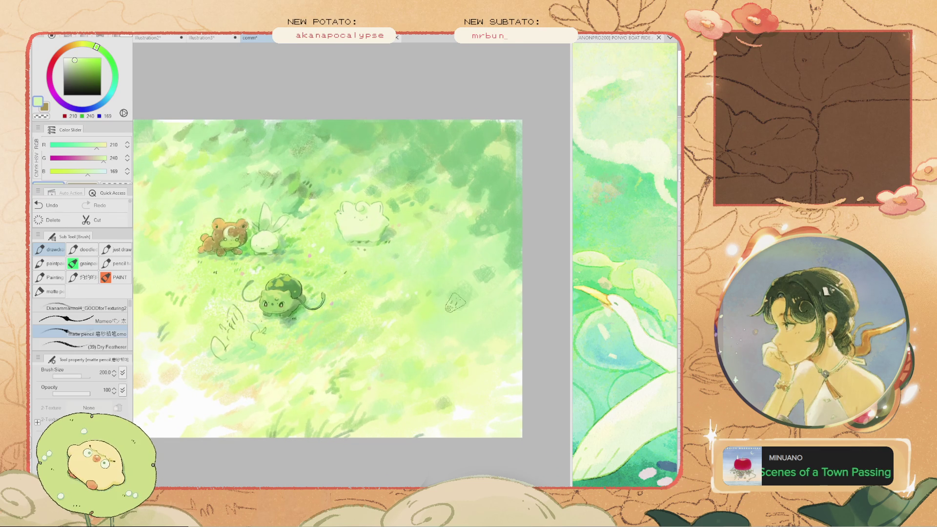
pyautogui.press('i')
pyautogui.scroll(-2, 457, 303)
pyautogui.scroll(1, 456, 303)
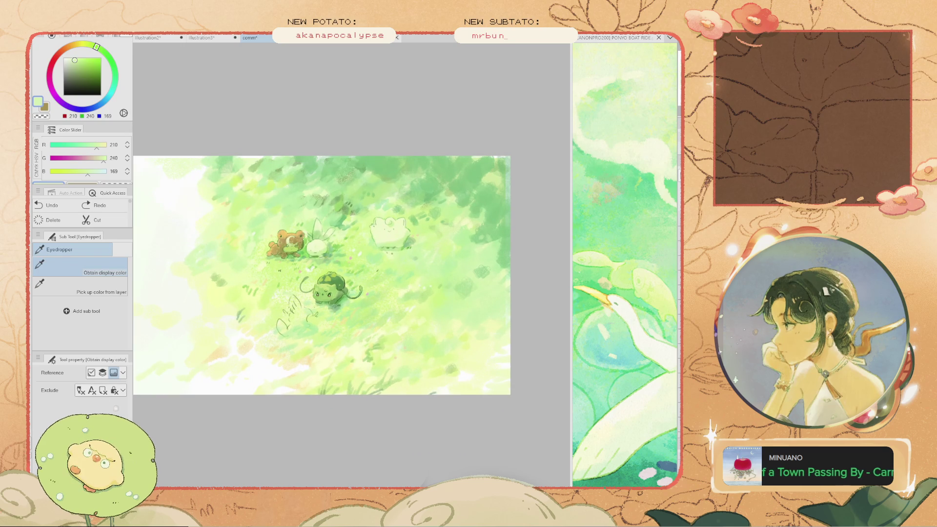
pyautogui.press('b')
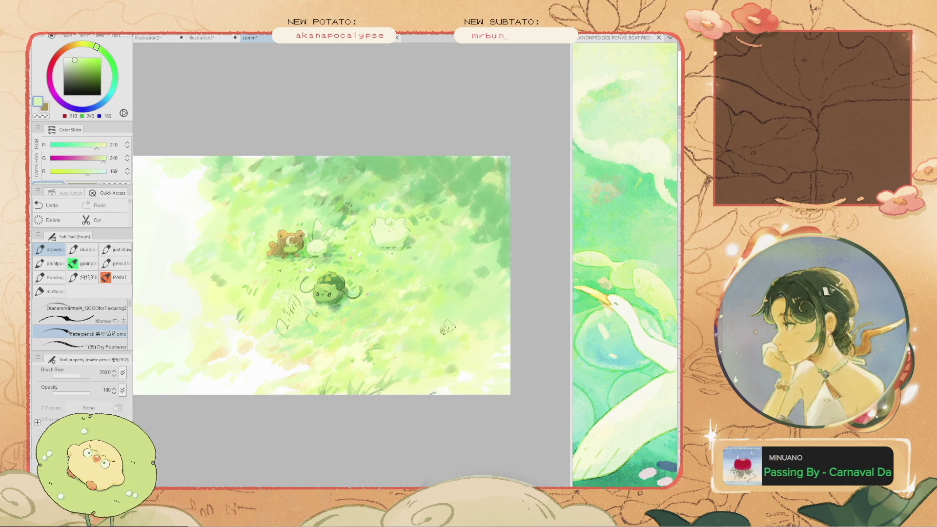